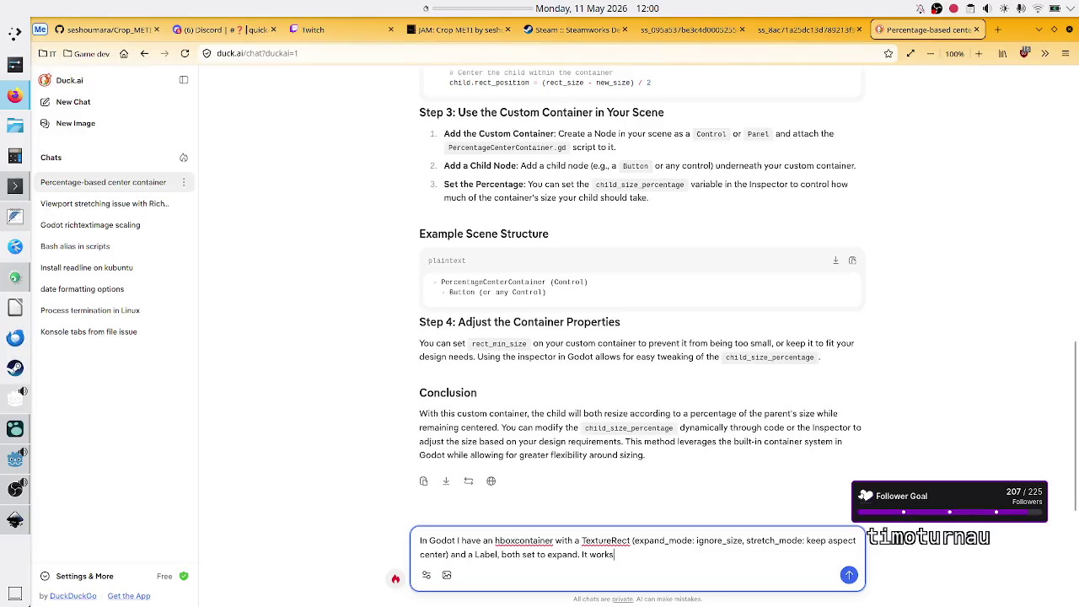
Step: Draft the question: inside a CenterContainer only the label is shown, TextureRect likely size 0, despite expand?
text(. But now if)
text( I add thi)
text(s hbox)
text(container i)
text(n a)
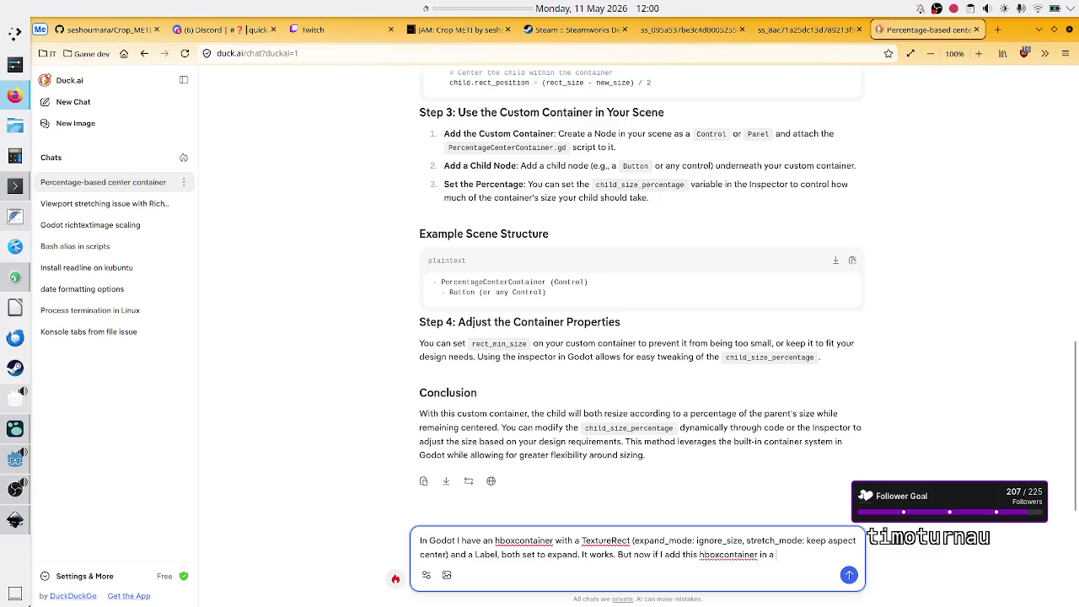
text( centercontainer)
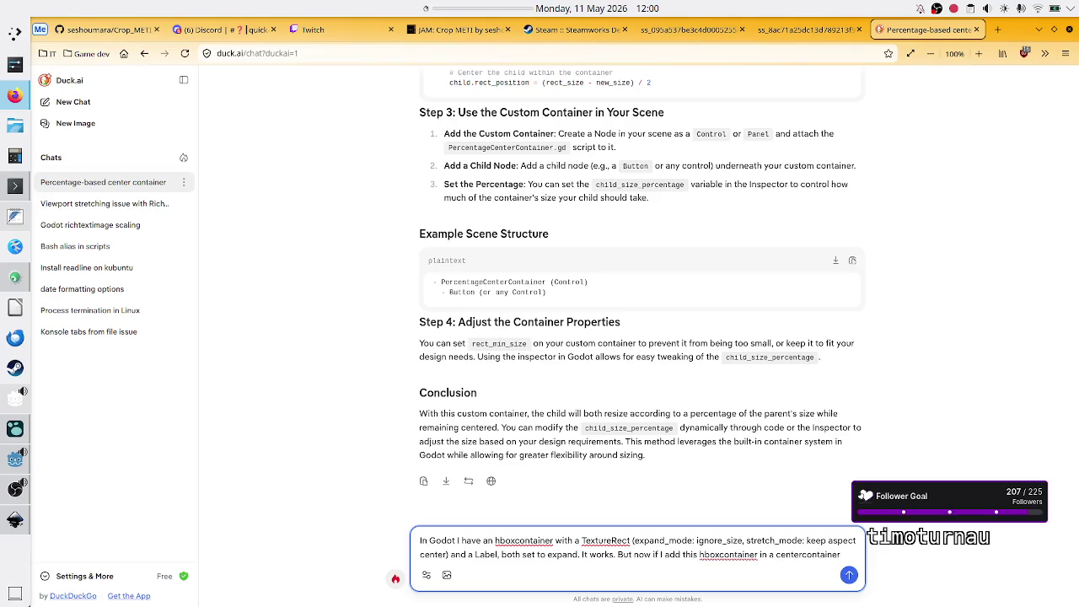
text(, only the lab)
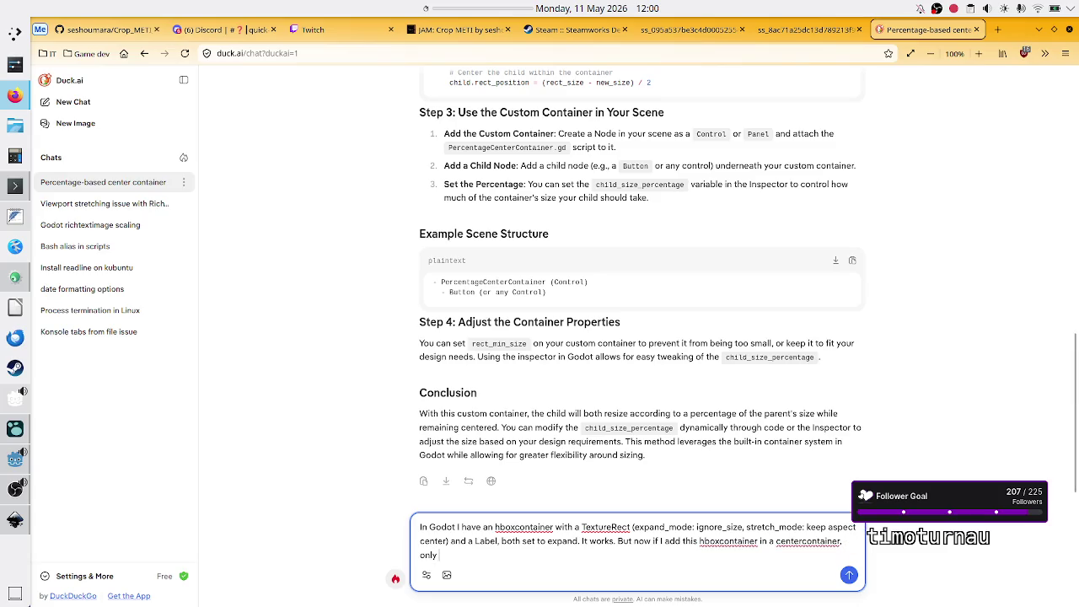
text(el is shown)
text(, )
text(not th)
text(e)
key(BackSpace)
key(BackSpace)
key(BackSpace)
text(. The TextureRect isn't visible.)
key(BackSpace)
key(BackSpace)
key(BackSpace)
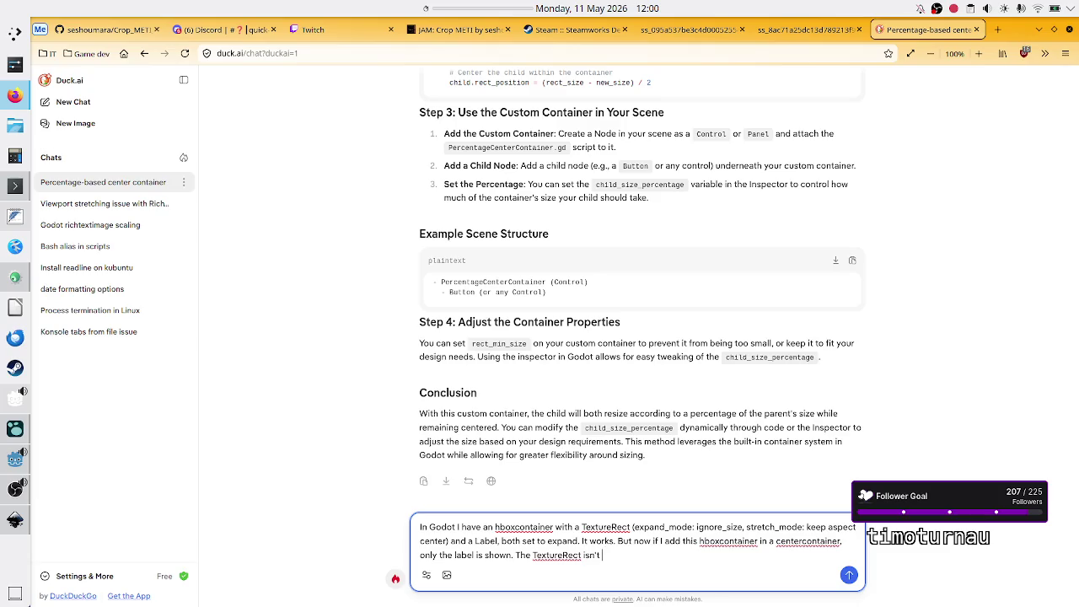
text(ther)
key(BackSpace)
key(BackSpace)
key(BackSpace)
text(shown)
text(, )
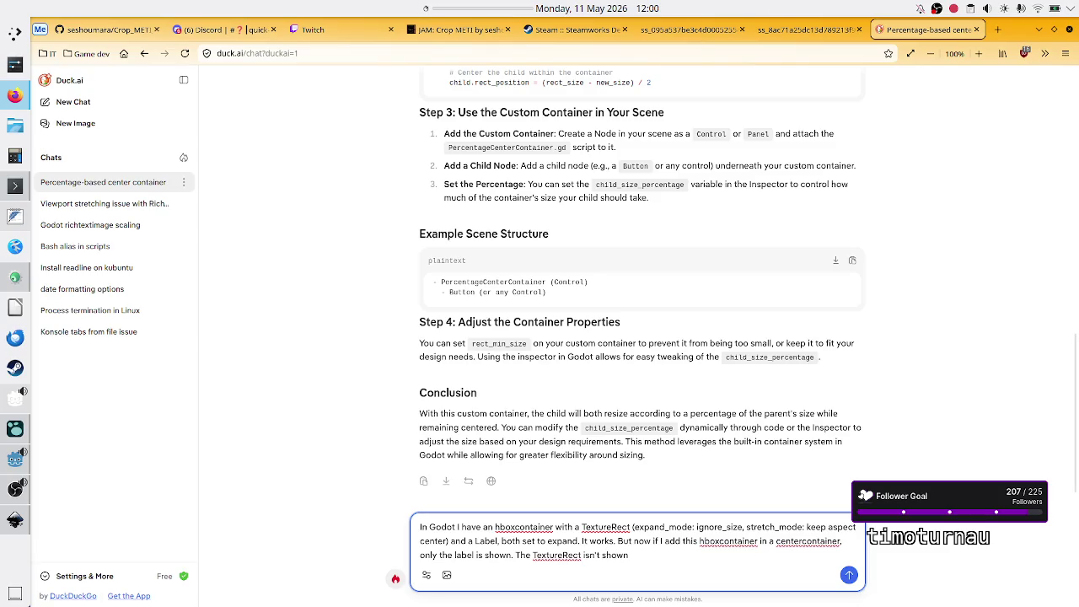
text(most likely siz)
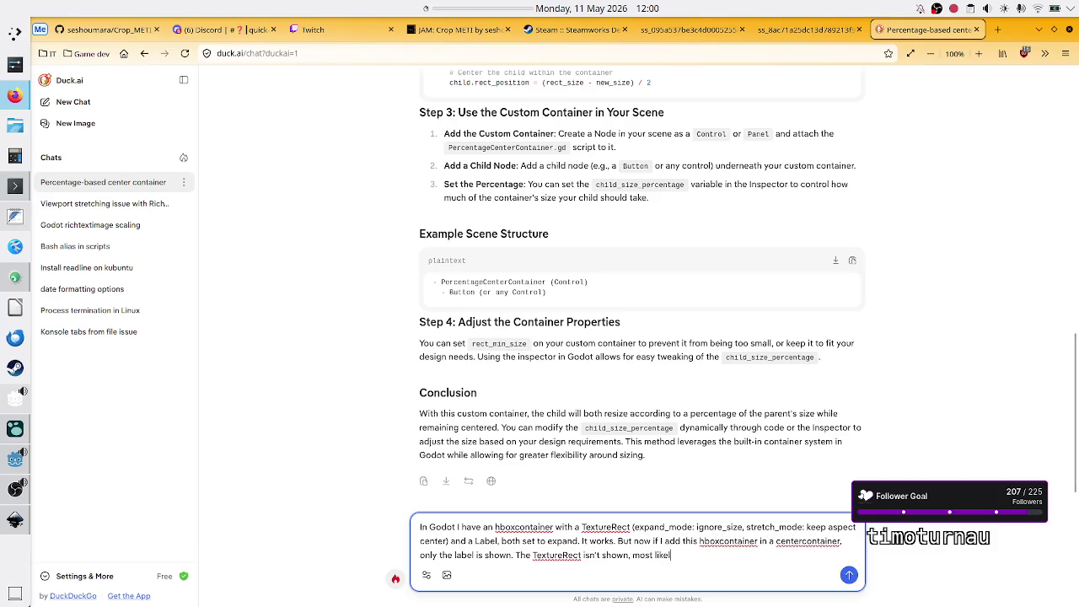
text(e 0.)
text( How can )
text(that b)
text(e)
text(, since )
text(it)
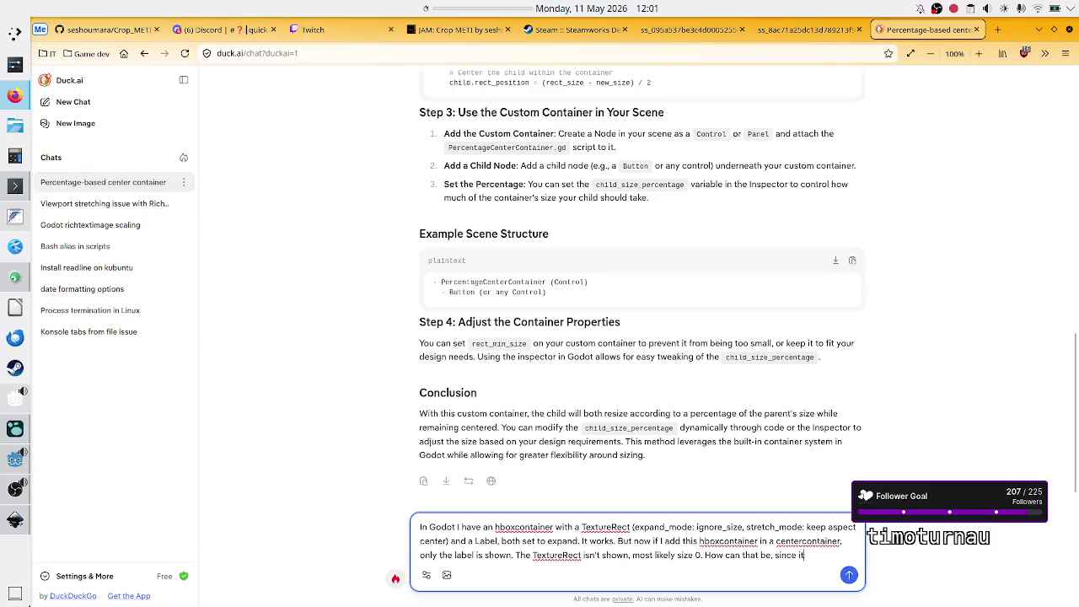
text( is set to exp)
text(and)
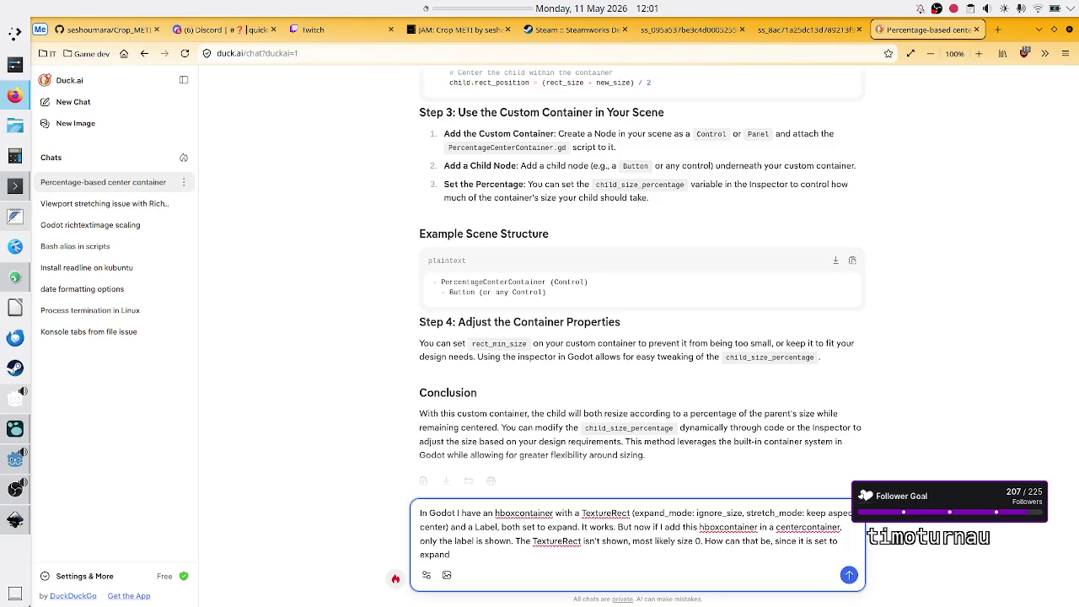
text(?)
key(alt+Tab)
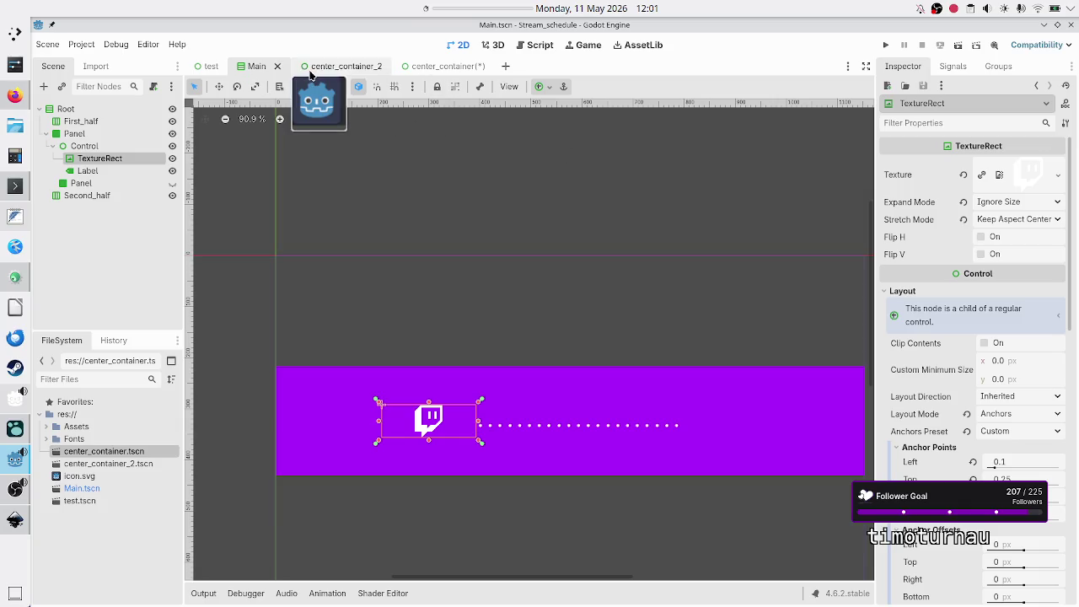
Step: In center_container, compare the standalone HBoxContainer with the one inside the CenterContainer
click(434, 67)
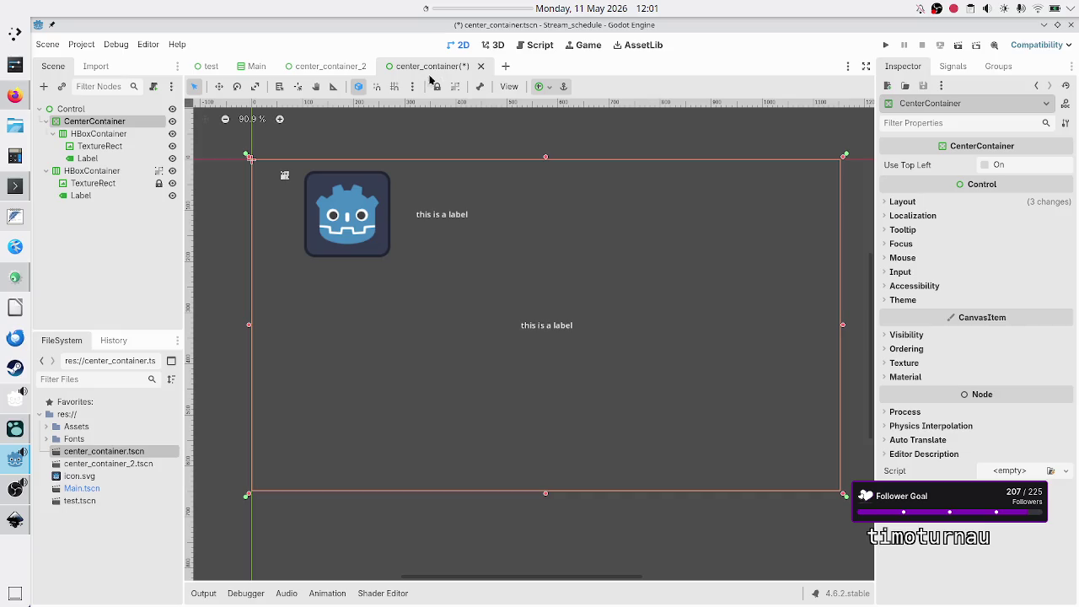
click(106, 170)
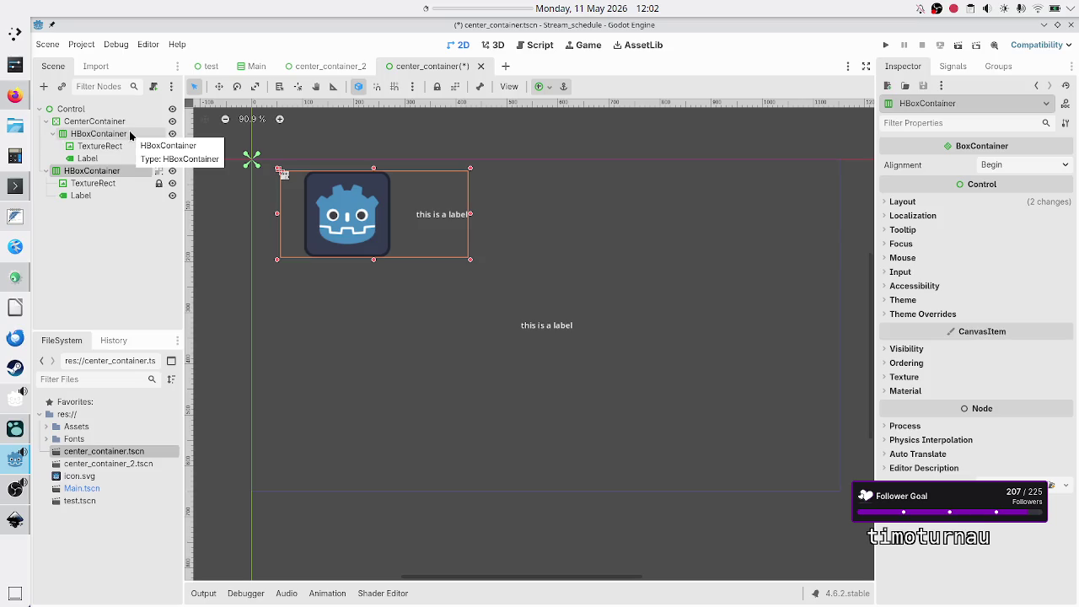
click(129, 135)
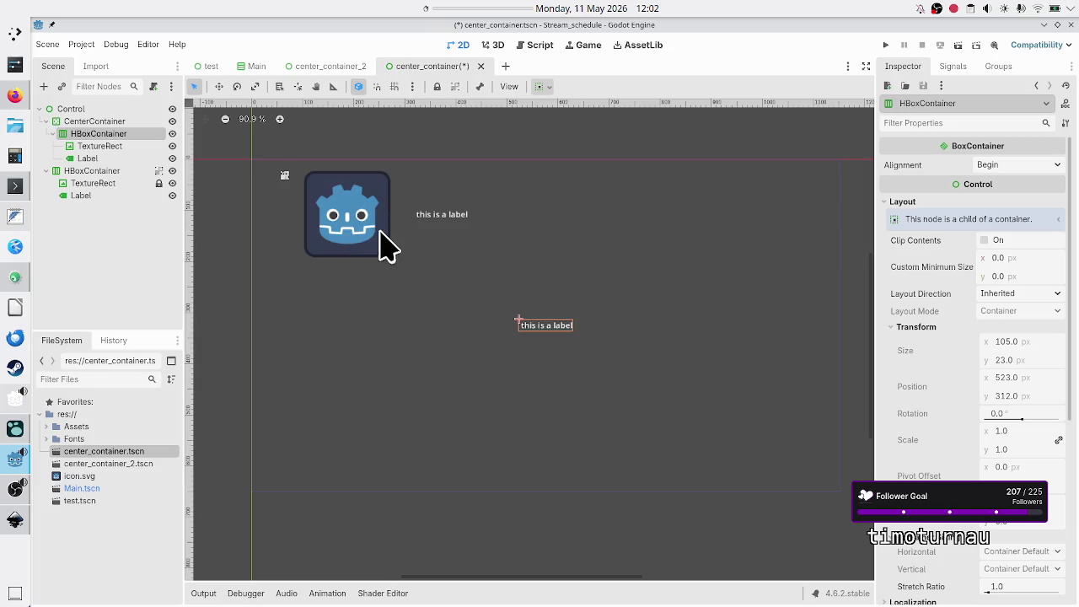
key(alt+Tab)
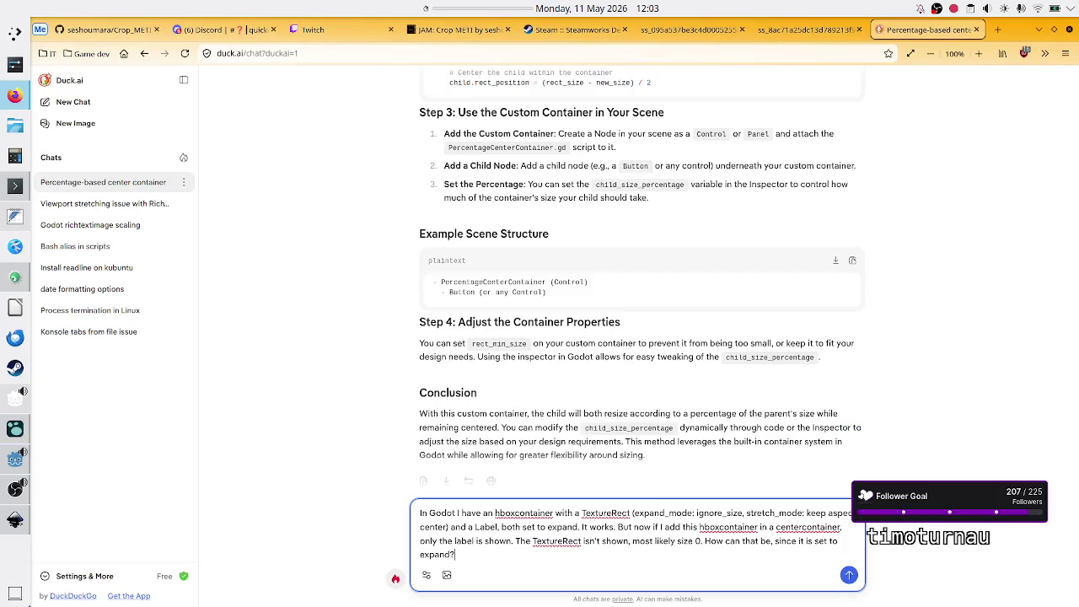
Step: Send the TextureRect question to GPT-4o mini, then mute the microphone in OBS Studio
click(608, 555)
key(Return)
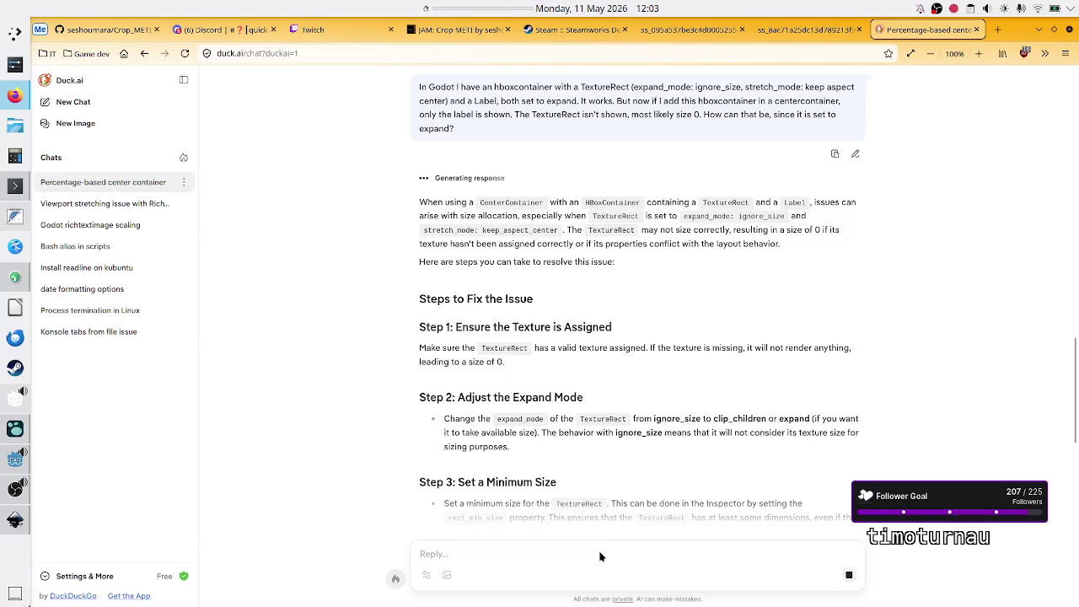
click(599, 552)
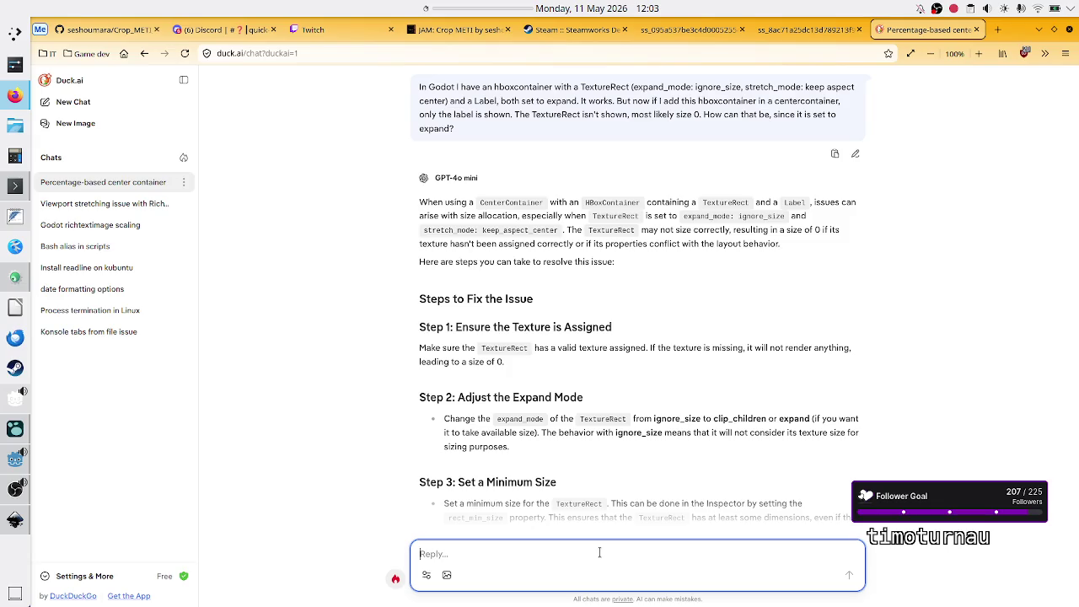
click(15, 490)
click(364, 501)
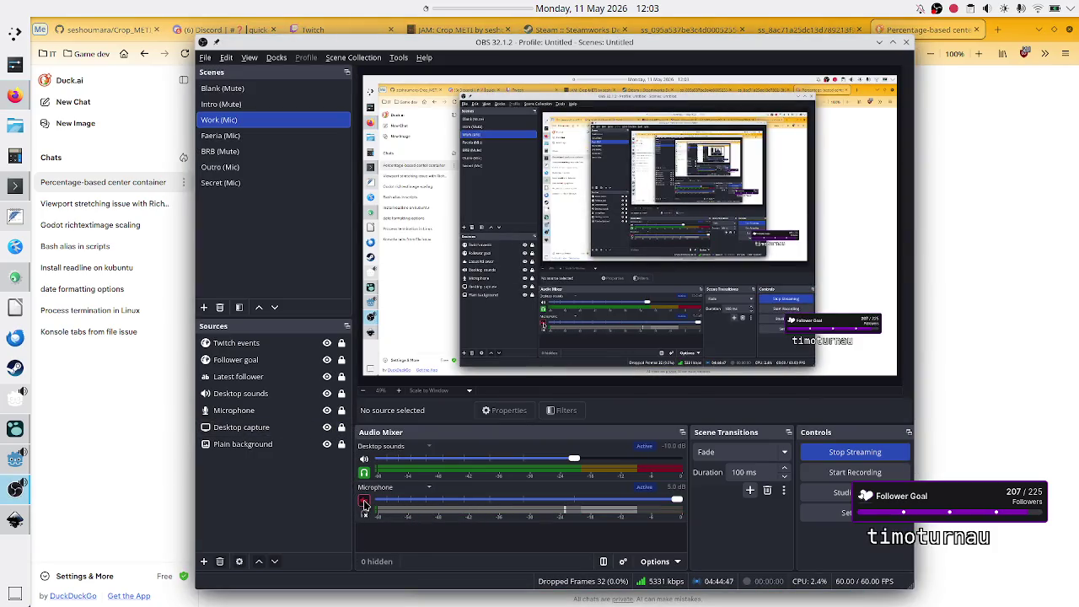
Step: Send OBS Studio behind Firefox so the Duck.ai answer shows again
click(984, 373)
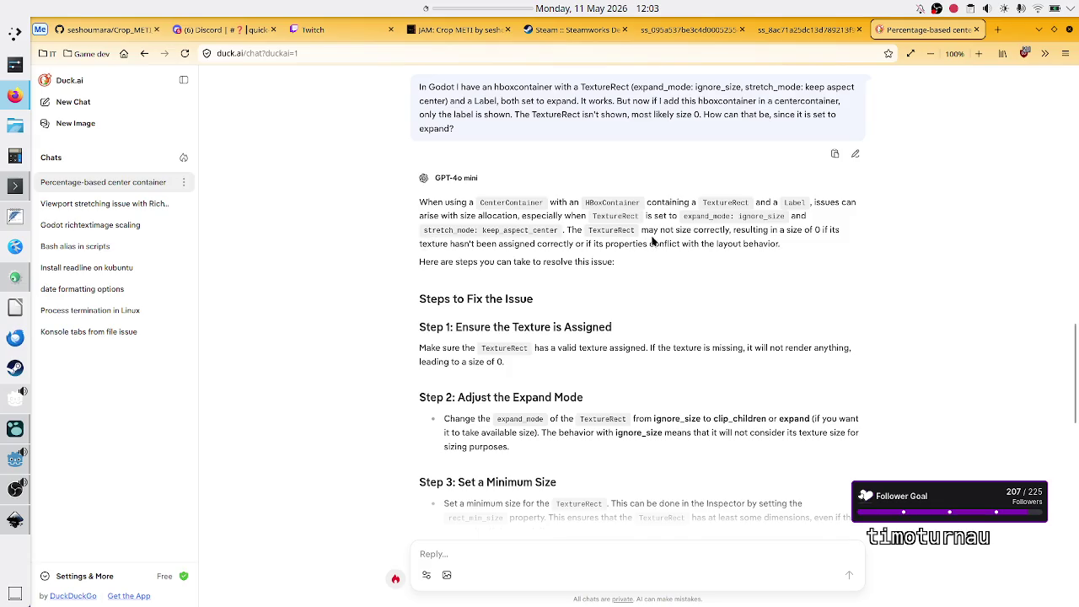
Step: Highlight the reply's passages about the unassigned texture and layout behavior, scrolling down
drag(430, 243, 570, 245)
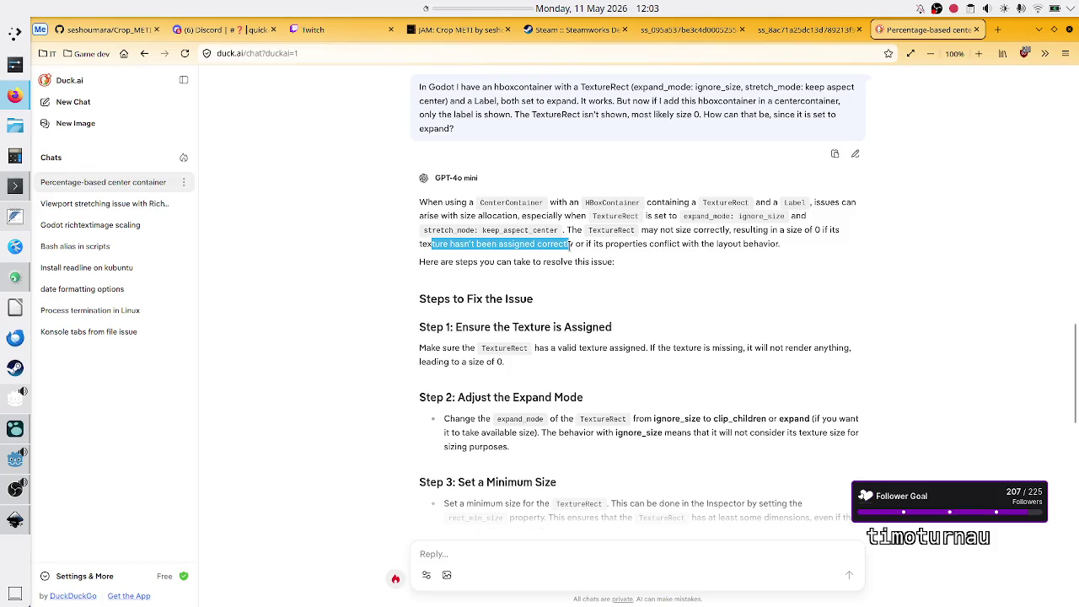
click(569, 243)
drag(485, 243, 798, 251)
click(578, 244)
click(692, 247)
click(798, 251)
scroll(520, 333, down, 1)
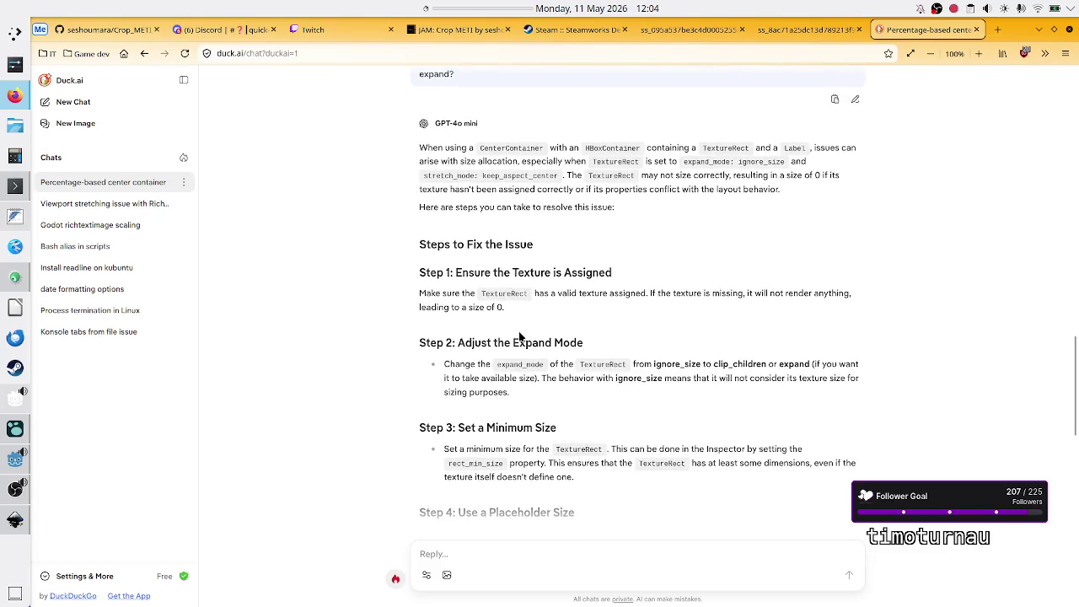
scroll(519, 333, down, 1)
scroll(518, 330, down, 1)
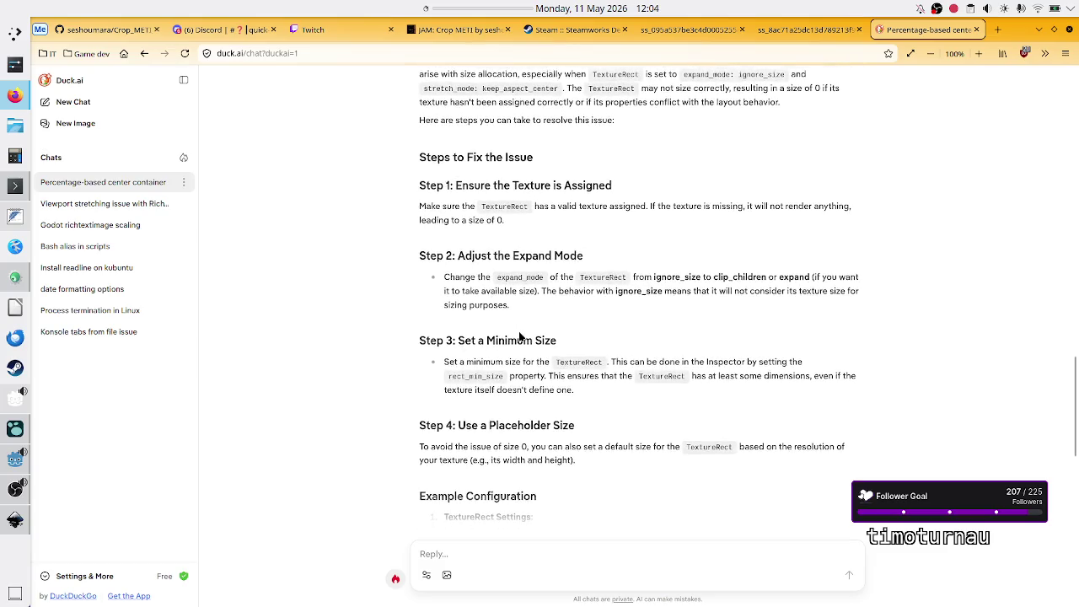
Step: Highlight Step 1's valid-texture advice and the suggested clip_children or expand modes, then return to Godot
double_click(589, 186)
click(597, 187)
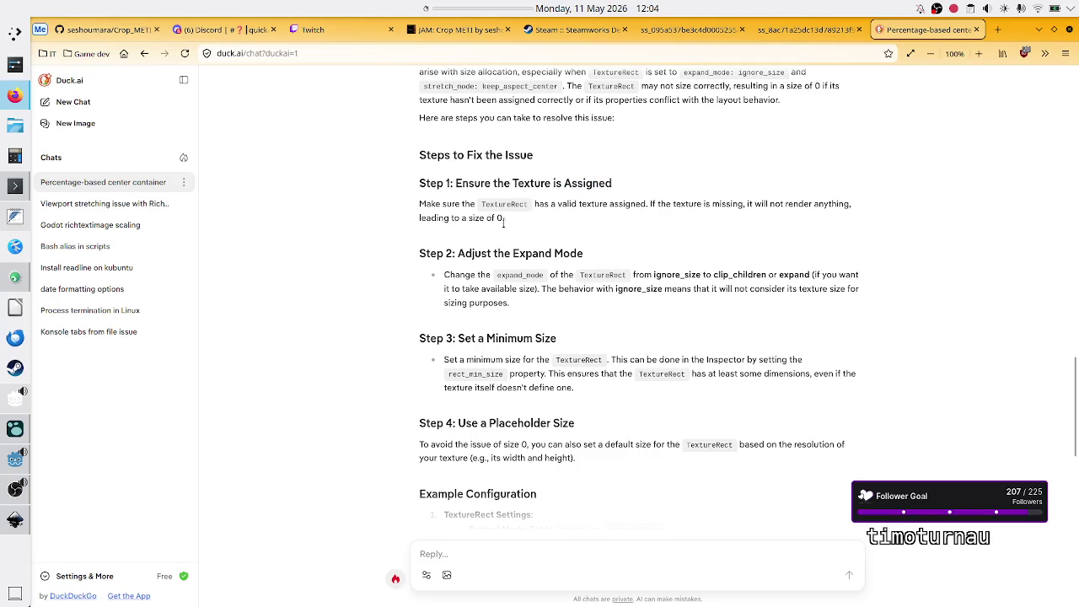
drag(557, 204, 757, 208)
click(638, 199)
click(757, 208)
drag(715, 275, 800, 280)
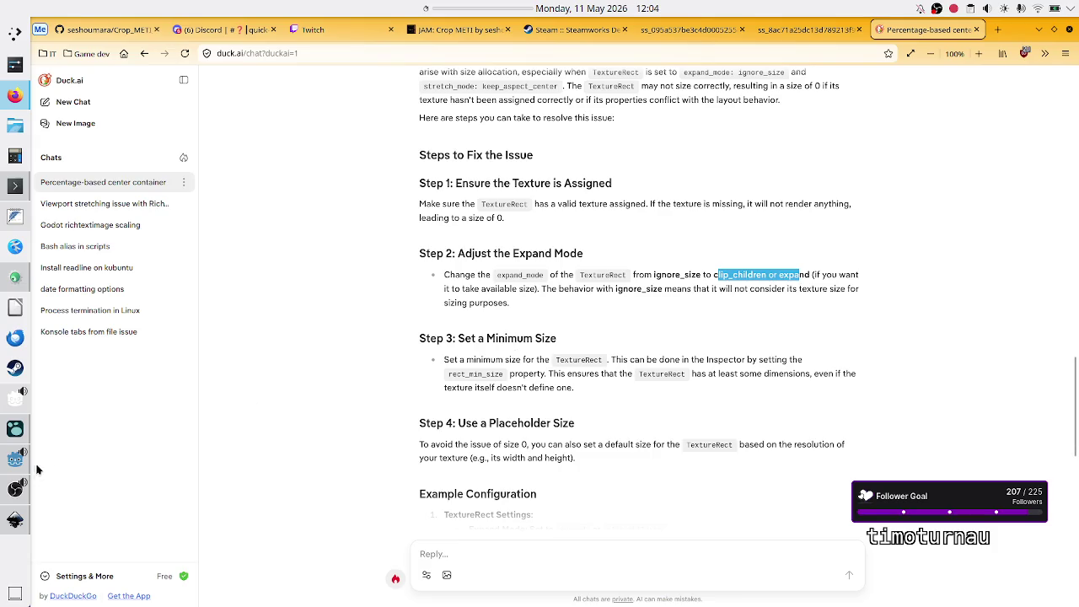
mouse_move(16, 489)
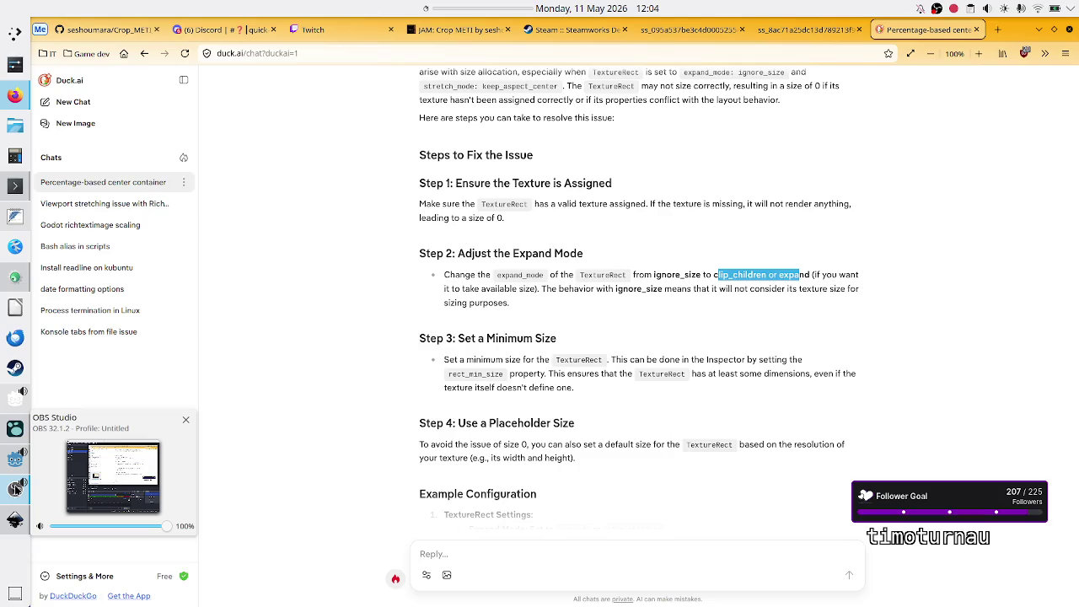
click(17, 489)
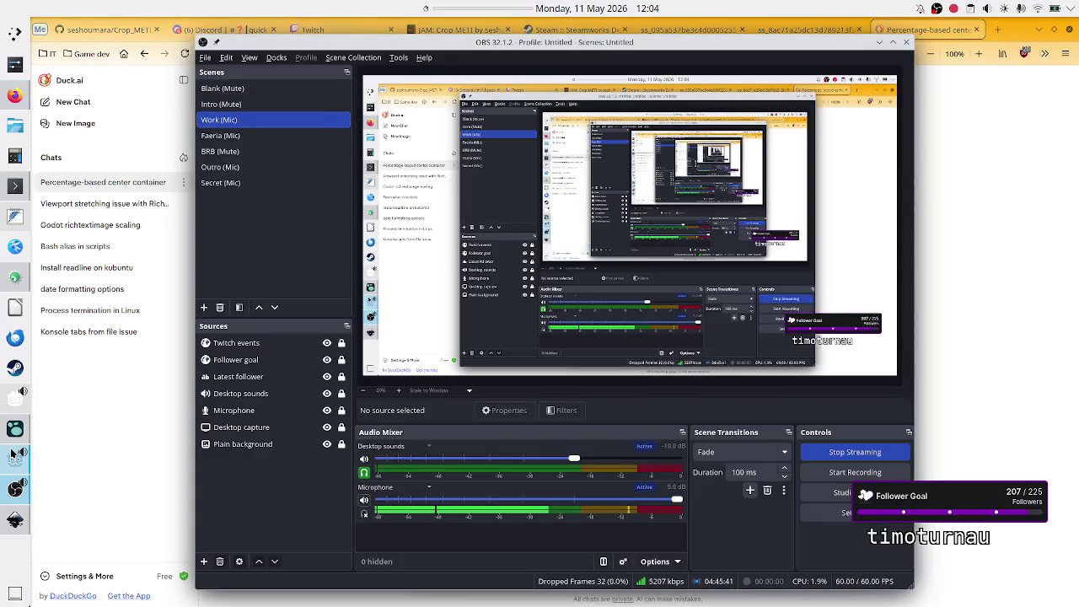
click(14, 456)
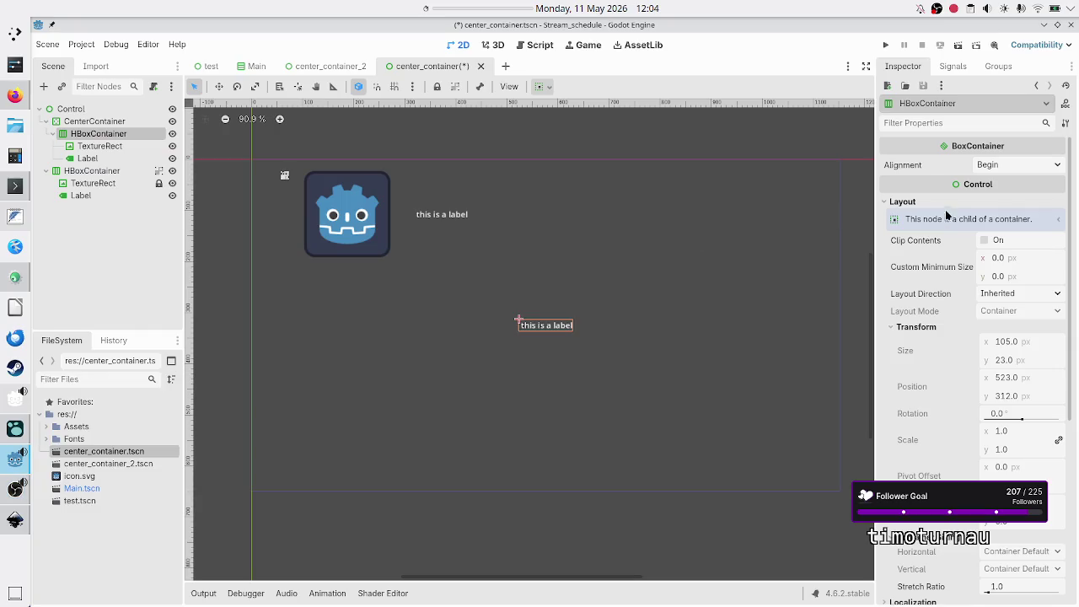
Step: Keep the first HBoxContainer's TextureRect Expand Mode at Ignore Size, then return to Duck.ai
click(150, 146)
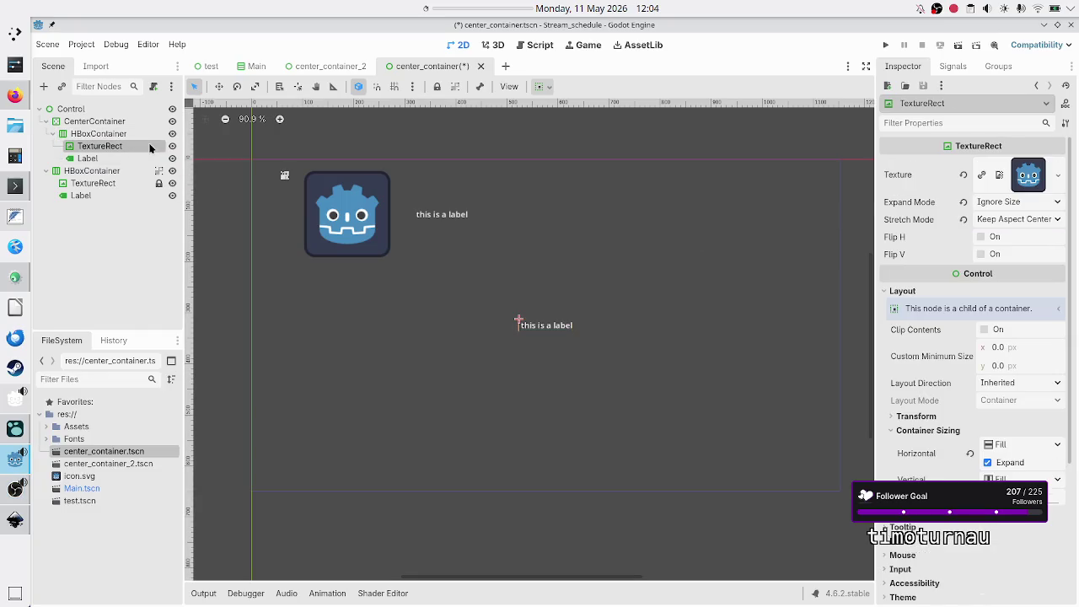
click(1042, 205)
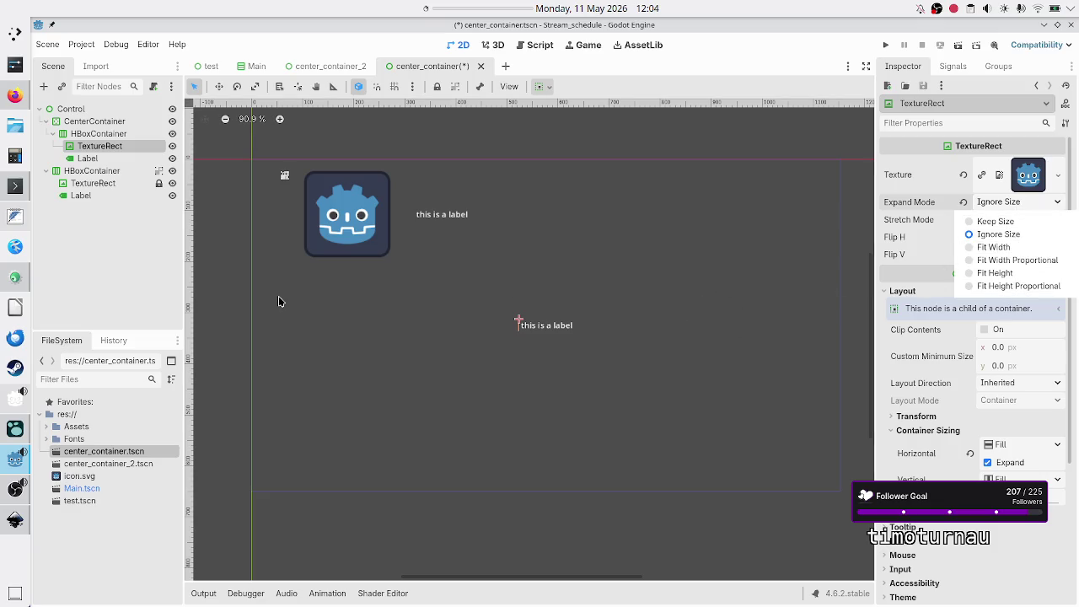
click(15, 95)
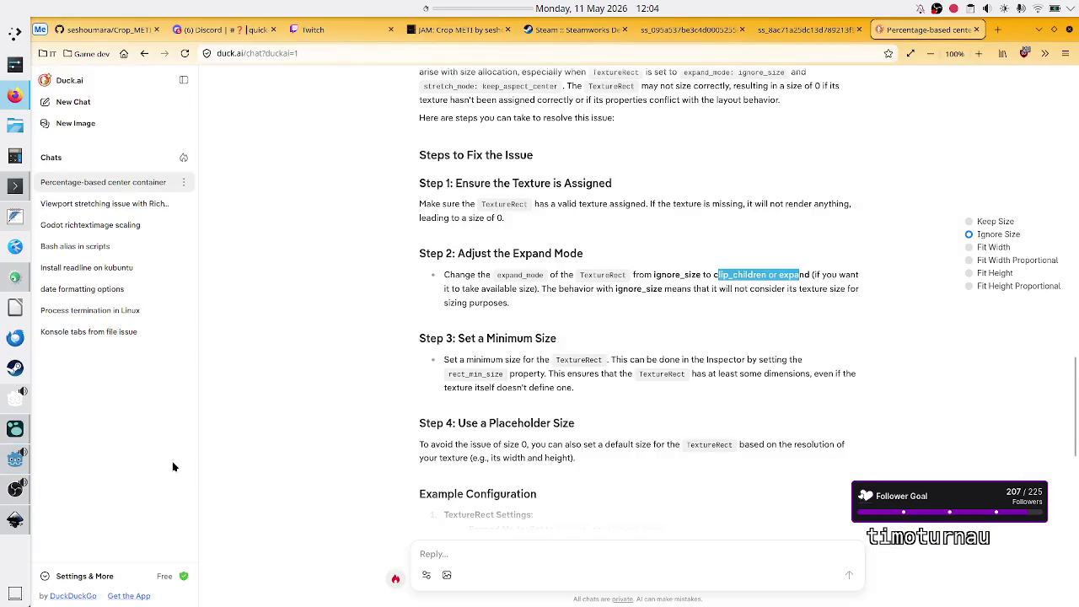
click(998, 236)
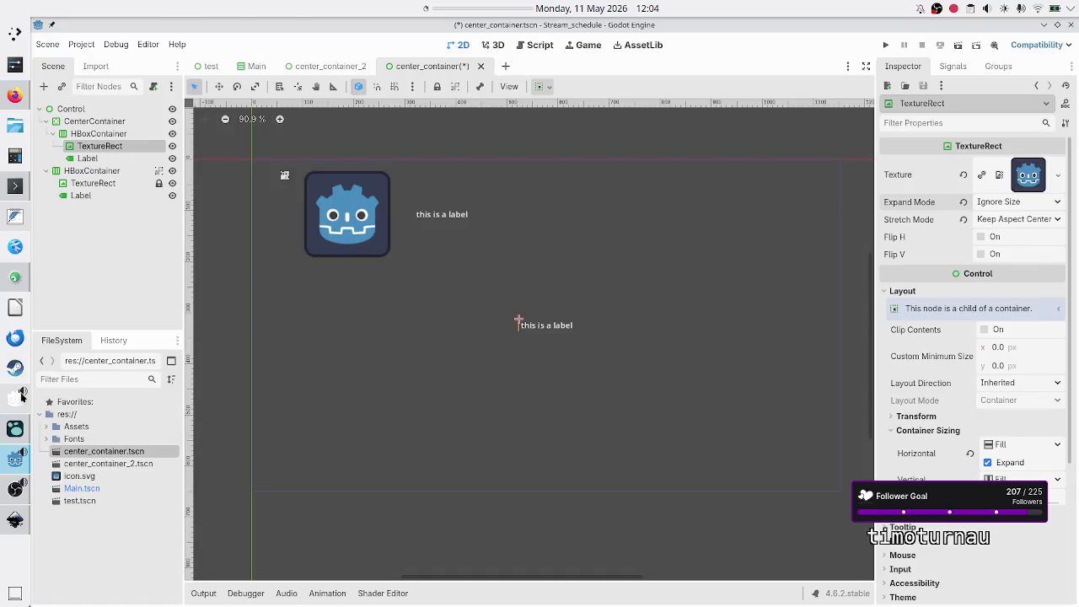
mouse_move(13, 436)
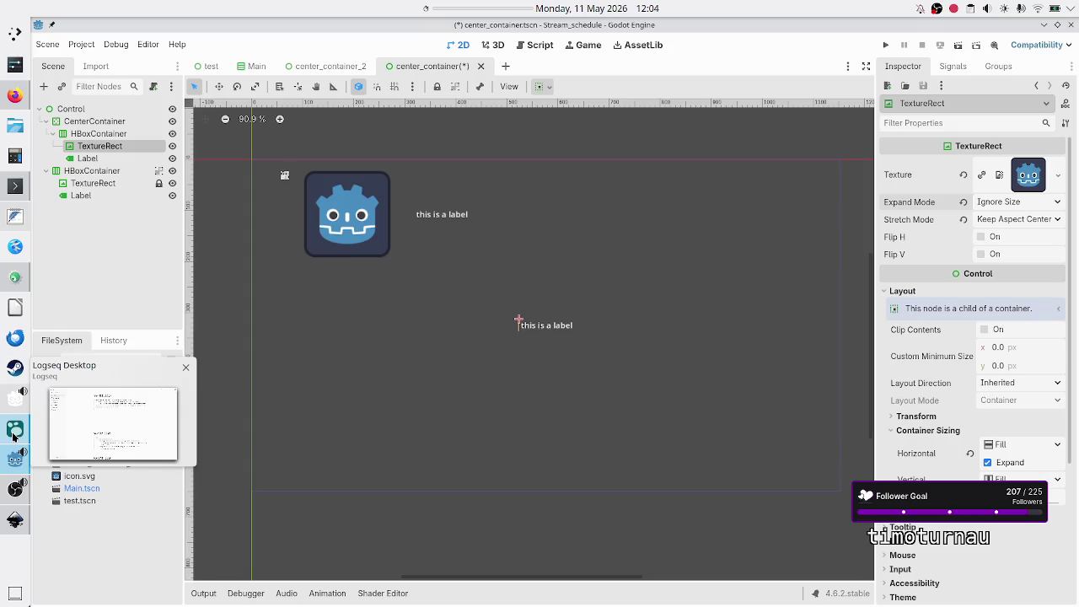
click(10, 97)
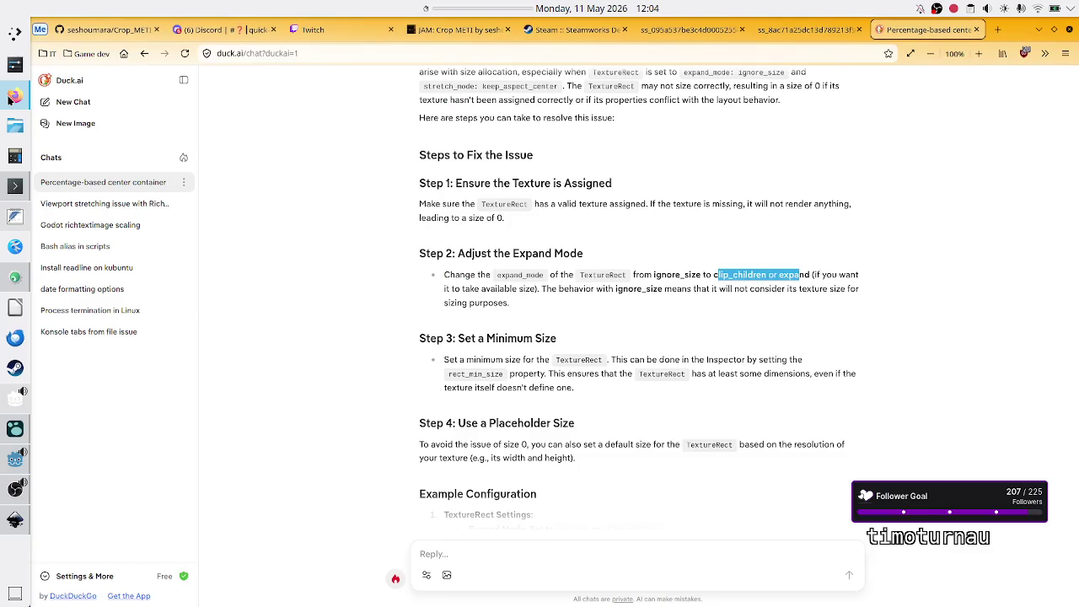
click(761, 282)
drag(662, 278, 800, 288)
click(799, 289)
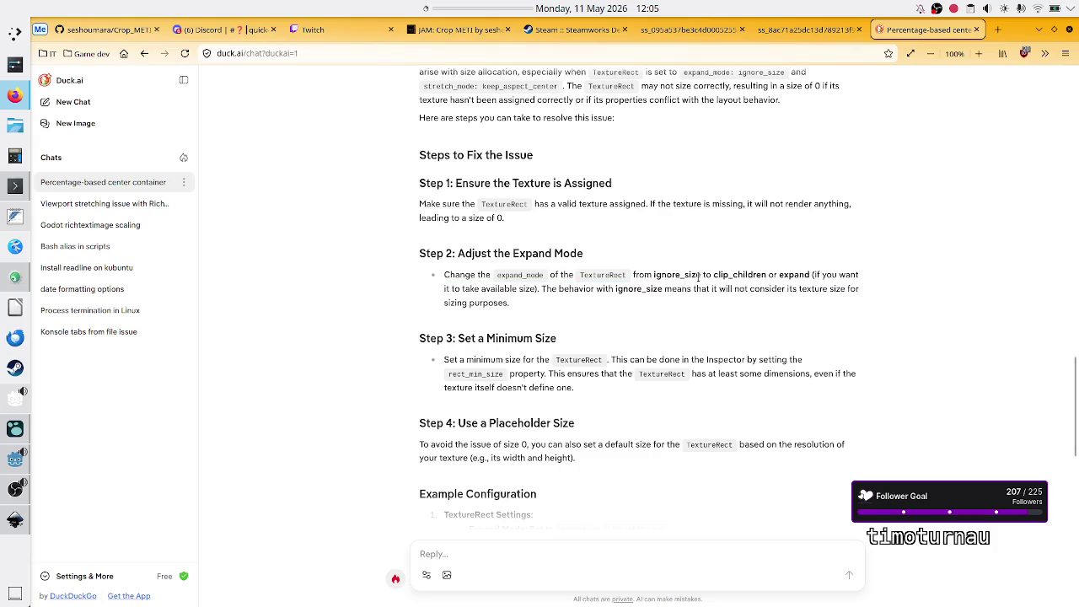
double_click(520, 275)
drag(680, 275, 794, 275)
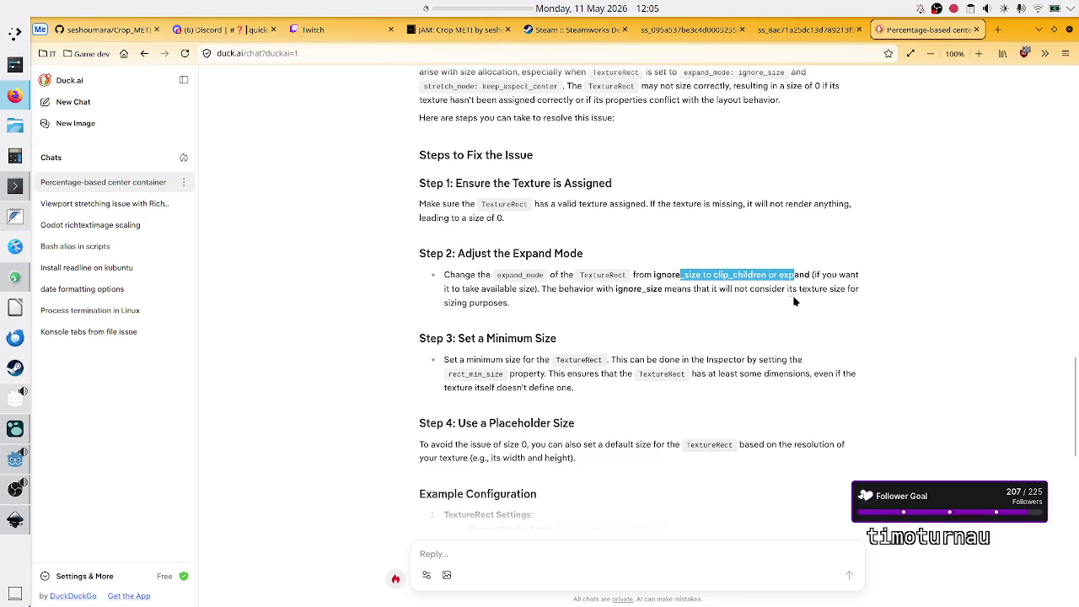
click(764, 287)
drag(765, 288, 772, 288)
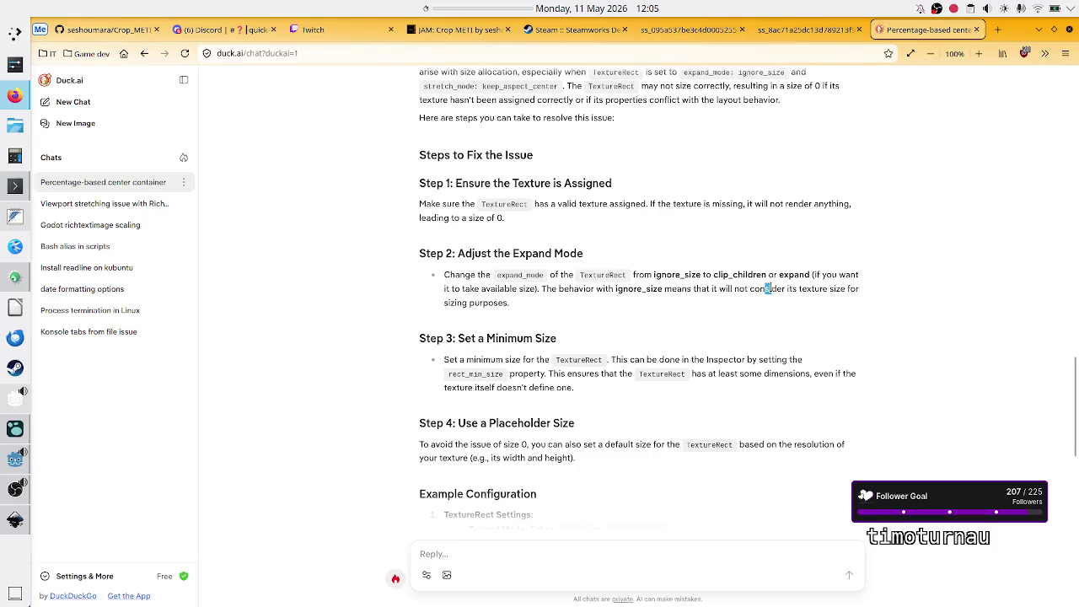
double_click(485, 304)
click(601, 347)
scroll(552, 476, down, 1)
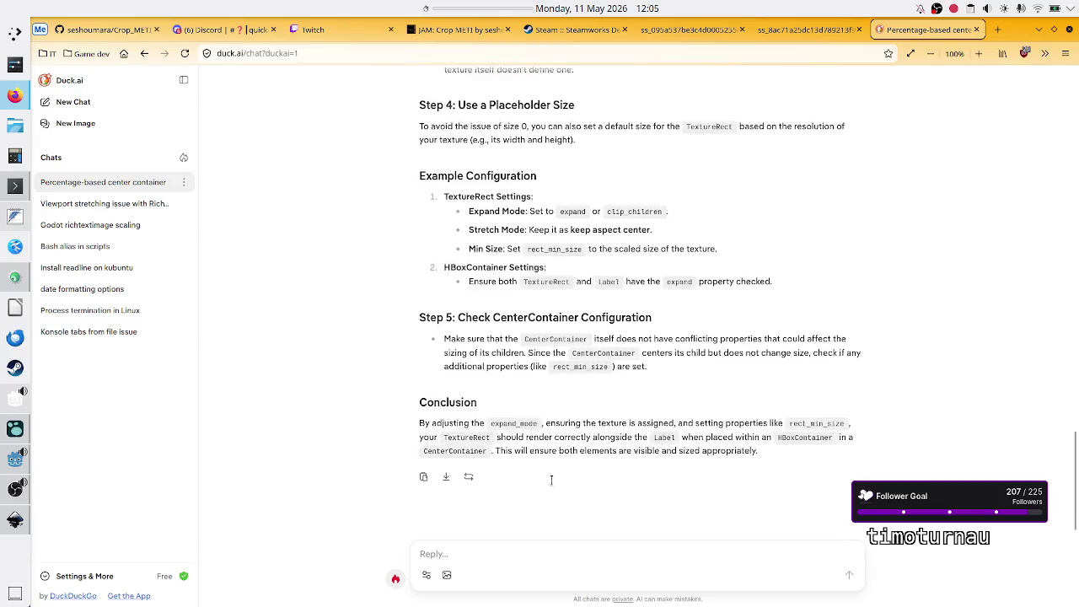
click(501, 554)
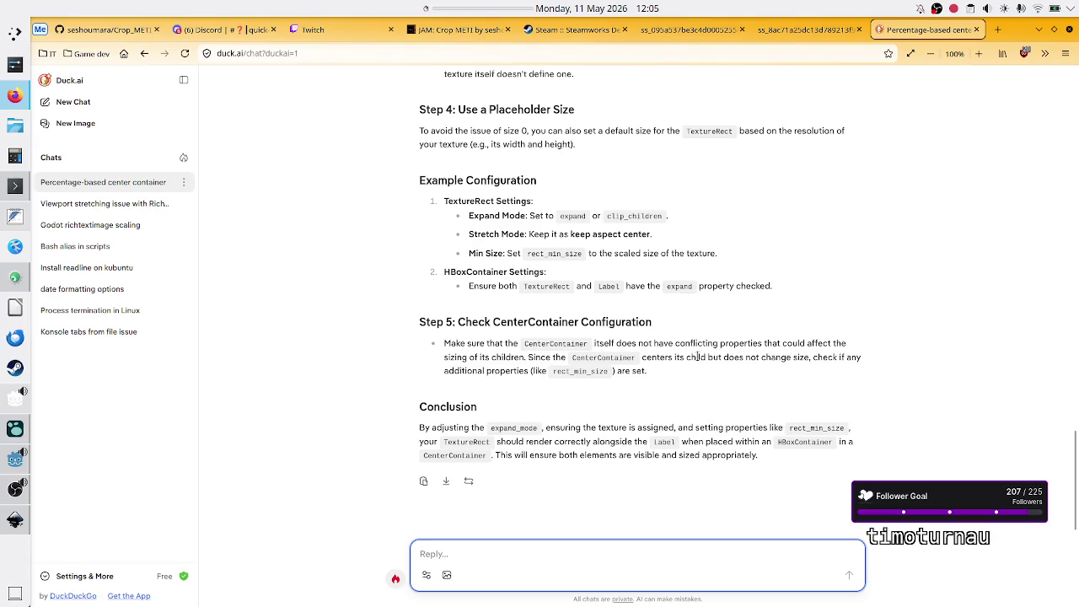
scroll(592, 350, up, 5)
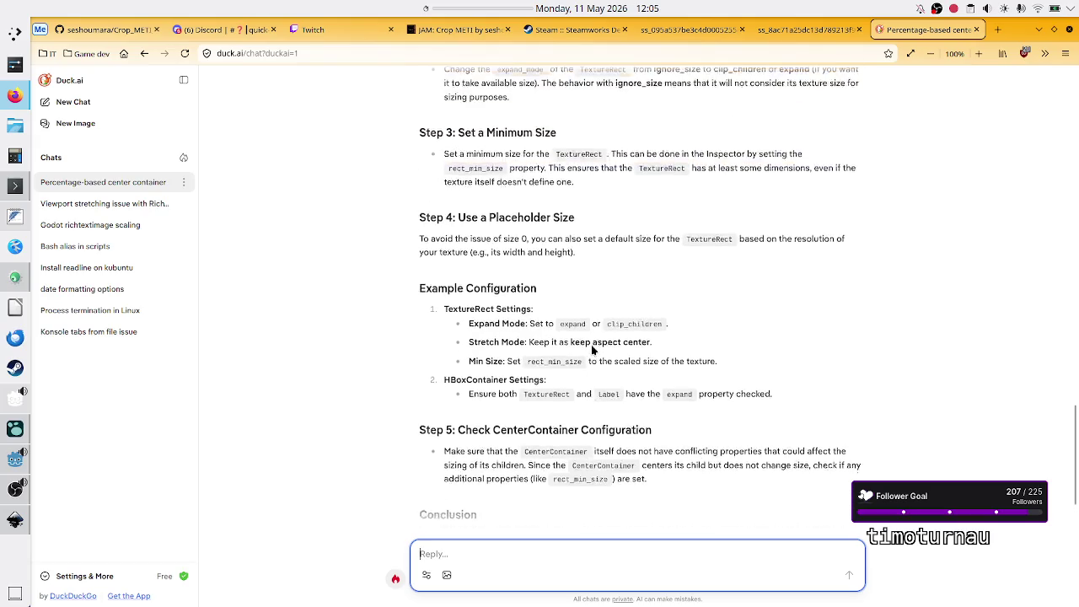
scroll(593, 349, up, 2)
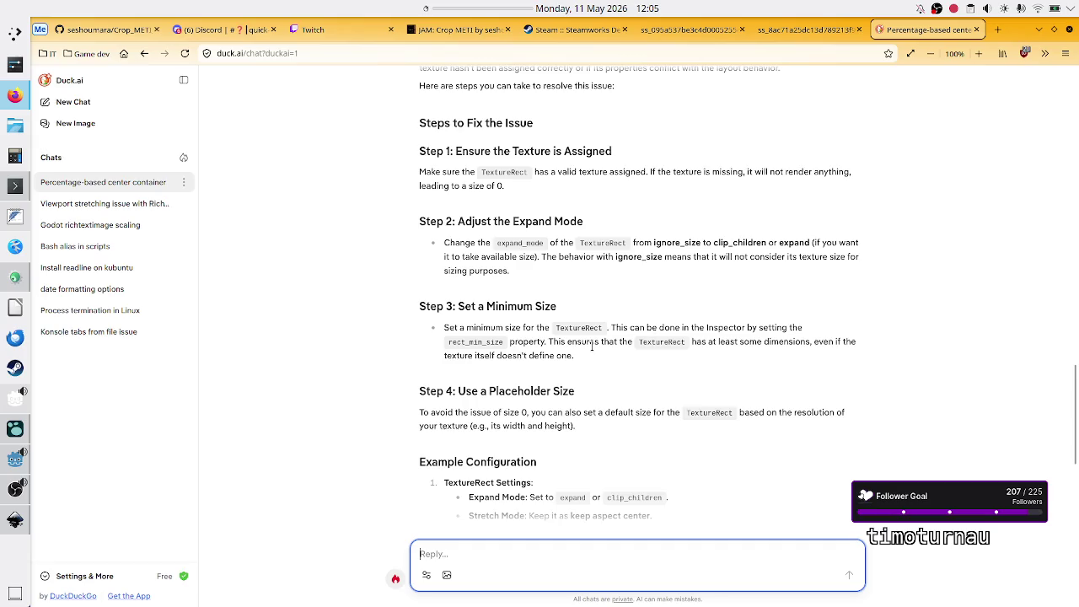
click(593, 347)
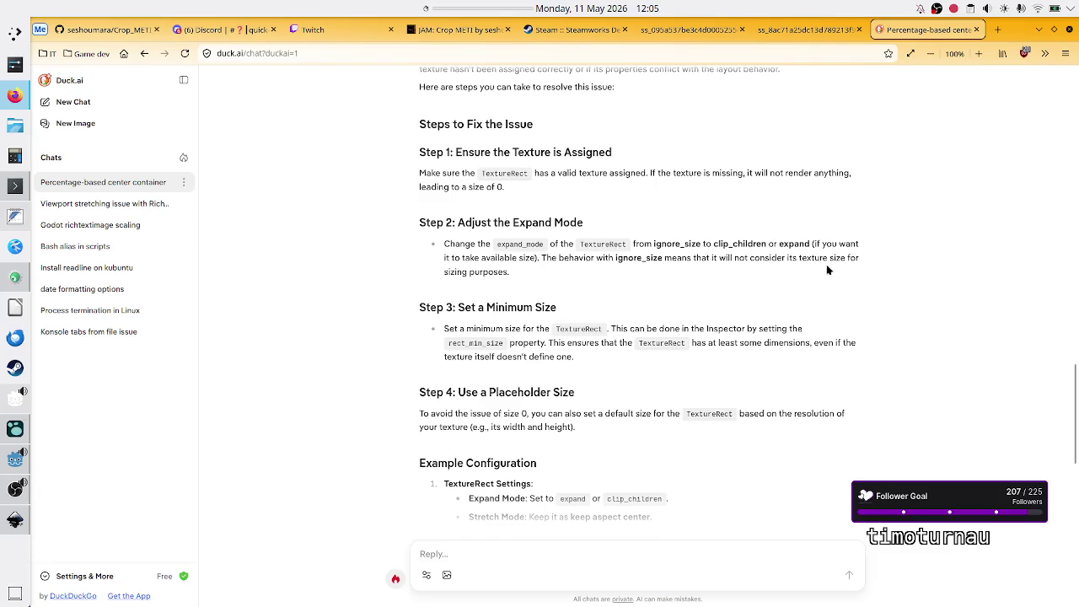
scroll(830, 269, down, 5)
click(558, 555)
Step: Ask why the HBox allocates the TextureRect 0% space inside a CenterContainer but works outside it
text(But )
text(the sae)
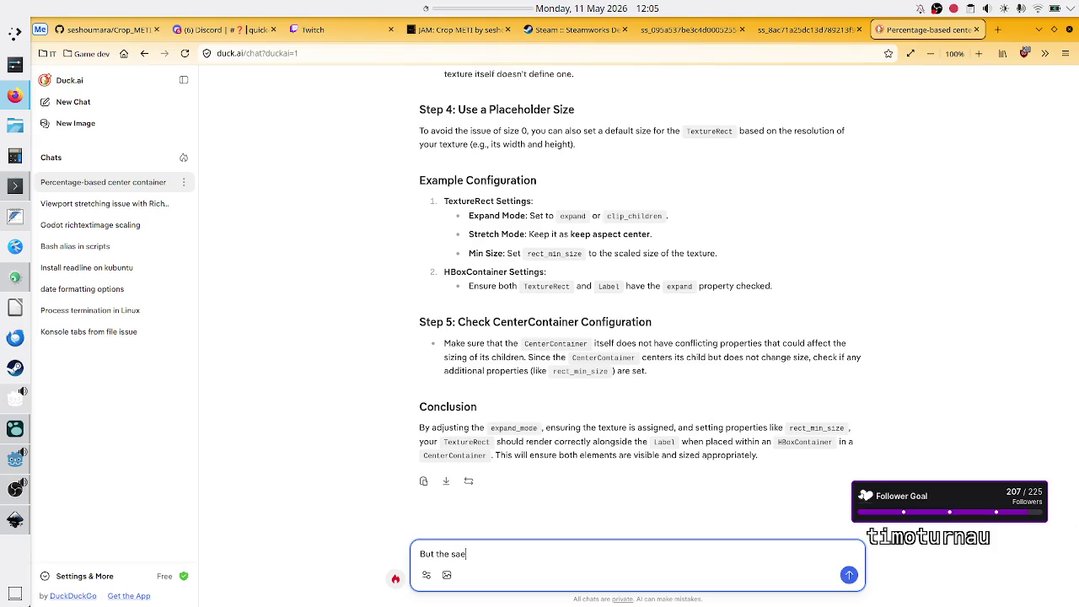
key(BackSpace)
text(me settings)
text( work)
text( if the hbo)
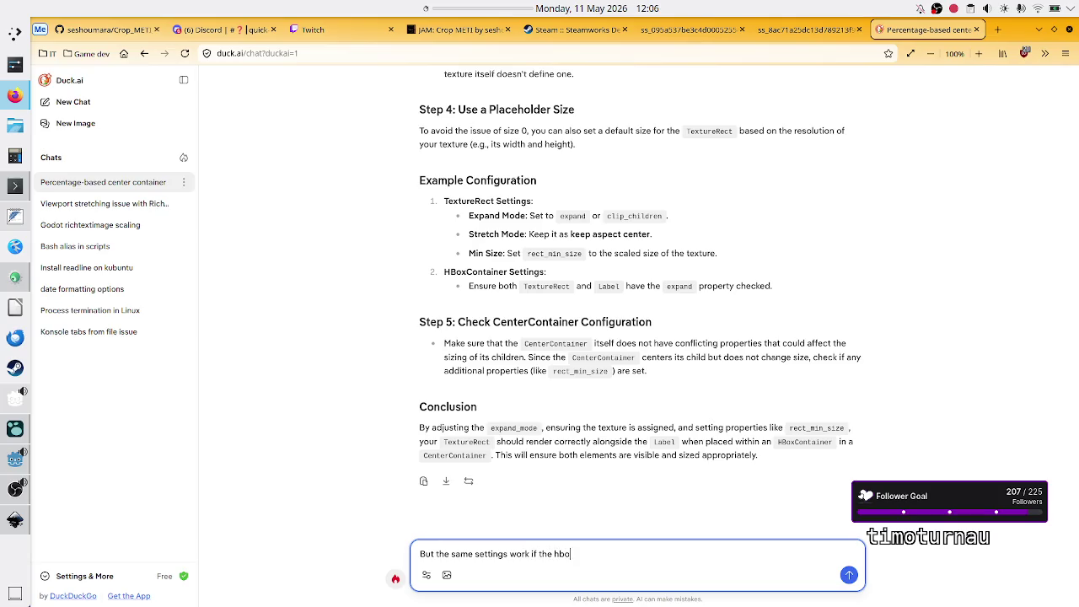
text(x is not inside a )
text(centerco)
text(ntainer, )
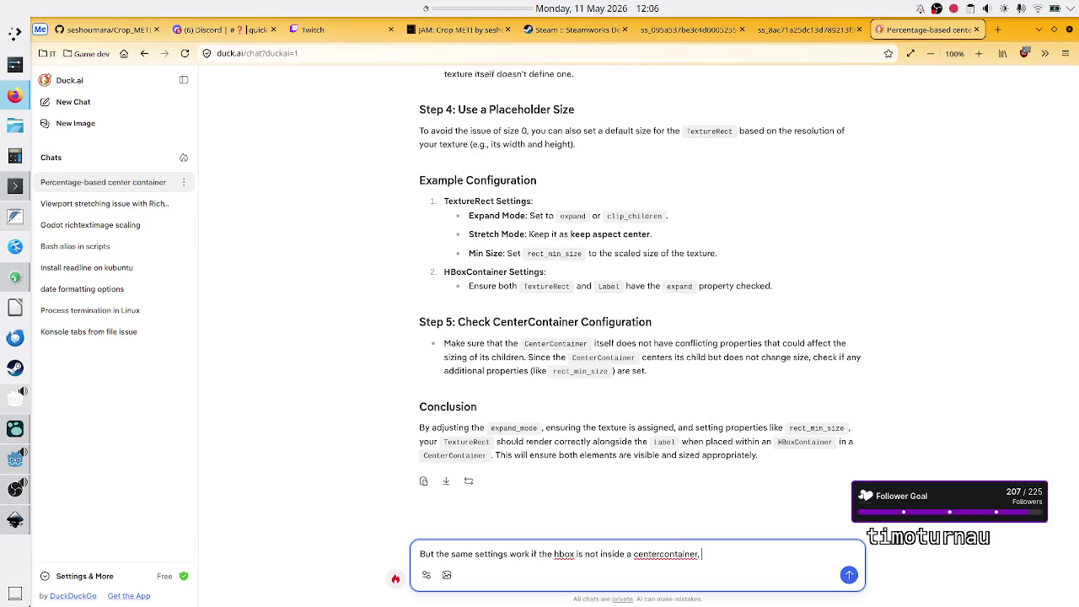
text(so the tex)
text(turerect is shown )
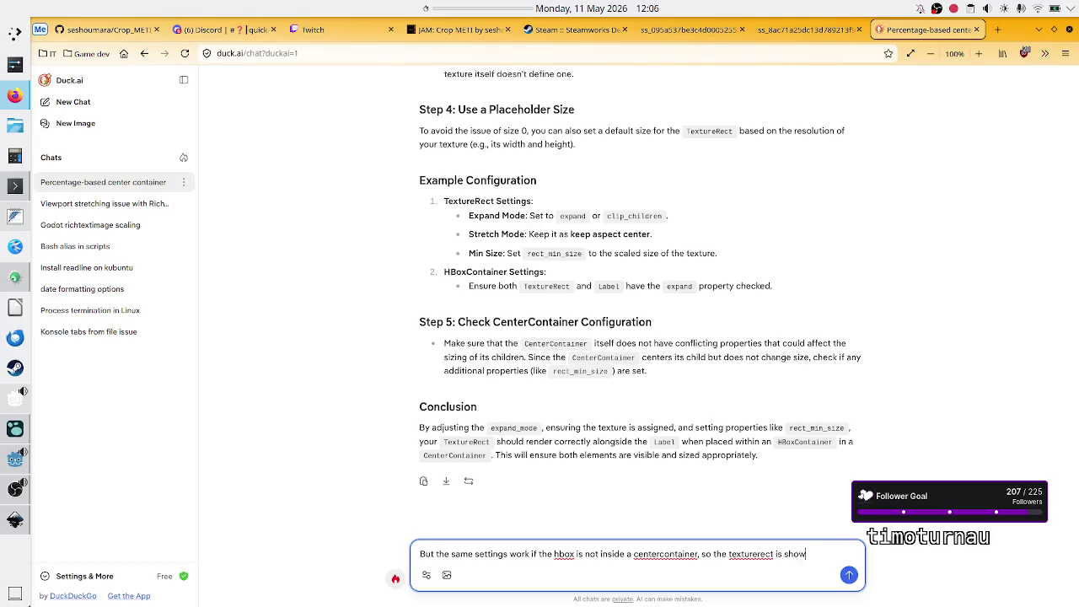
text(50)
text(% of)
text( space)
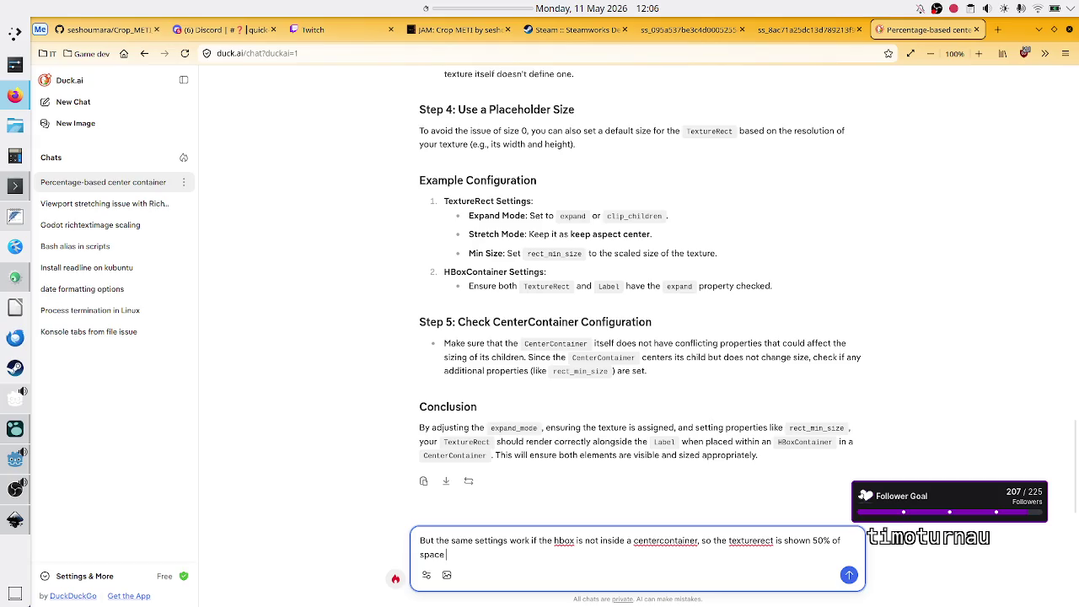
key(ctrl+BackSpace)
text(hbox space)
text(.)
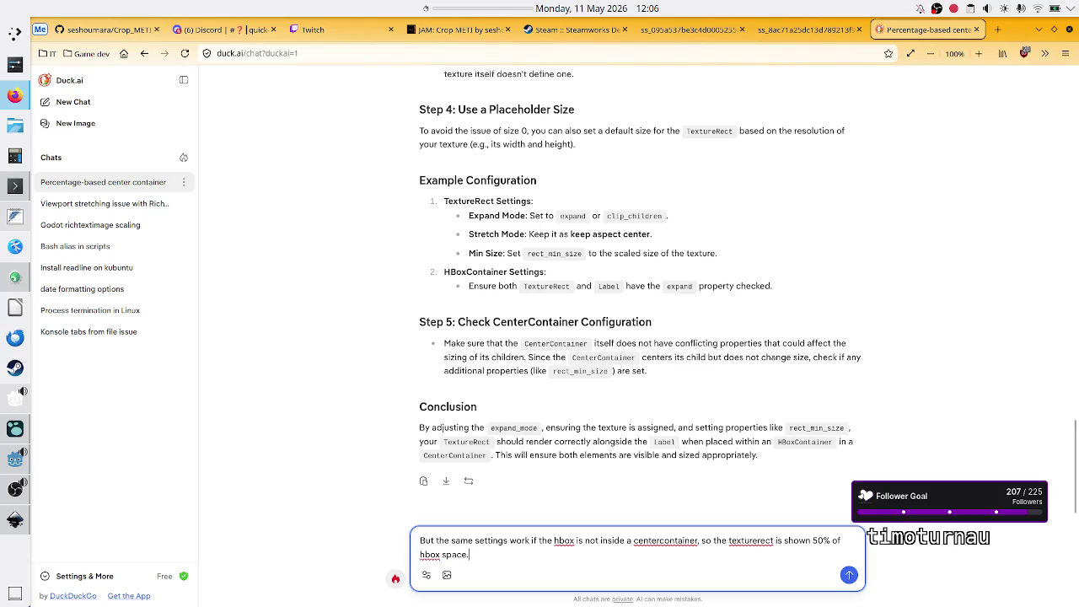
text( Wo)
text(hy would)
text(hbox or c)
text(entercon)
text(tainer )
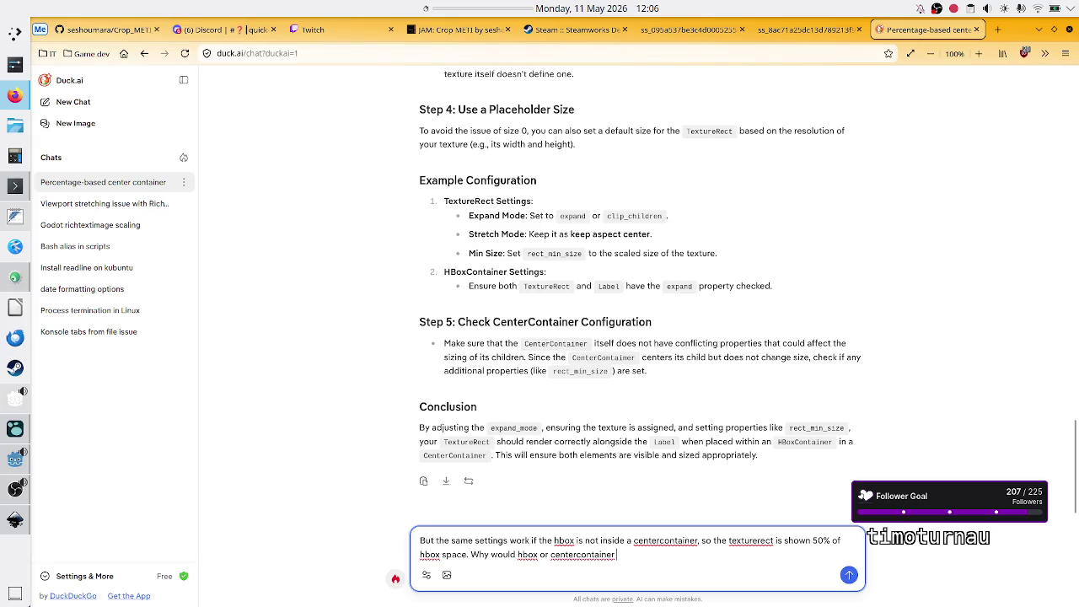
text(allocate )
text(all of a sudden )
text(0)
text(% when t)
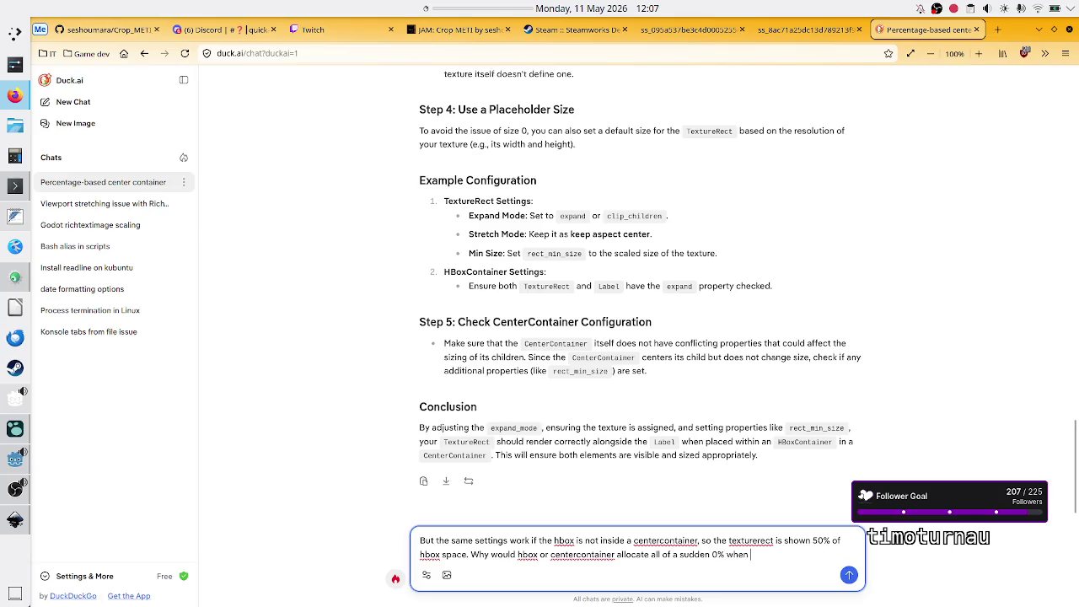
text(he hbox is )
text(inside o)
text(f the center)
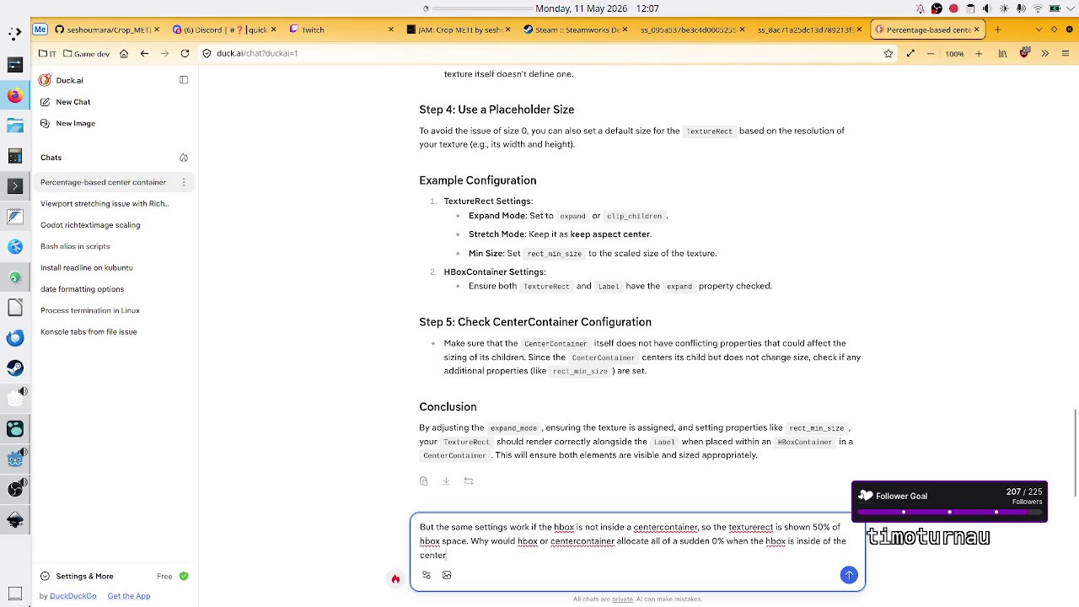
text(container?)
key(Return)
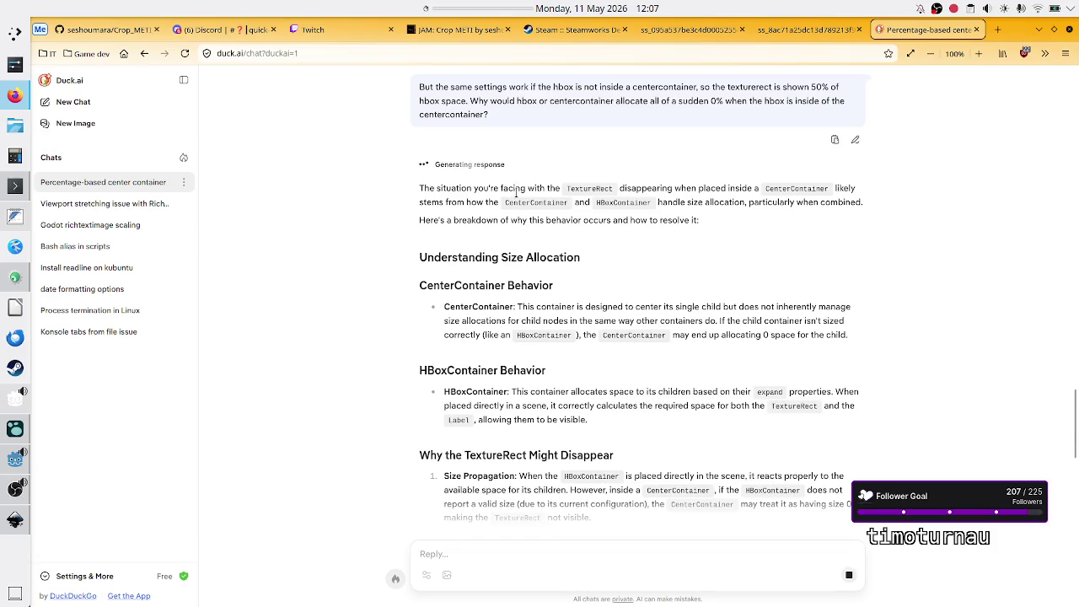
Step: Select the opening lines of the new answer, then swap the chat tab for a fresh one
drag(517, 202, 686, 163)
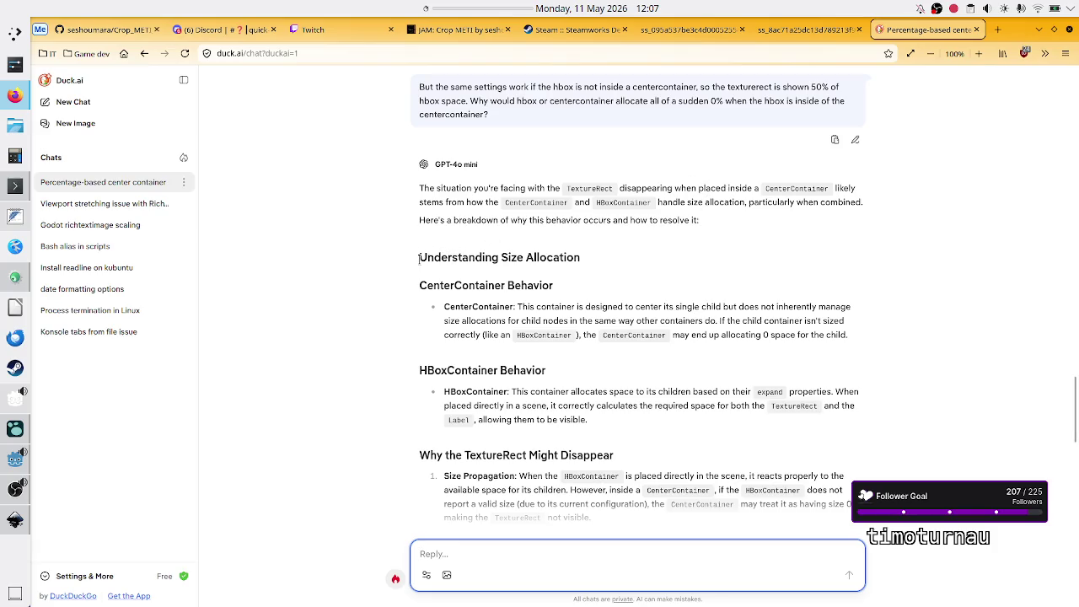
key(ctrl+w)
key(ctrl+t)
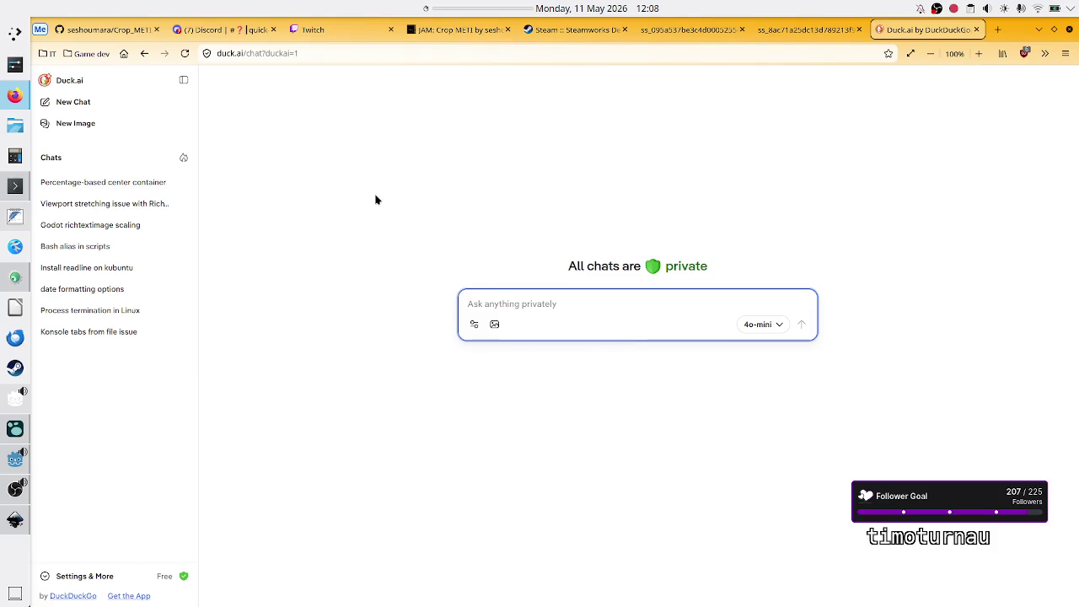
Step: Reopen the 'Percentage-based center container' chat from the sidebar
click(98, 184)
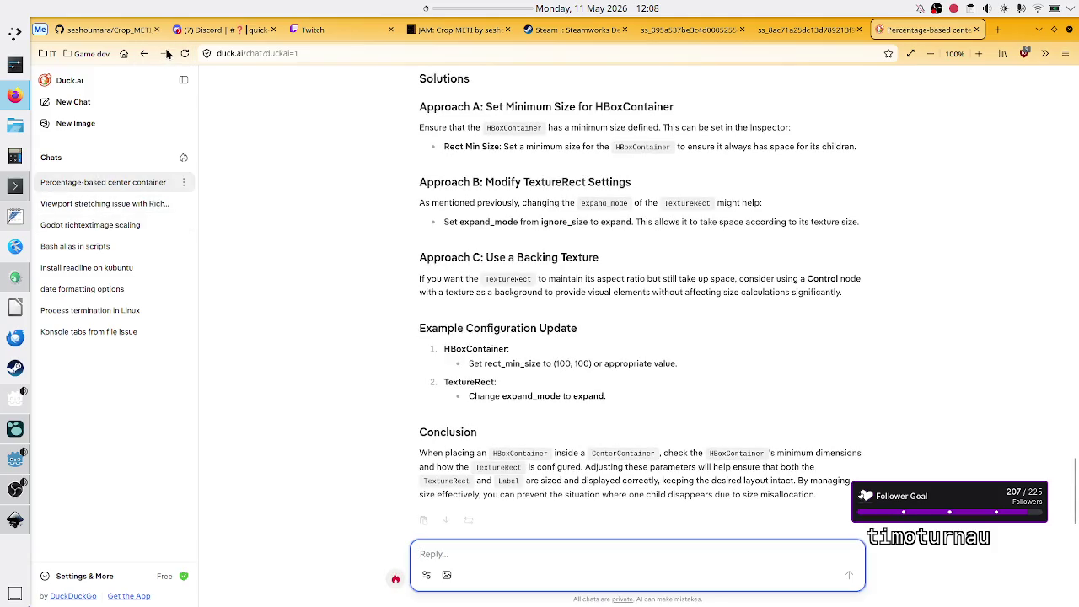
Step: Scroll through GPT-4o mini's explanation of CenterContainer behavior and size allocation
scroll(503, 378, up, 5)
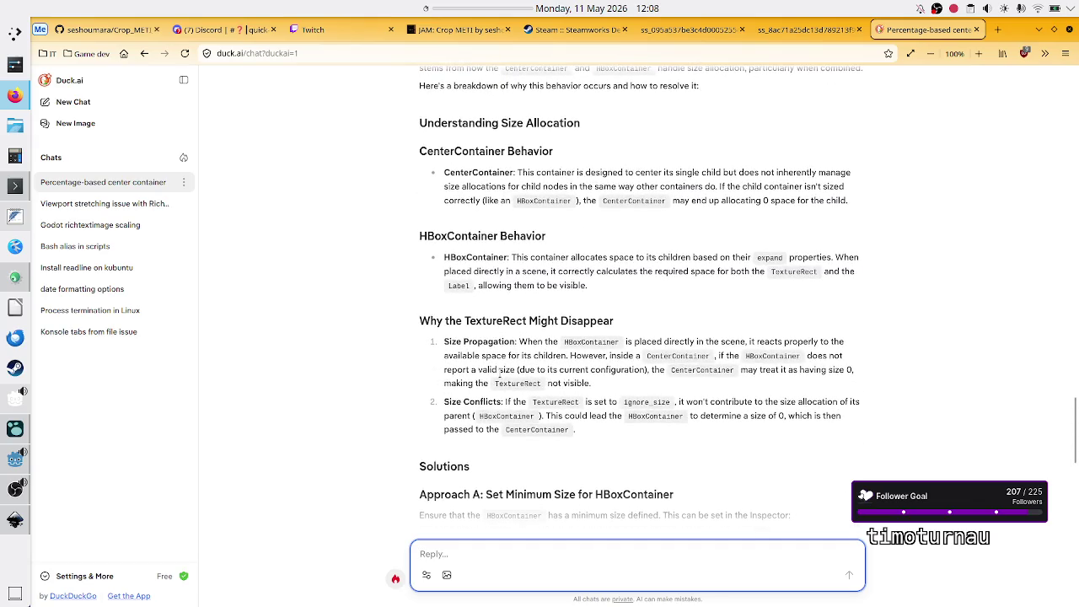
scroll(497, 371, down, 5)
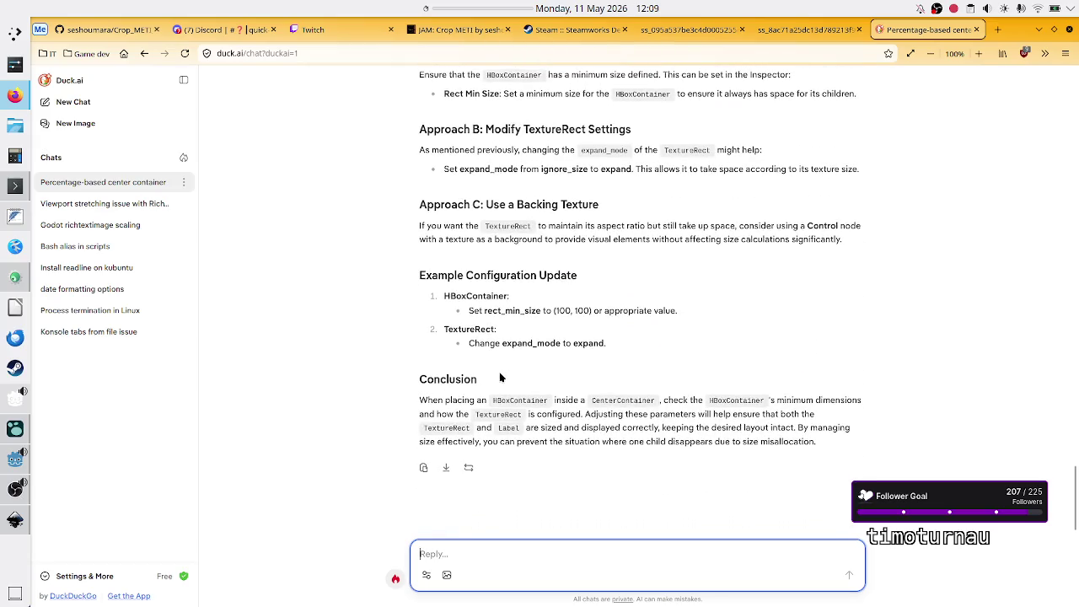
scroll(499, 375, up, 10)
scroll(498, 373, down, 4)
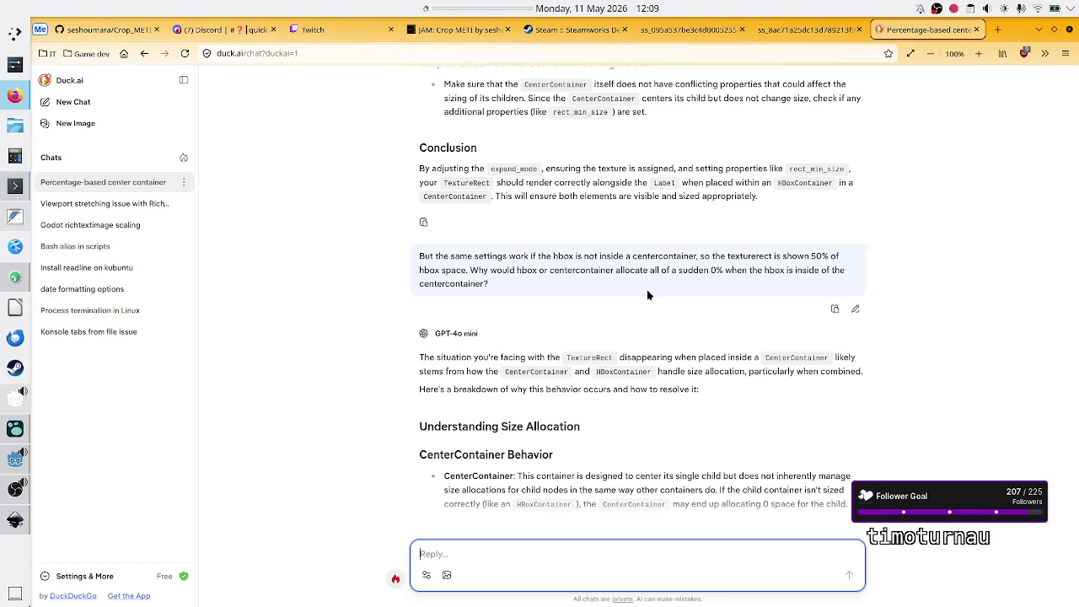
click(1066, 53)
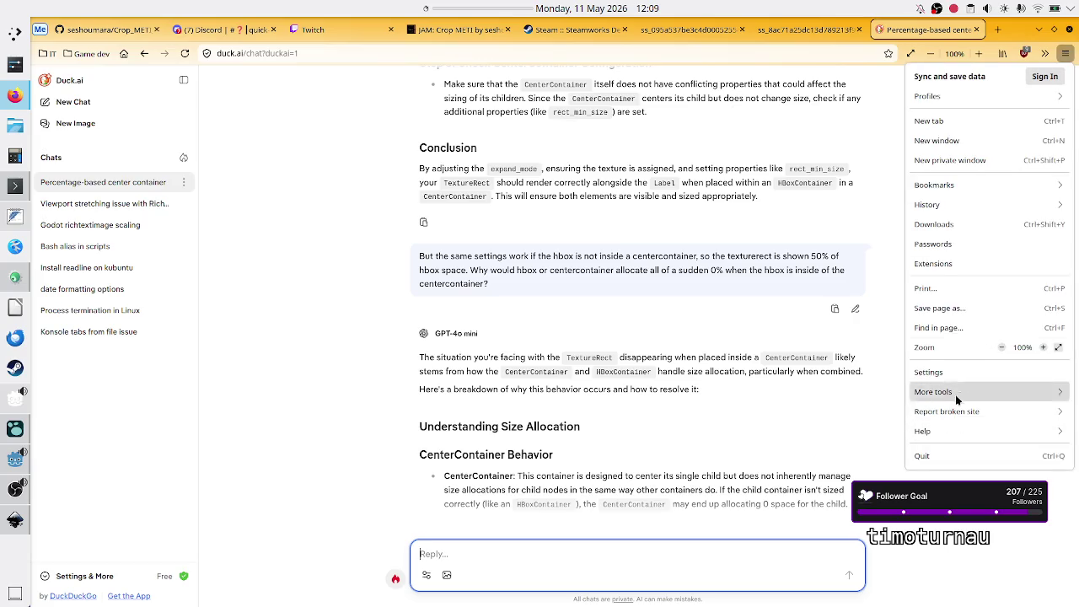
click(952, 371)
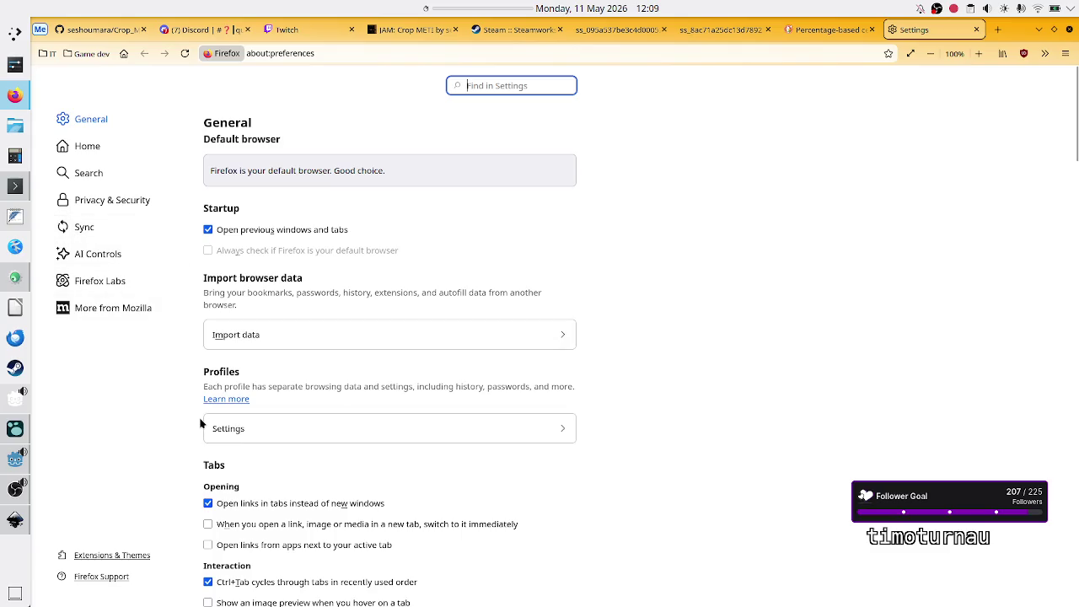
scroll(194, 432, down, 3)
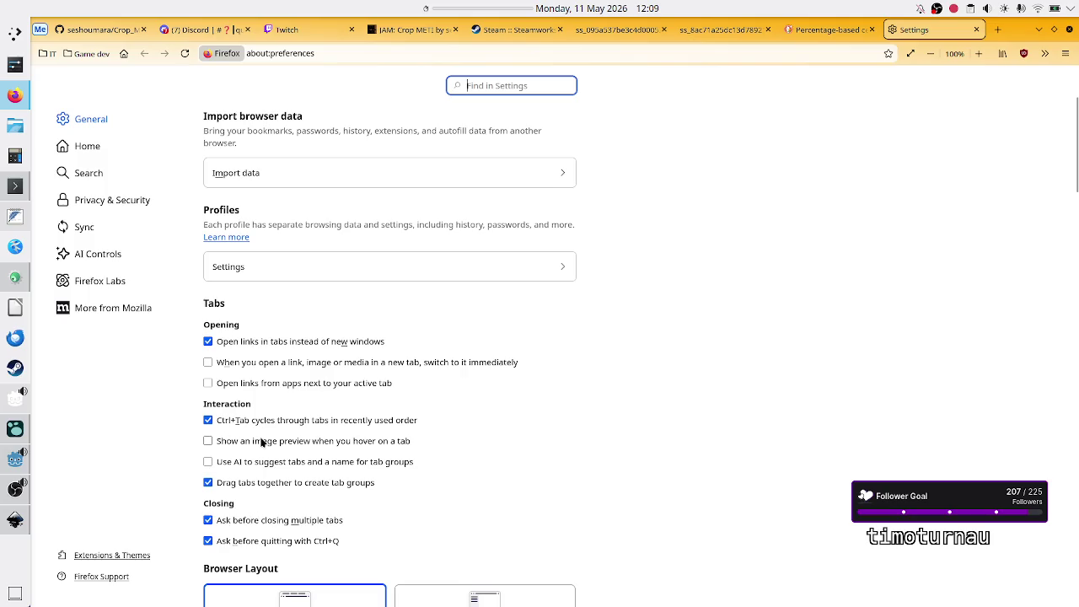
scroll(192, 379, down, 5)
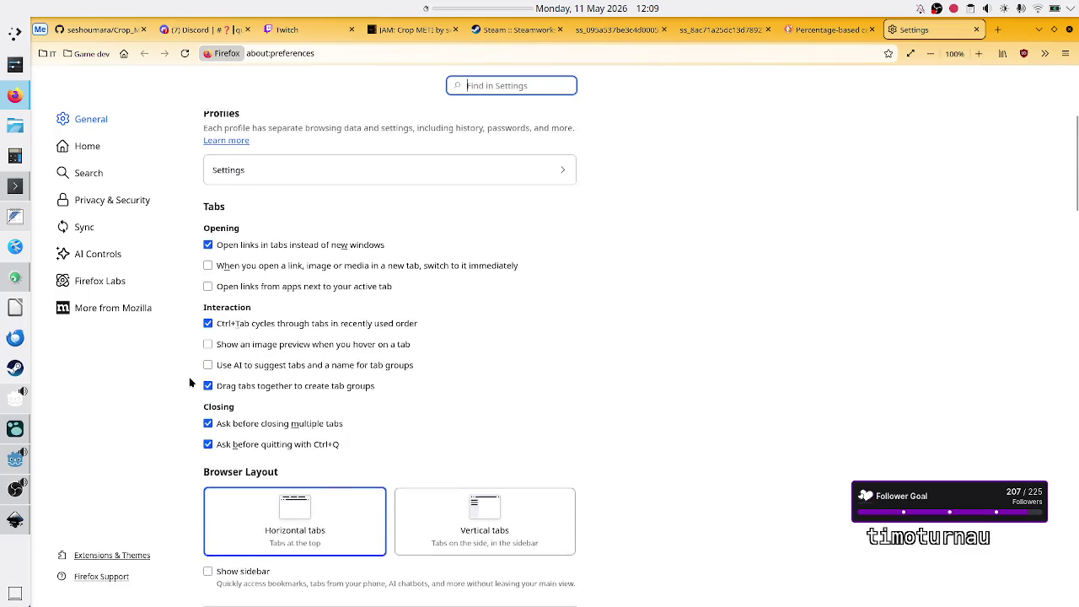
scroll(189, 381, down, 5)
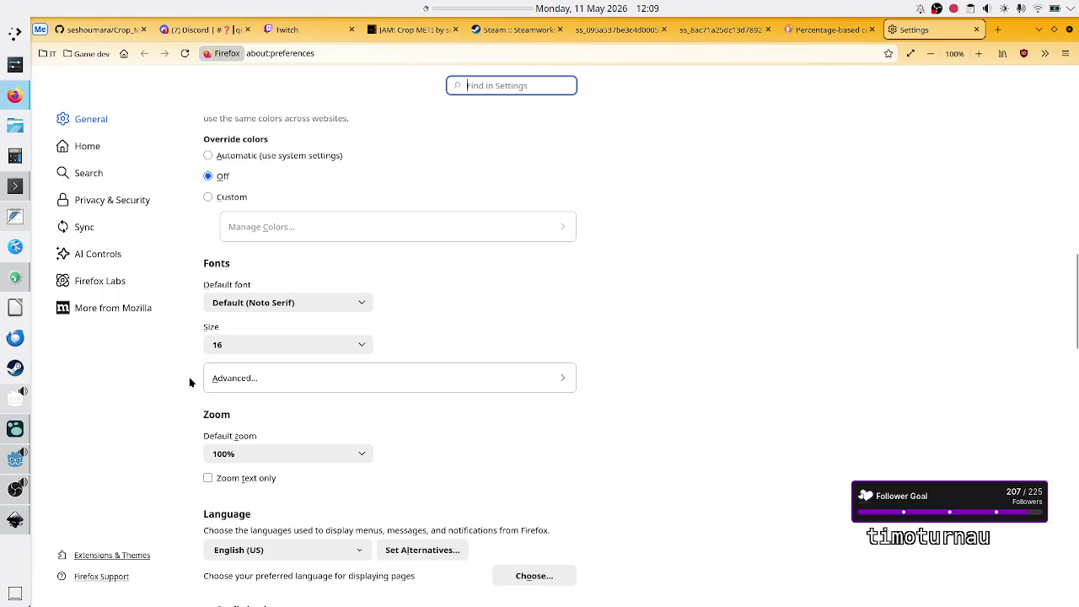
scroll(189, 382, down, 5)
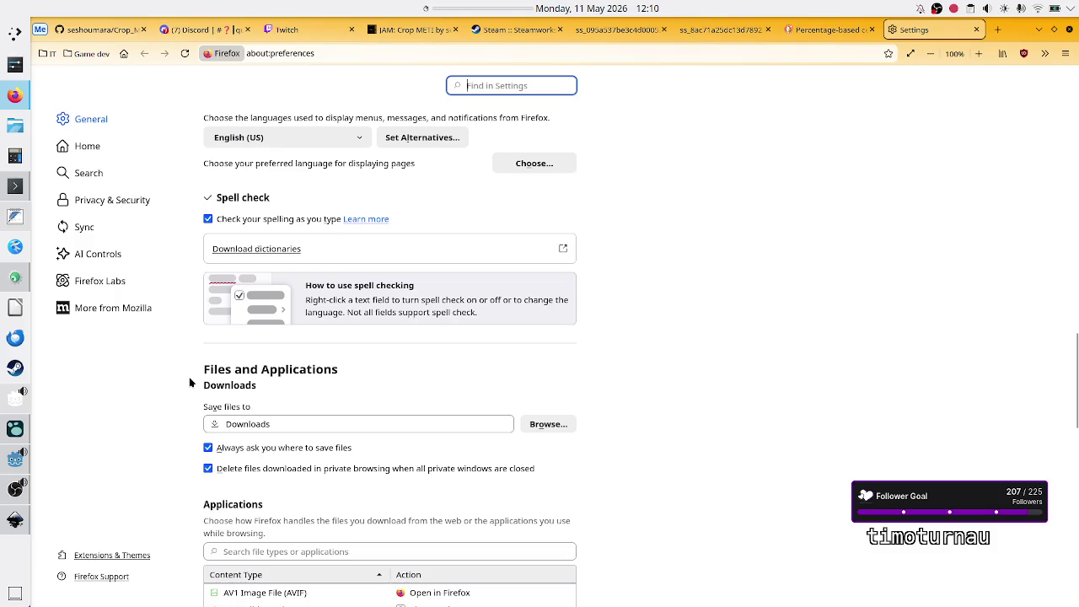
scroll(189, 381, down, 7)
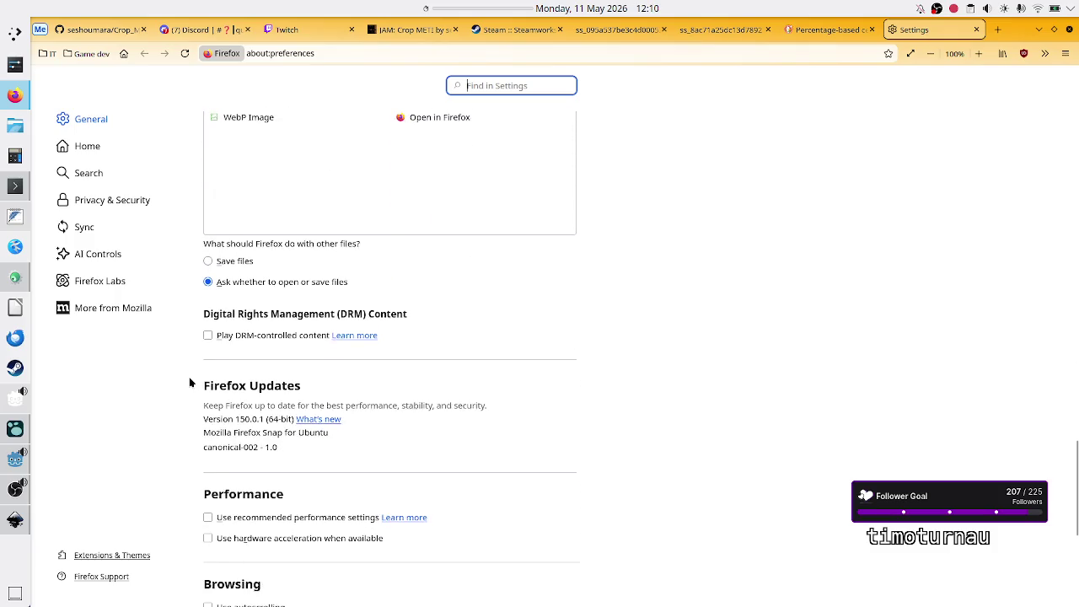
scroll(190, 382, down, 3)
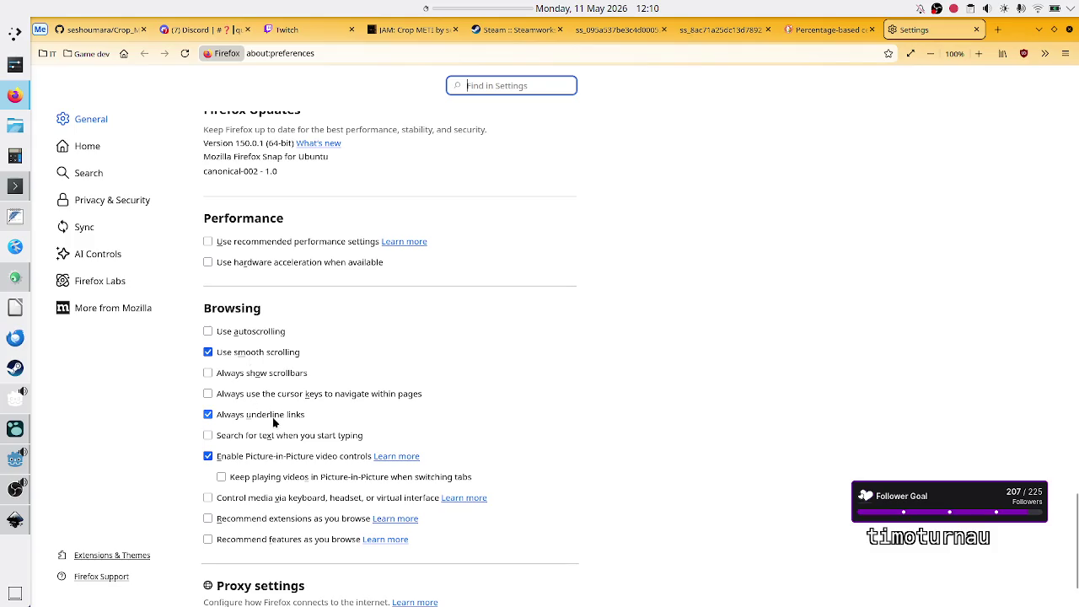
scroll(191, 452, down, 1)
scroll(190, 452, down, 2)
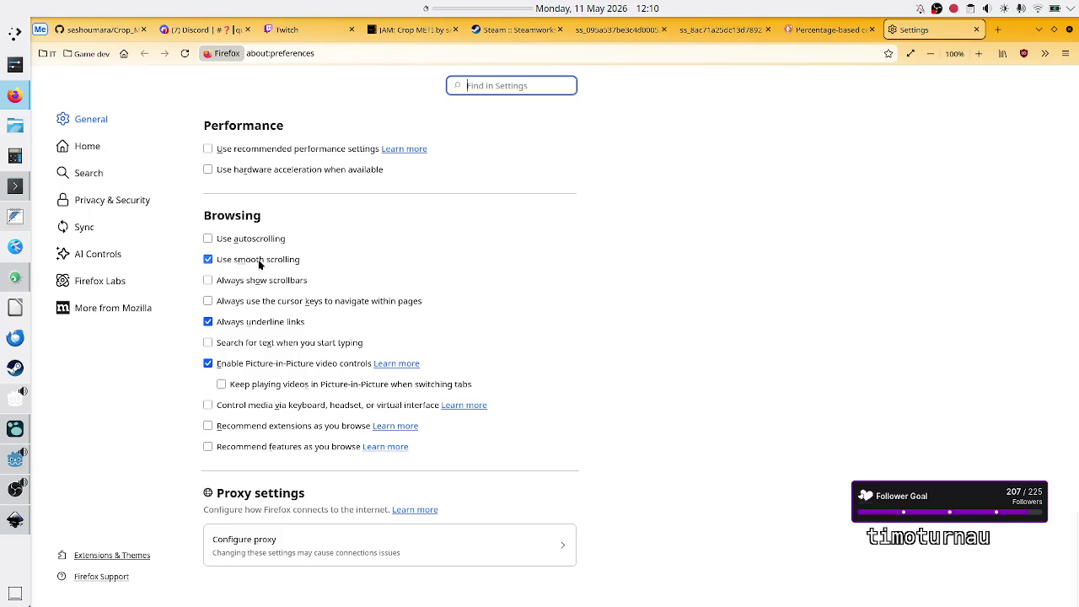
scroll(509, 283, down, 1)
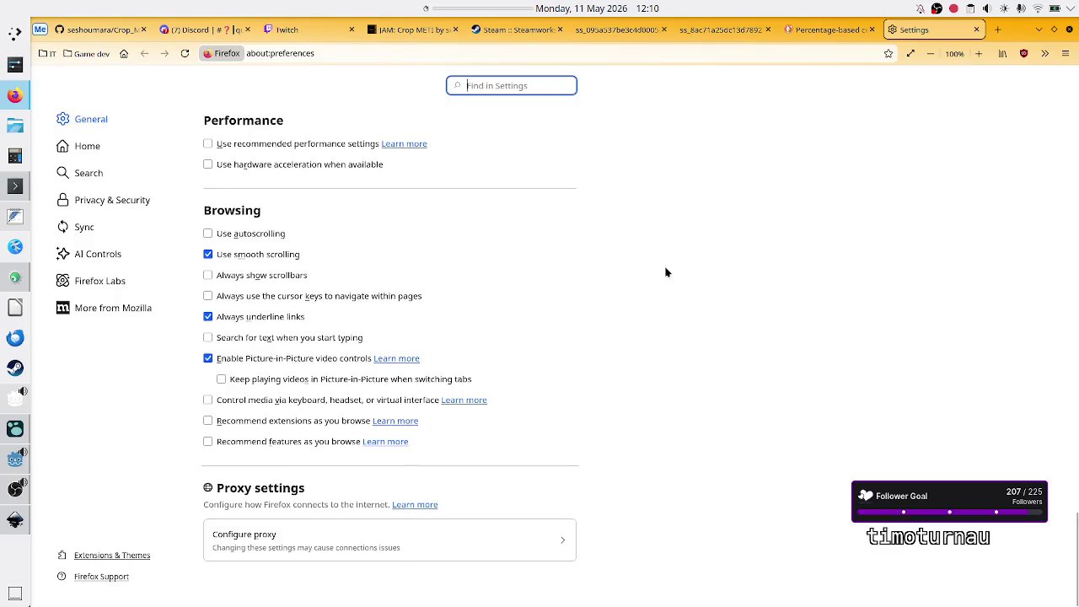
scroll(666, 272, up, 10)
scroll(666, 272, up, 7)
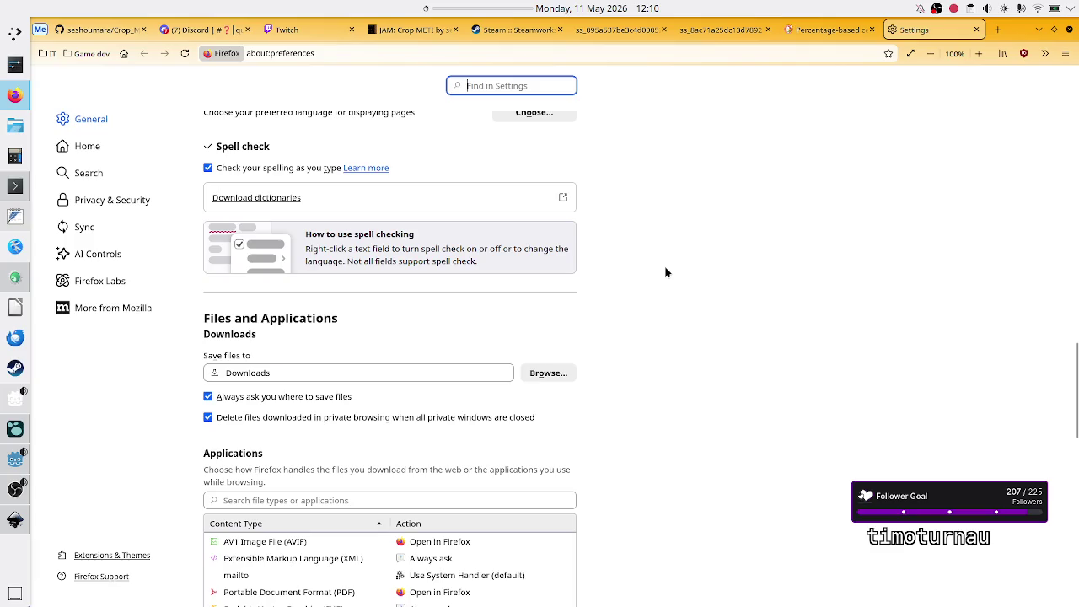
scroll(666, 272, up, 15)
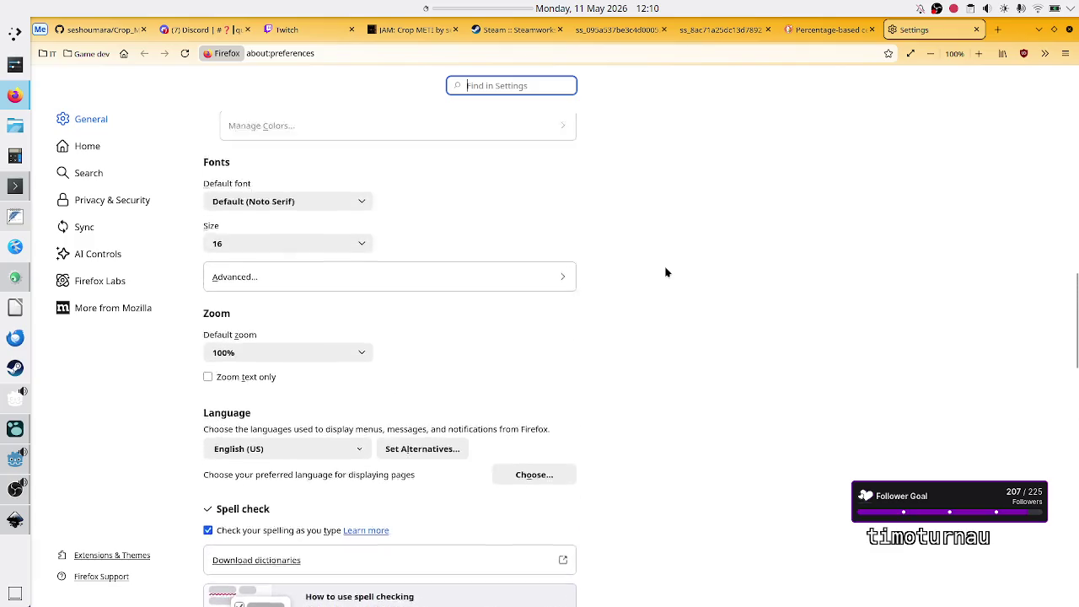
scroll(666, 272, up, 12)
scroll(665, 272, down, 4)
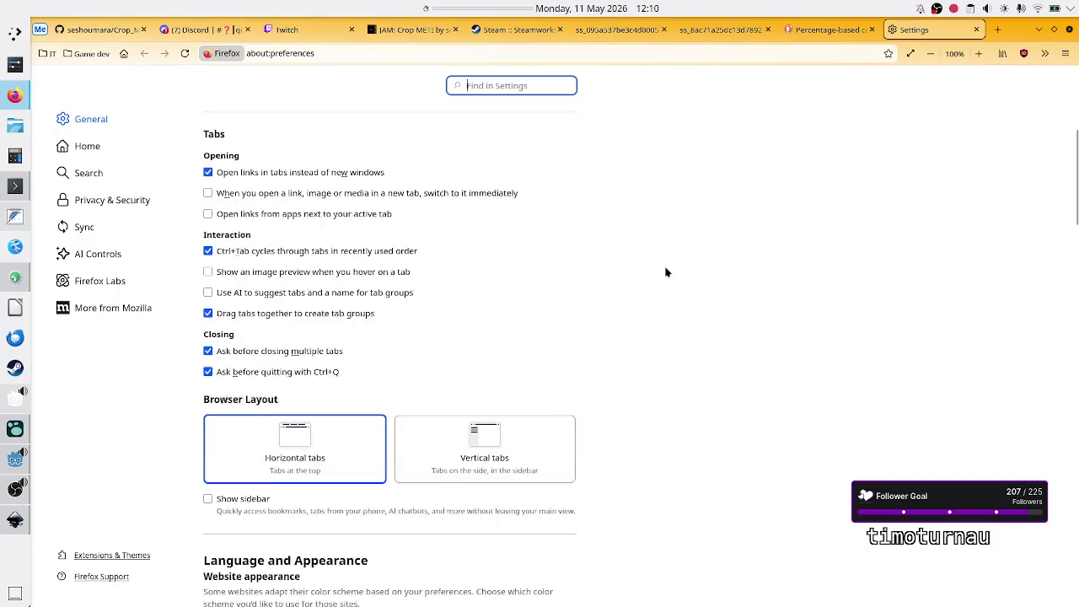
scroll(666, 272, up, 7)
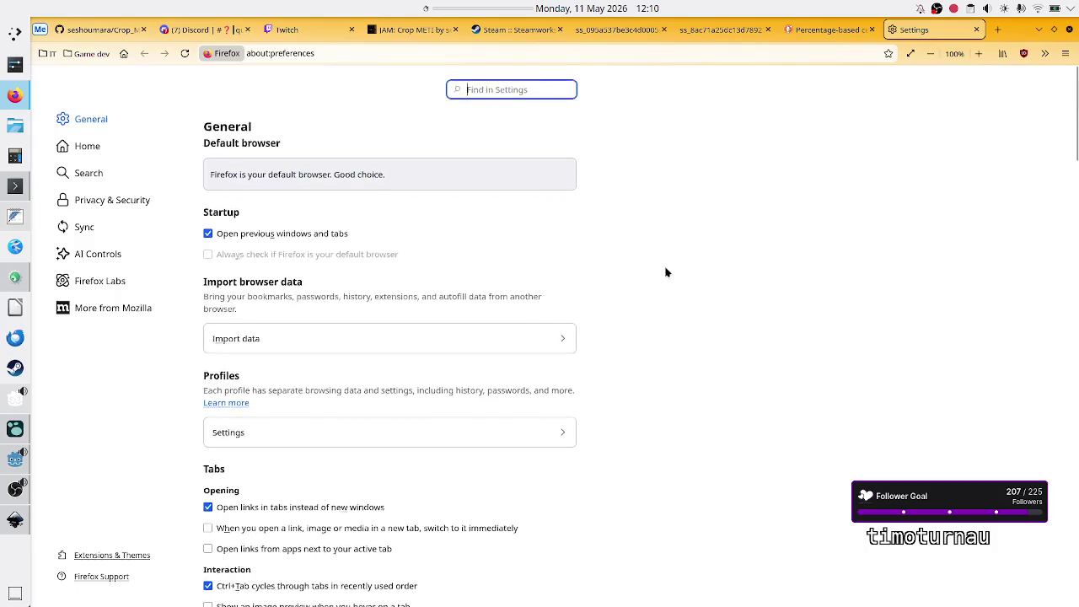
Step: Look over Firefox's Home, AI Controls and Search settings pages, then go back to General
click(110, 148)
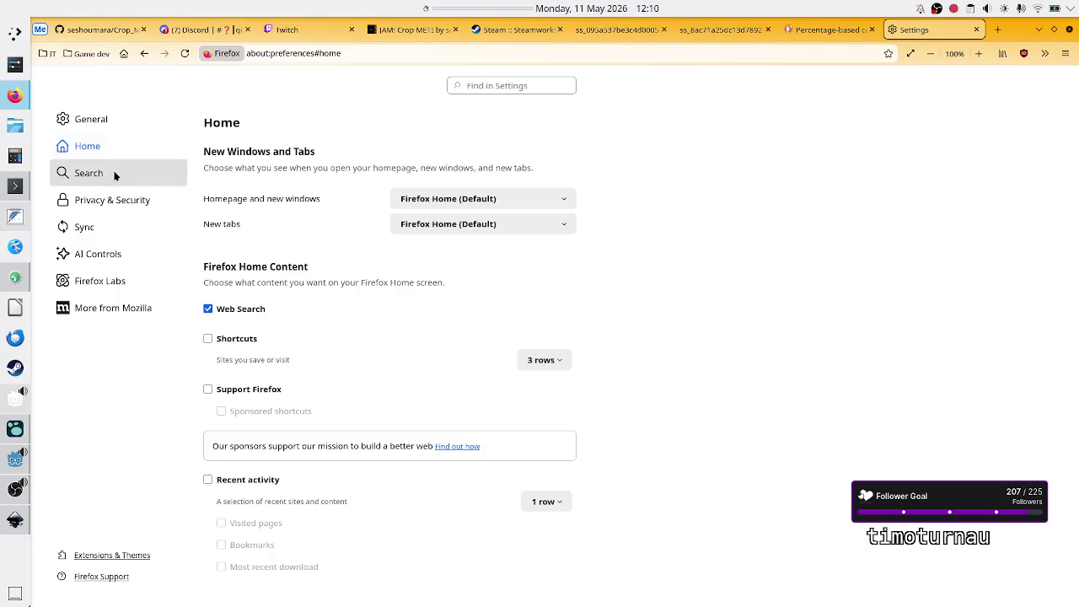
click(117, 256)
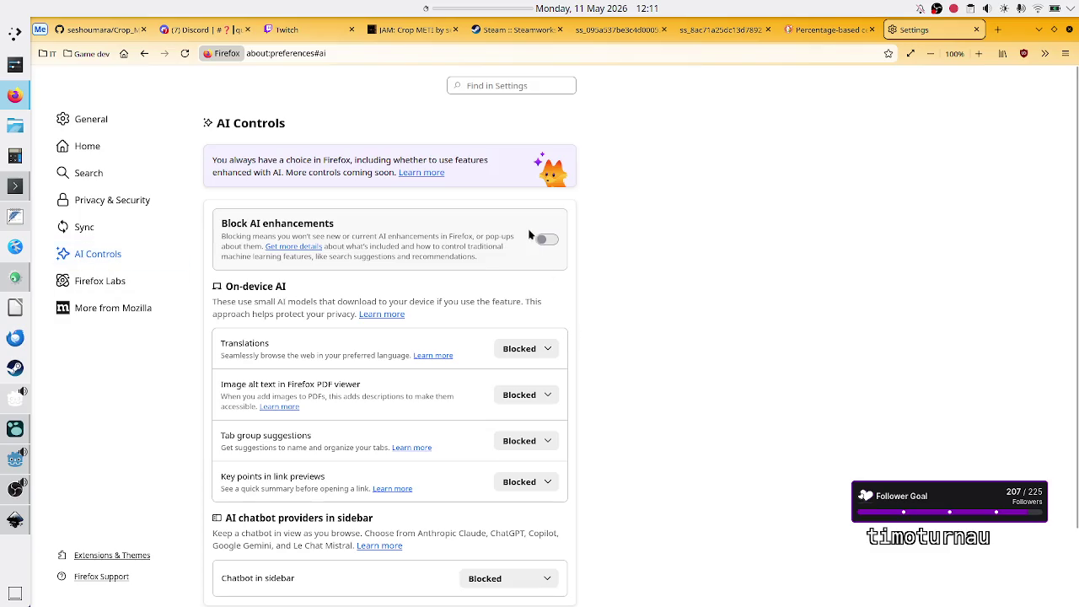
scroll(590, 301, down, 1)
scroll(590, 304, up, 1)
scroll(590, 303, down, 1)
scroll(590, 303, up, 1)
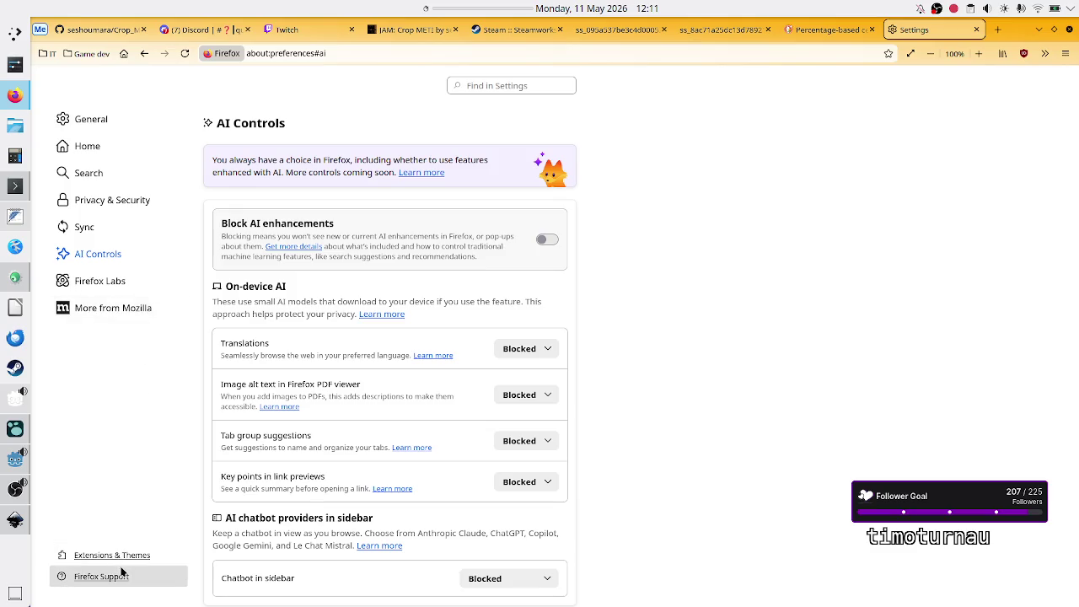
click(108, 174)
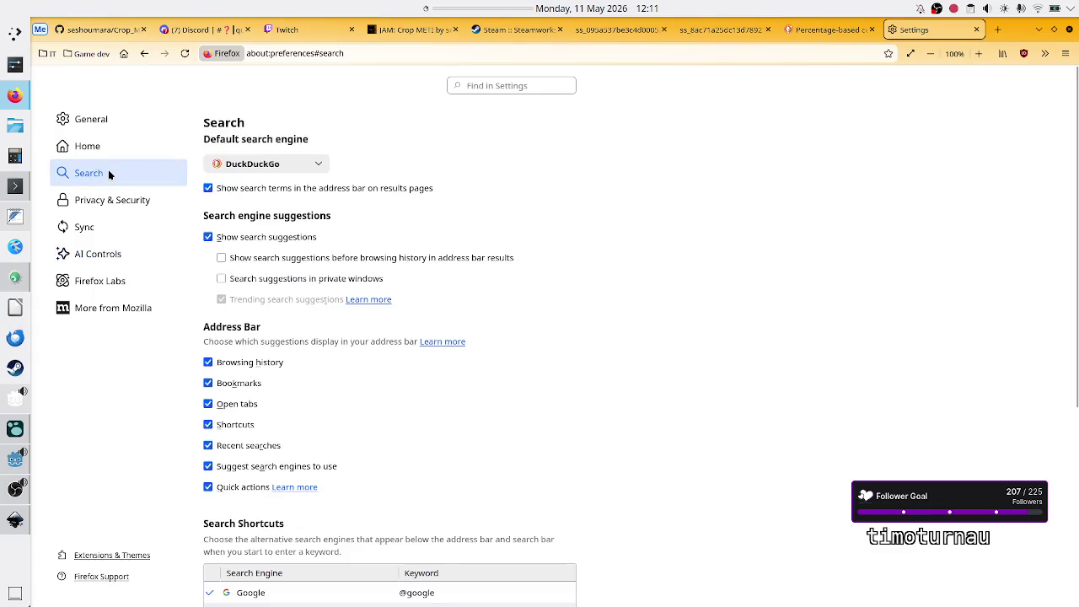
scroll(534, 340, down, 3)
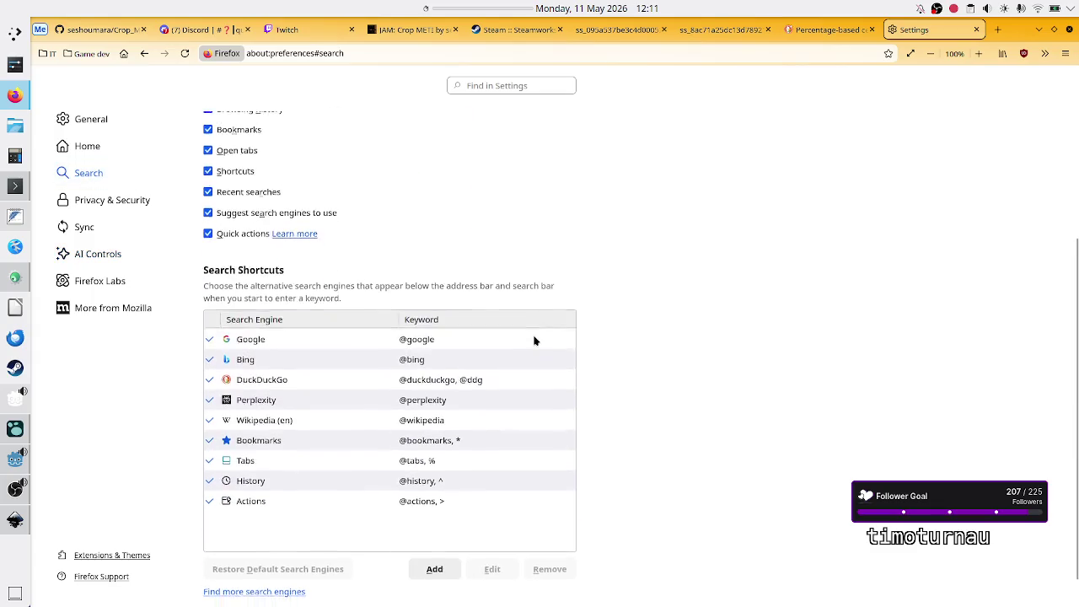
scroll(533, 339, up, 3)
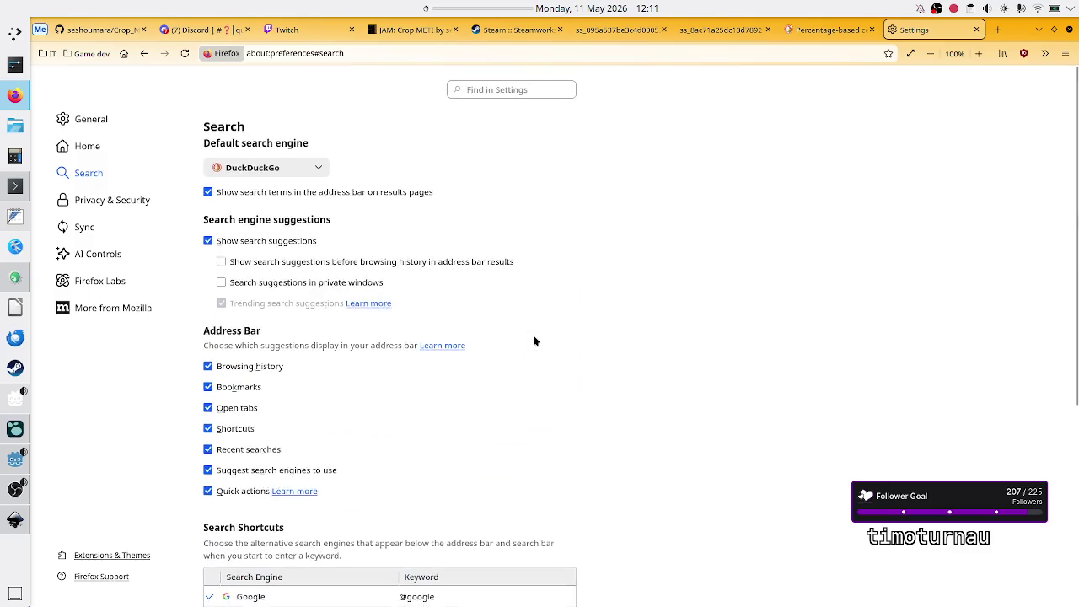
click(104, 145)
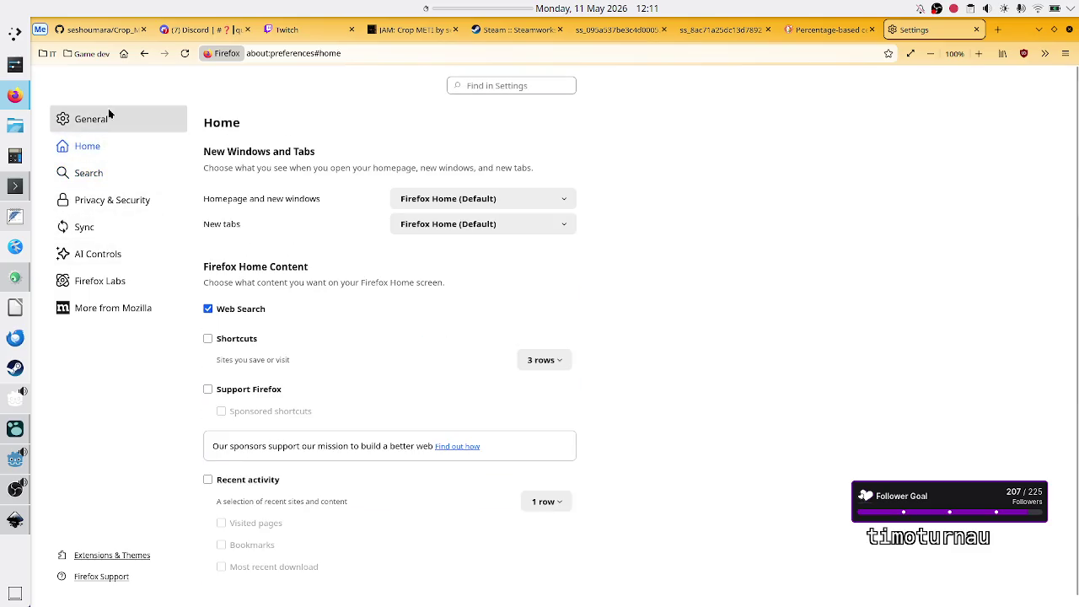
click(108, 116)
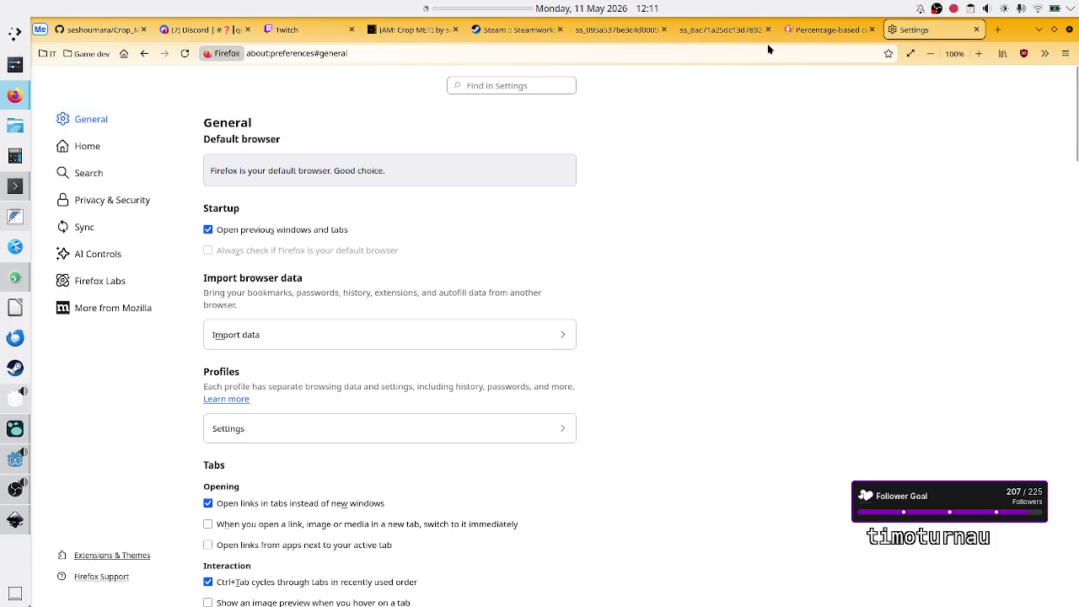
Step: Erase the end of the settings address in the address bar
click(728, 55)
click(728, 54)
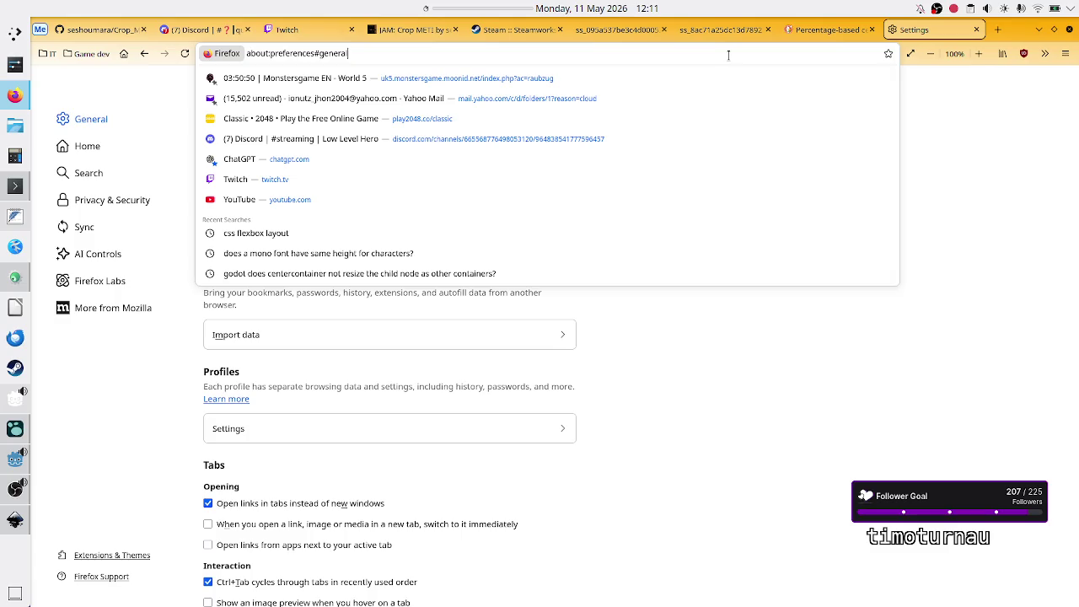
key(BackSpace)
key(BackSpace)
key(BackSpace)
Step: Load about:config and accept the risk warning to reach Advanced Preferences
text(config)
key(Return)
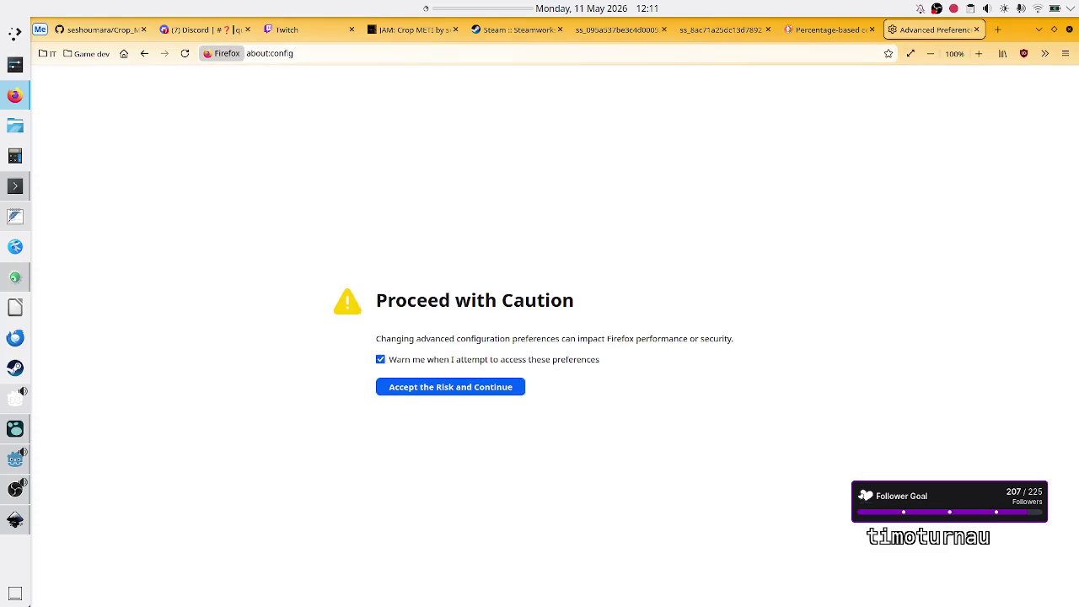
click(450, 389)
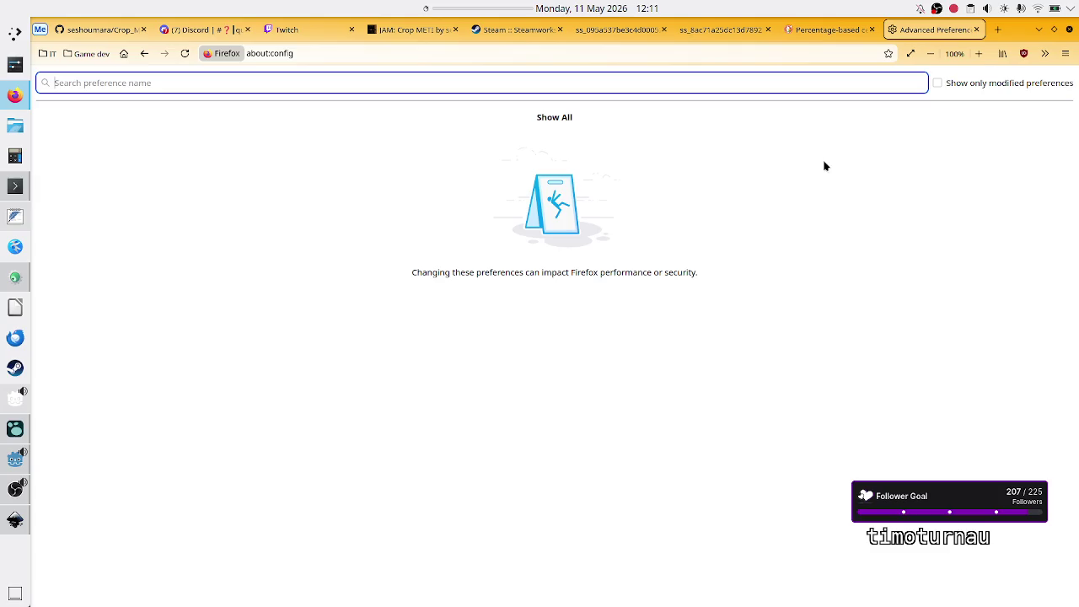
Step: In a new tab, draft the web search 'firefox disable'
click(997, 30)
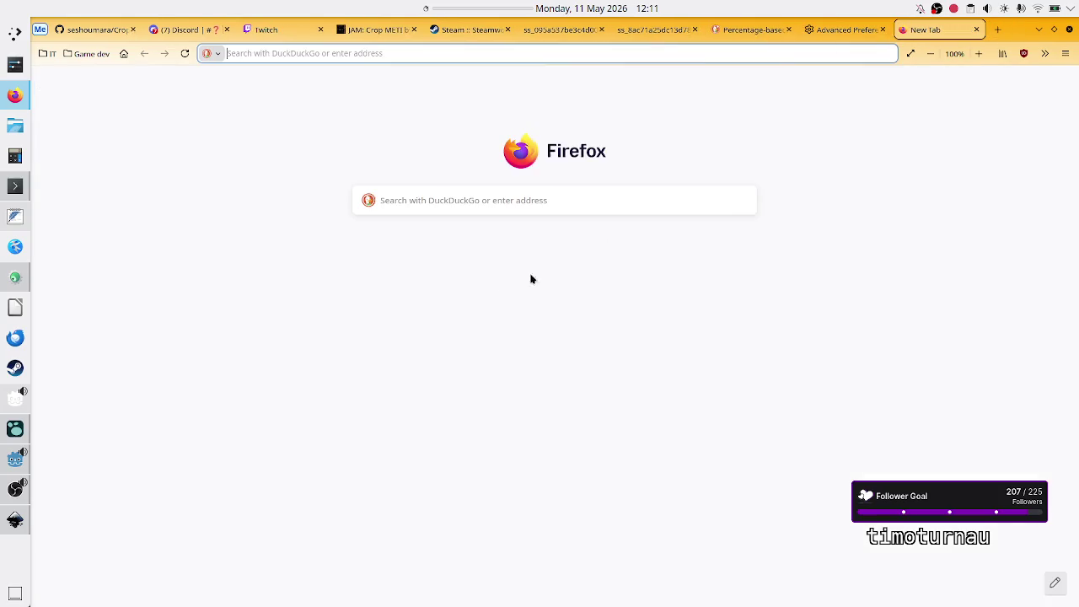
click(505, 200)
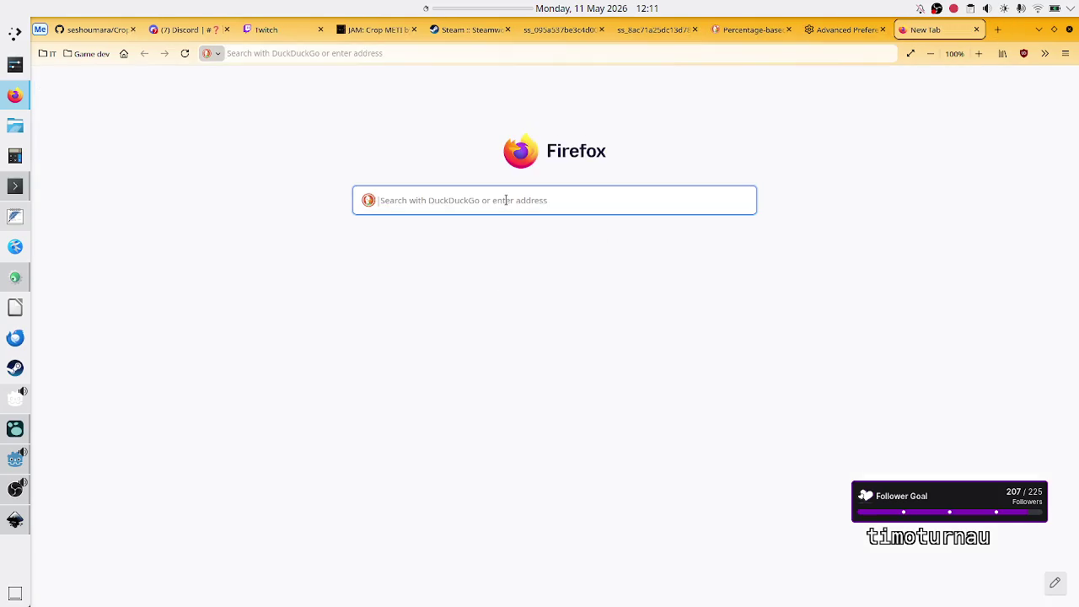
text(firefox sia)
key(BackSpace)
key(BackSpace)
key(BackSpace)
text(disable)
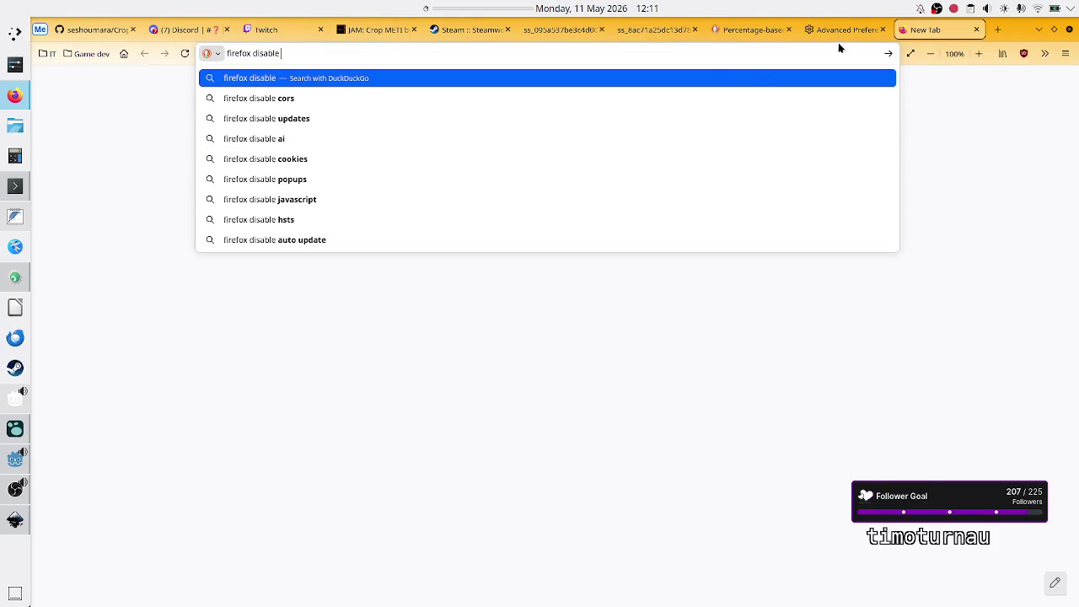
Step: Return to the Advanced Preferences tab and trim its address to enter a new one
click(861, 30)
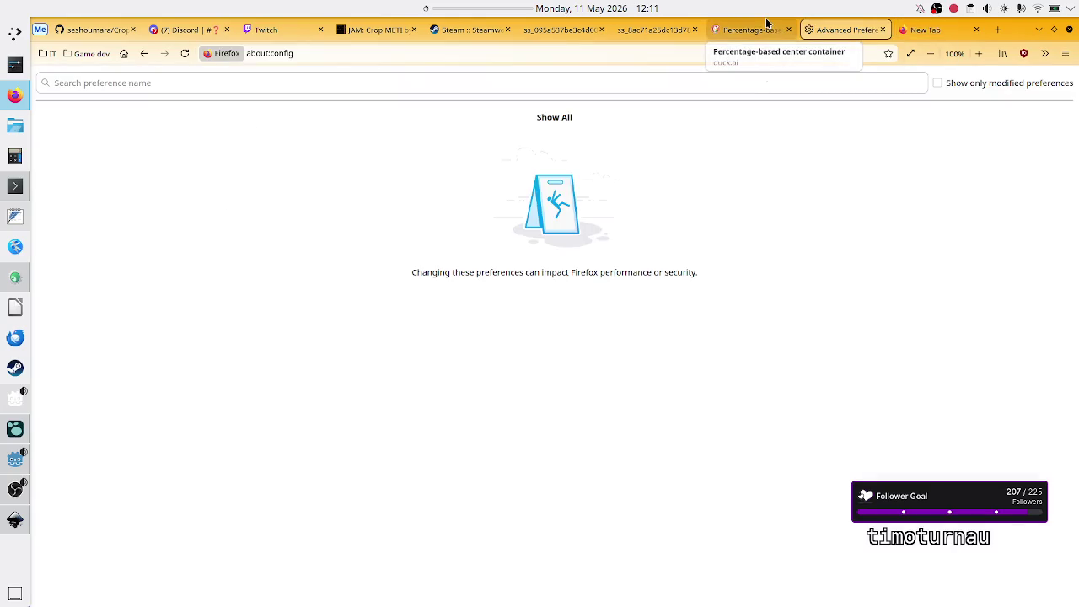
click(927, 29)
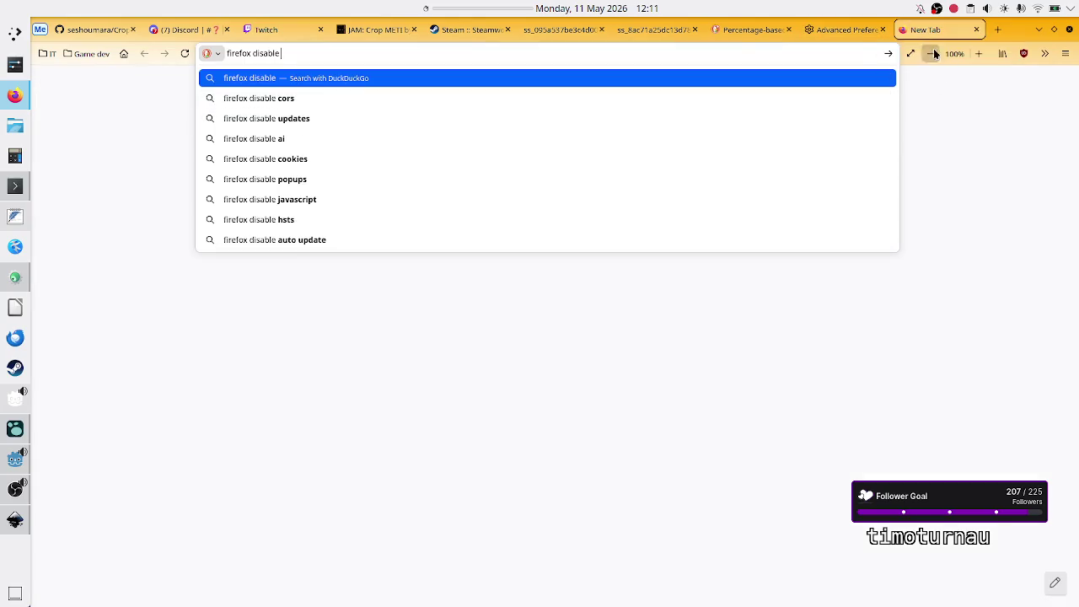
click(859, 32)
key(ctrl+l)
key(End)
key(BackSpace)
key(BackSpace)
key(BackSpace)
key(BackSpace)
key(BackSpace)
key(BackSpace)
Step: Load about:preferences and tick 'Use hardware acceleration when available' under Performance
text(p)
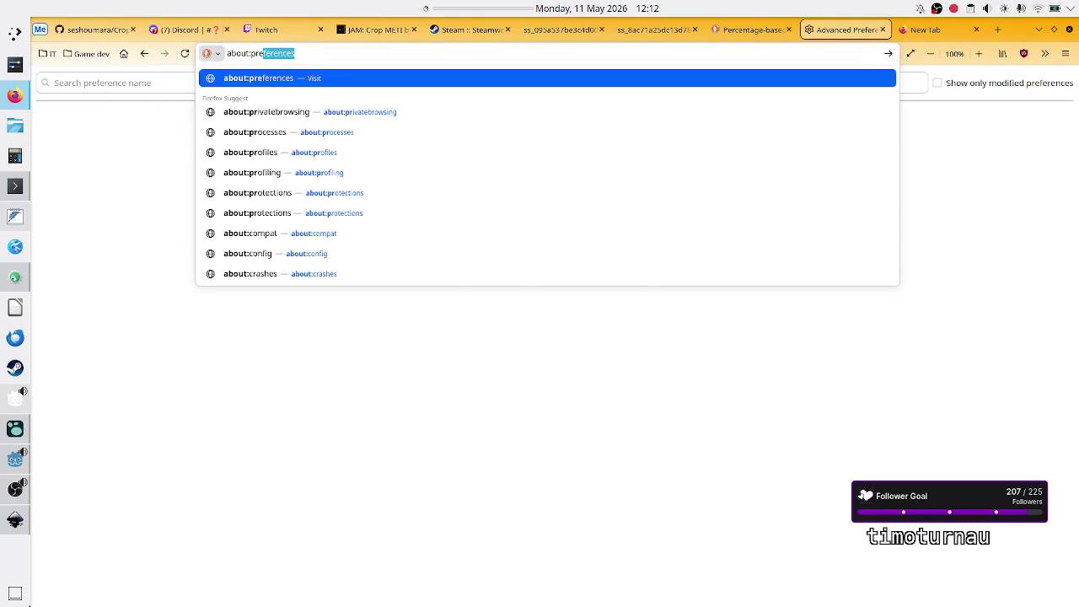
key(Return)
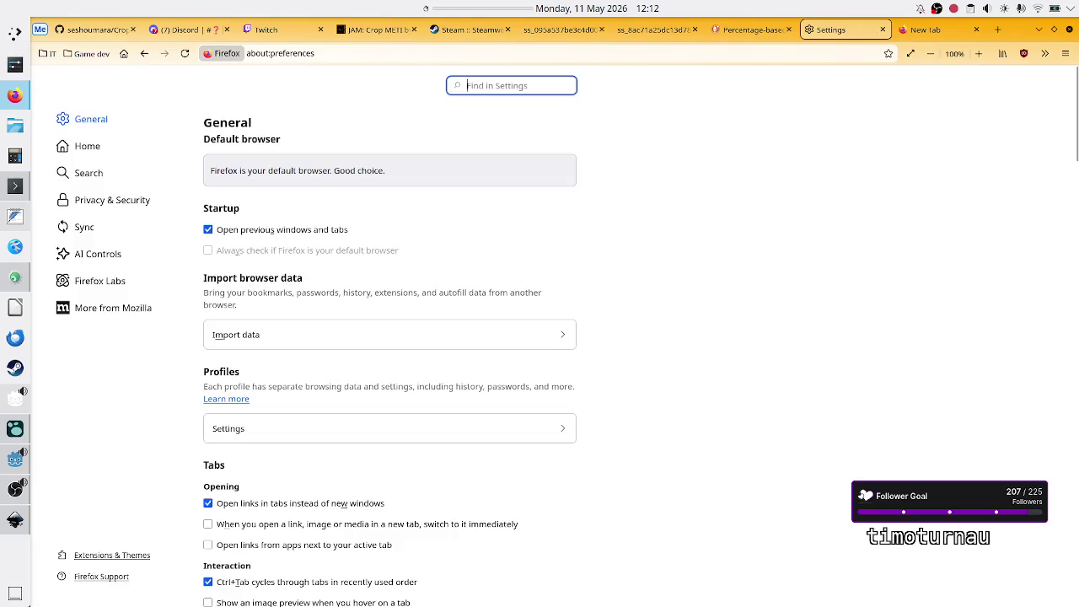
scroll(520, 319, down, 3)
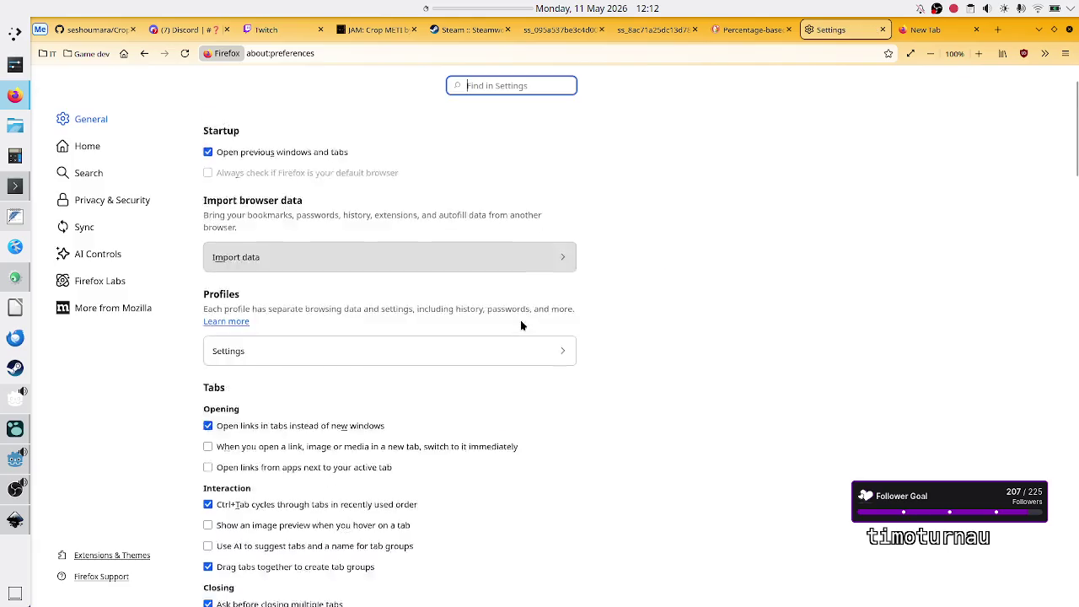
scroll(592, 318, down, 9)
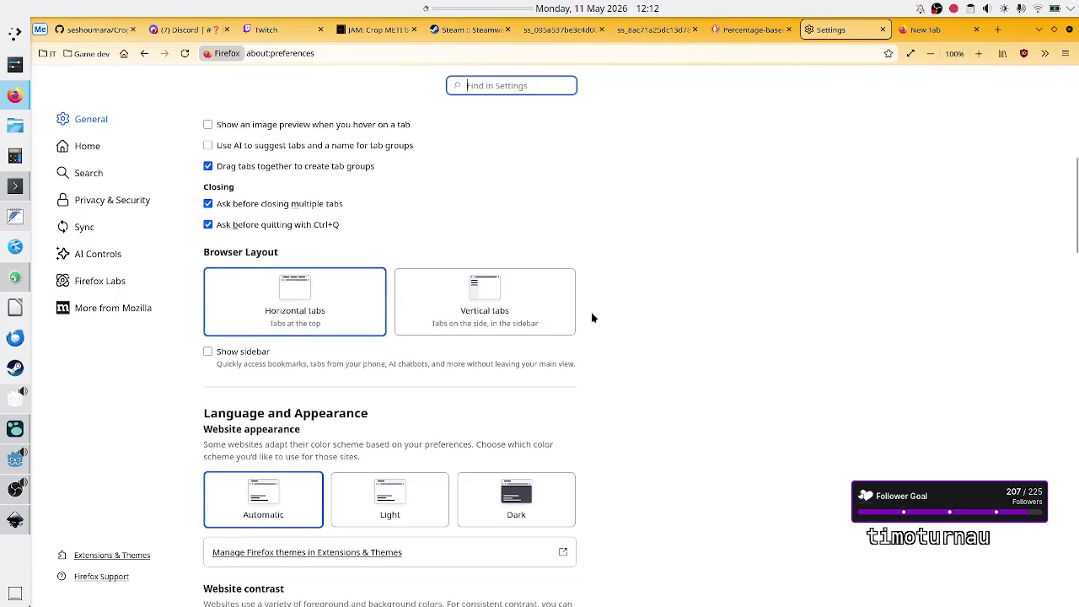
scroll(592, 317, down, 9)
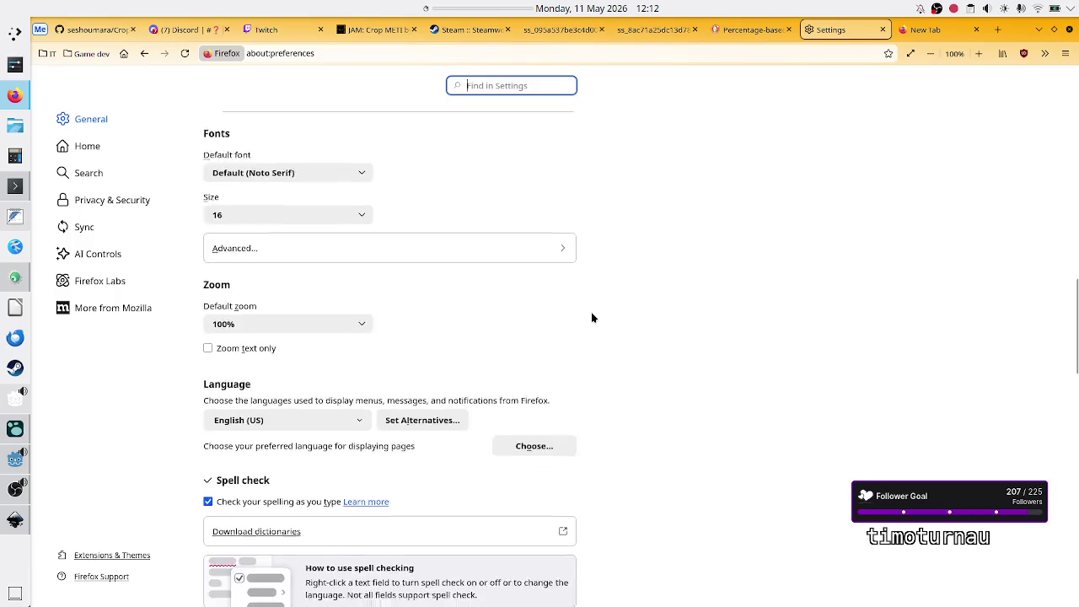
scroll(592, 317, down, 6)
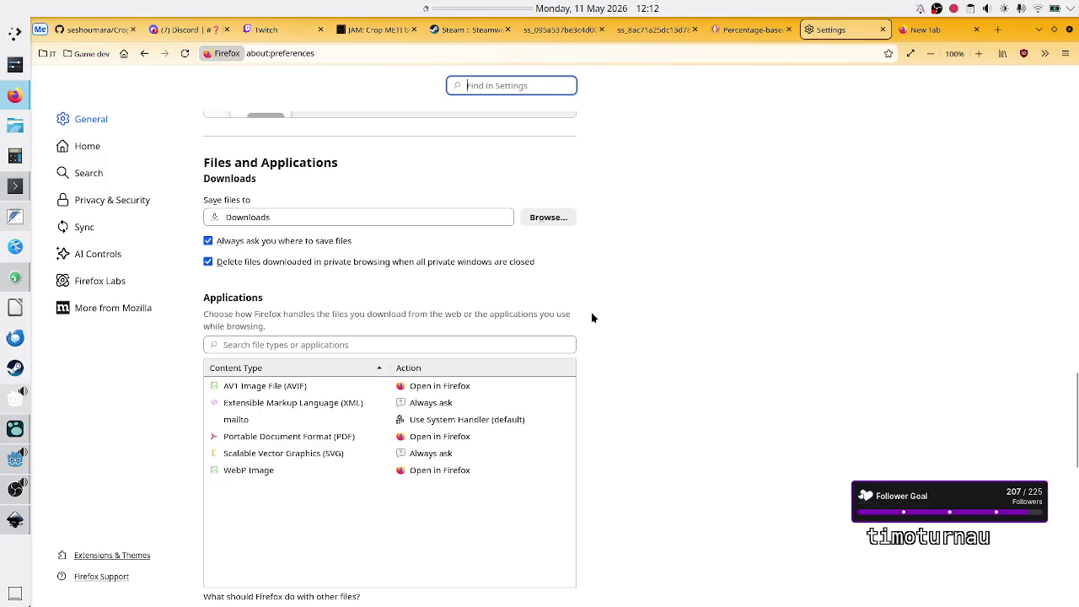
scroll(592, 317, down, 12)
scroll(592, 318, up, 4)
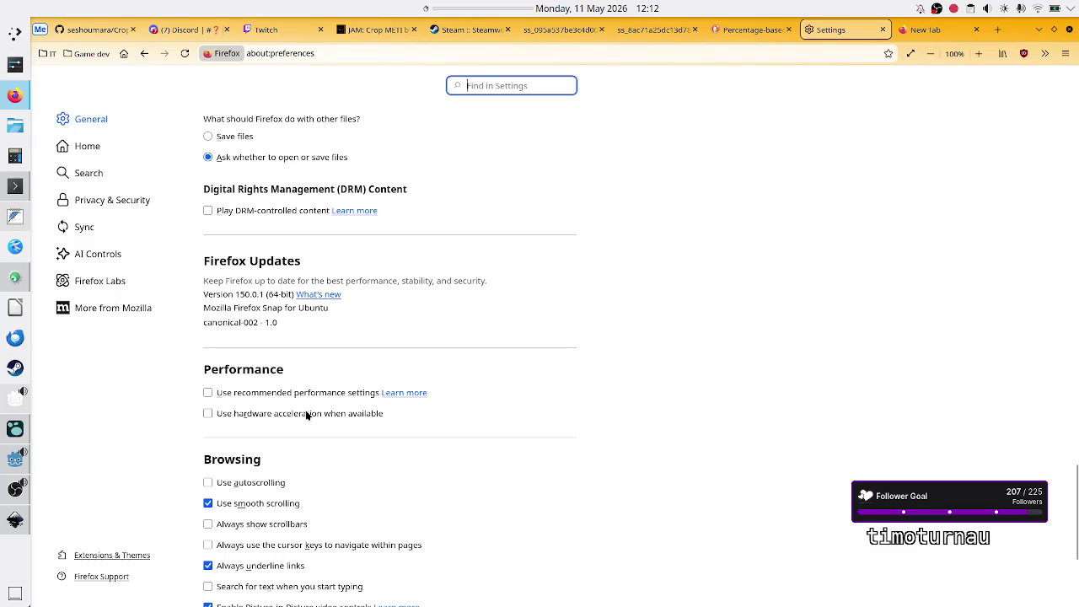
click(305, 413)
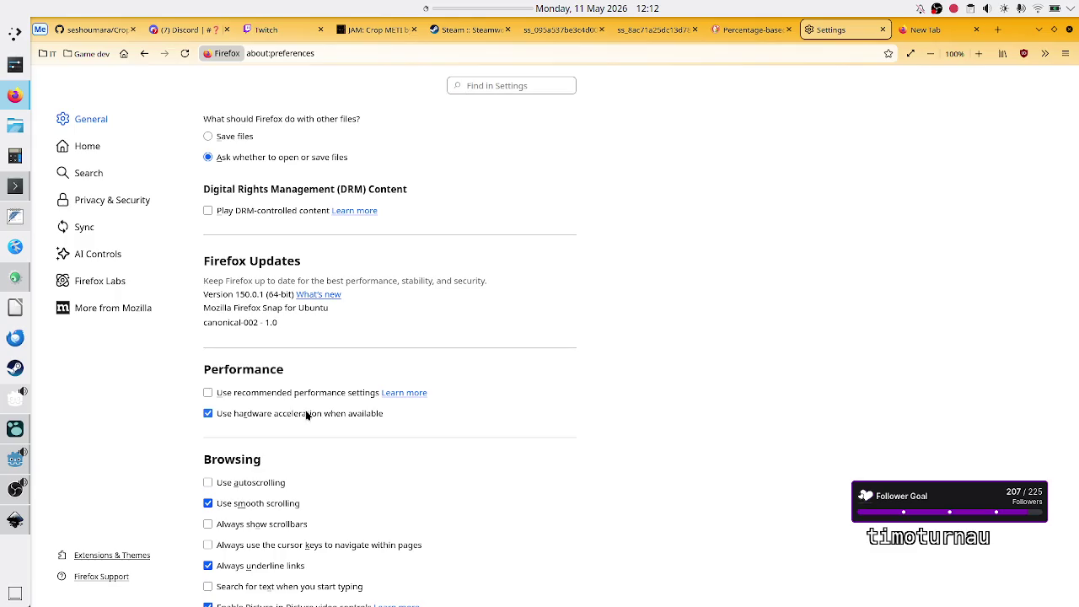
scroll(672, 332, down, 3)
scroll(673, 331, up, 2)
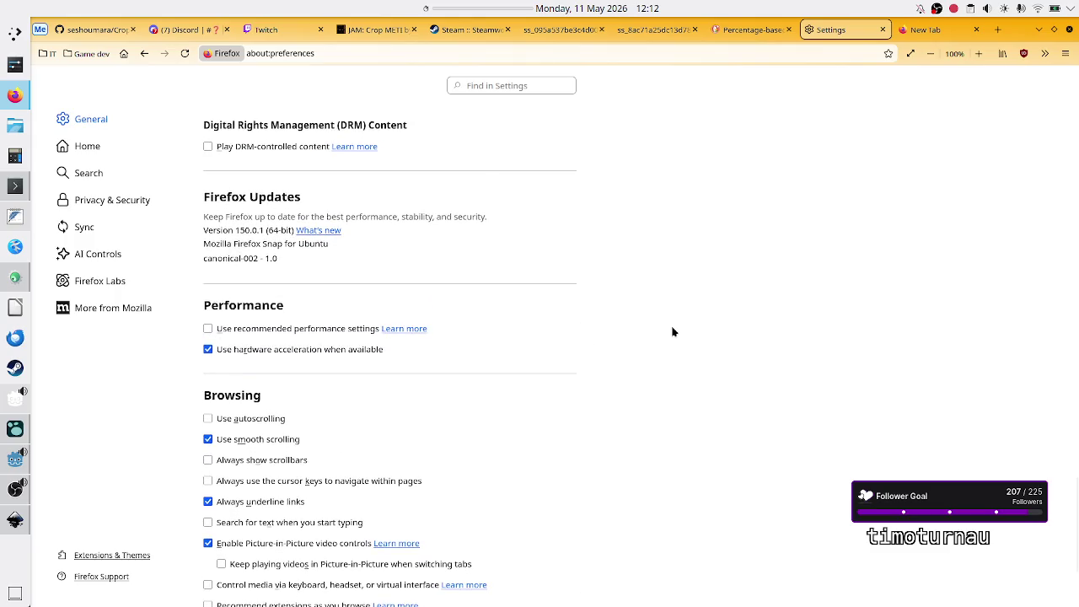
Step: Search the web for 'firefox disable finger swipe' in the new tab
click(928, 38)
text(firefox disable )
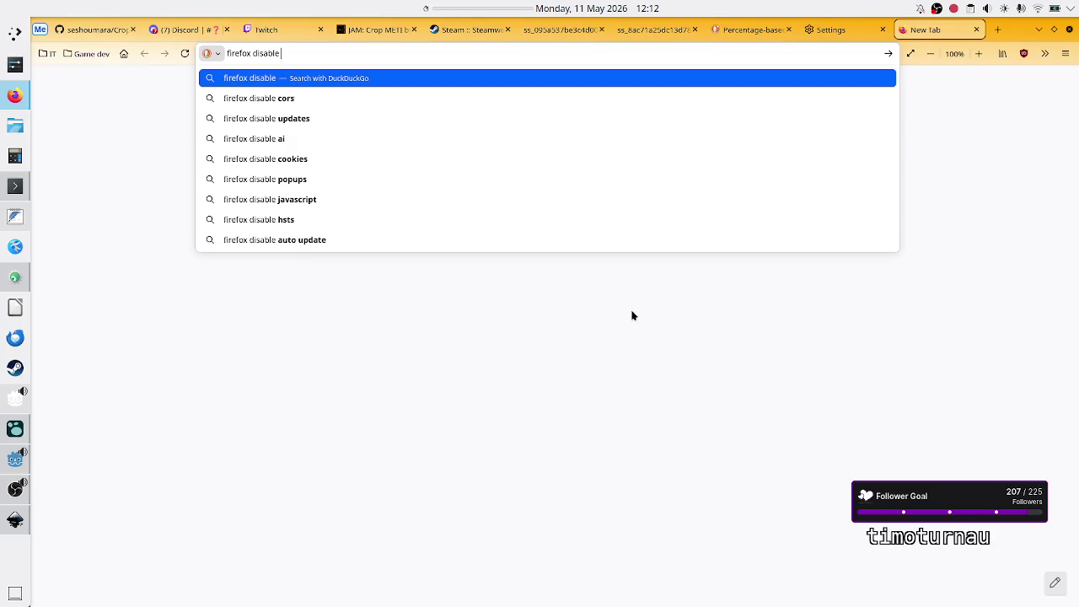
text(finger)
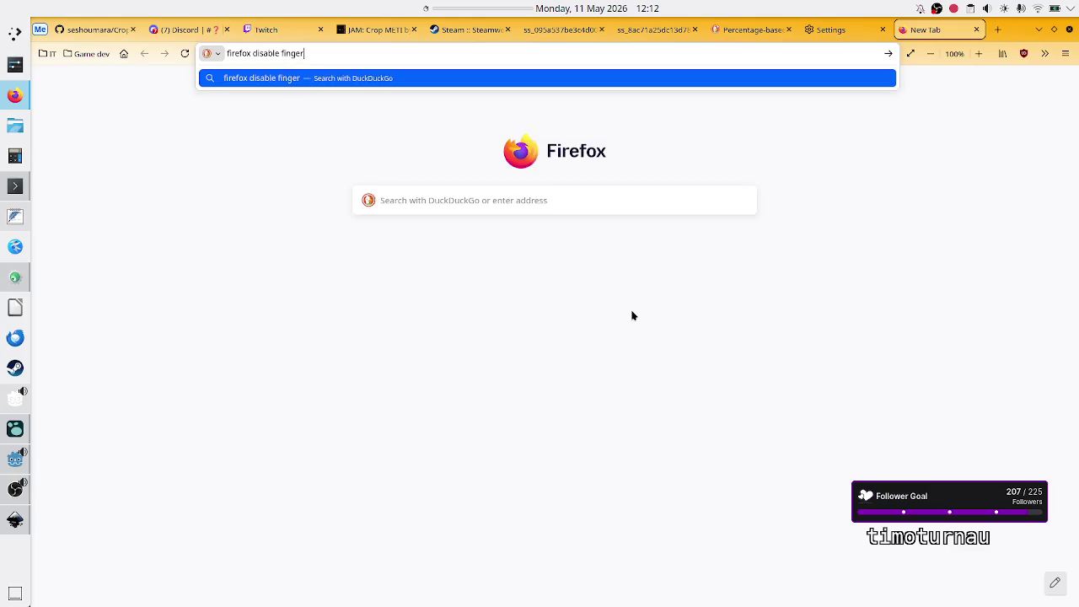
text( swipe)
key(Return)
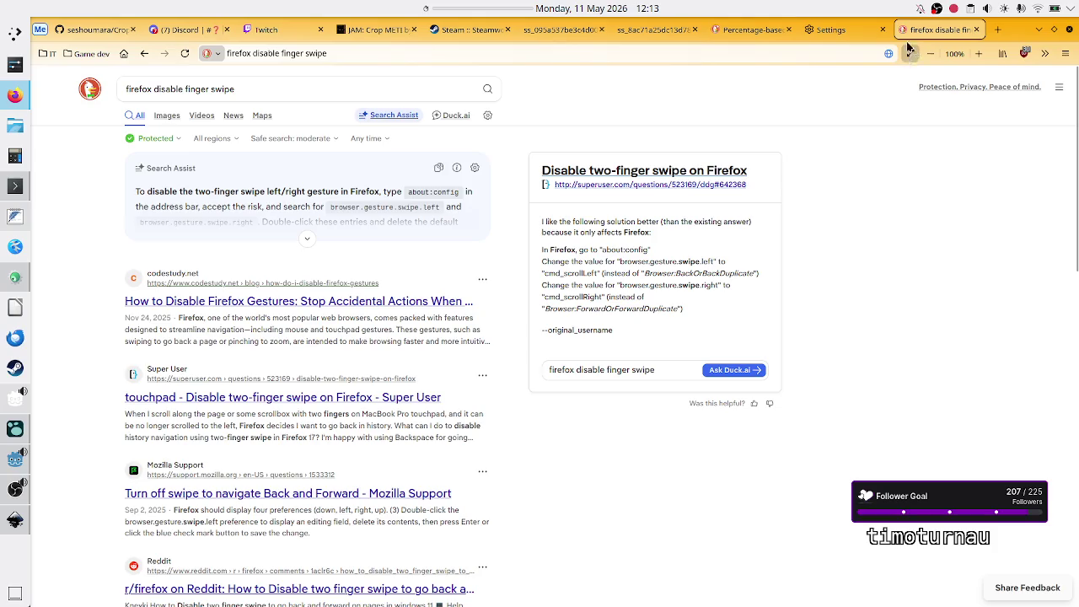
Step: Back in the settings tab, load about:config and accept the risk warning
click(836, 32)
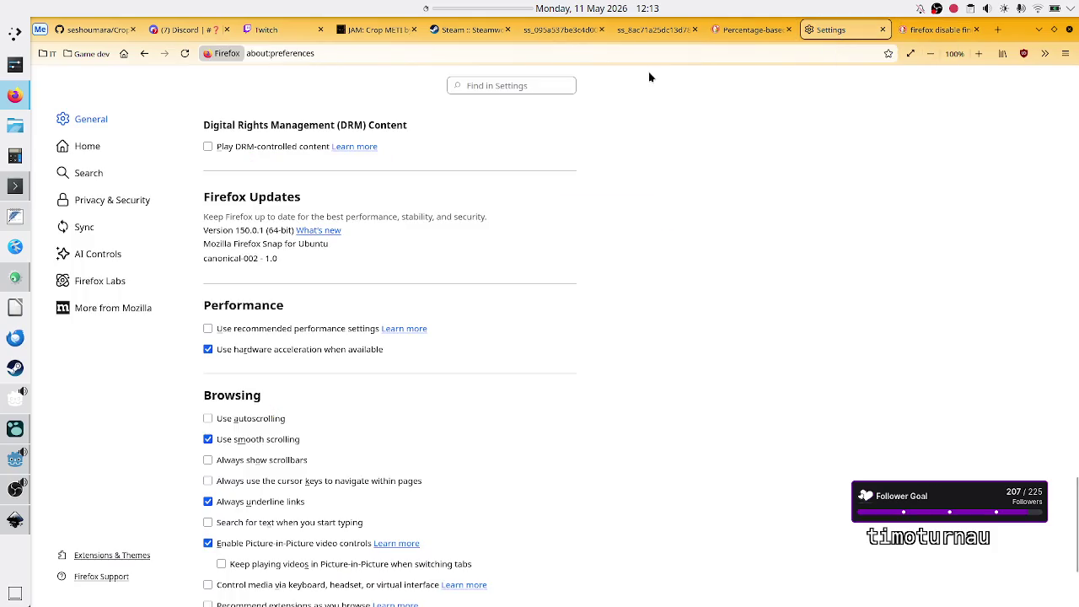
click(556, 53)
click(556, 53)
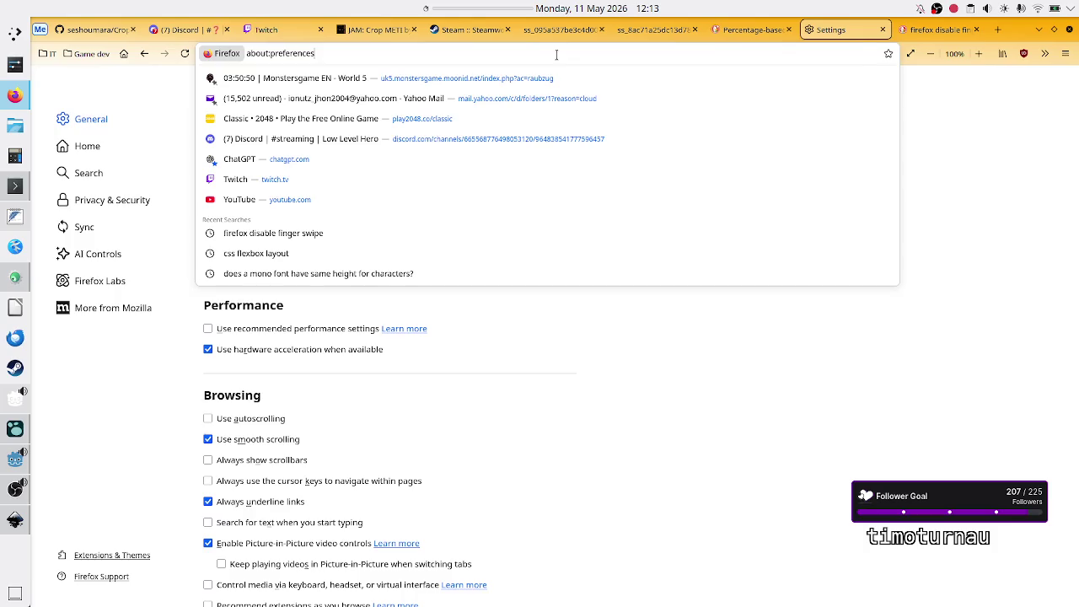
key(BackSpace)
key(BackSpace)
key(BackSpace)
text(config)
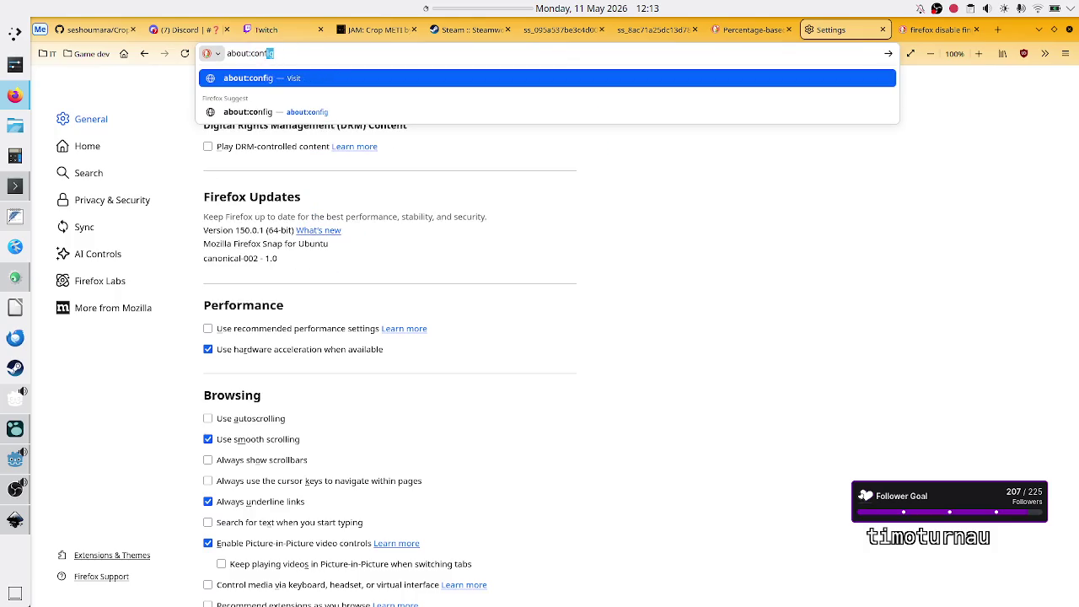
key(Return)
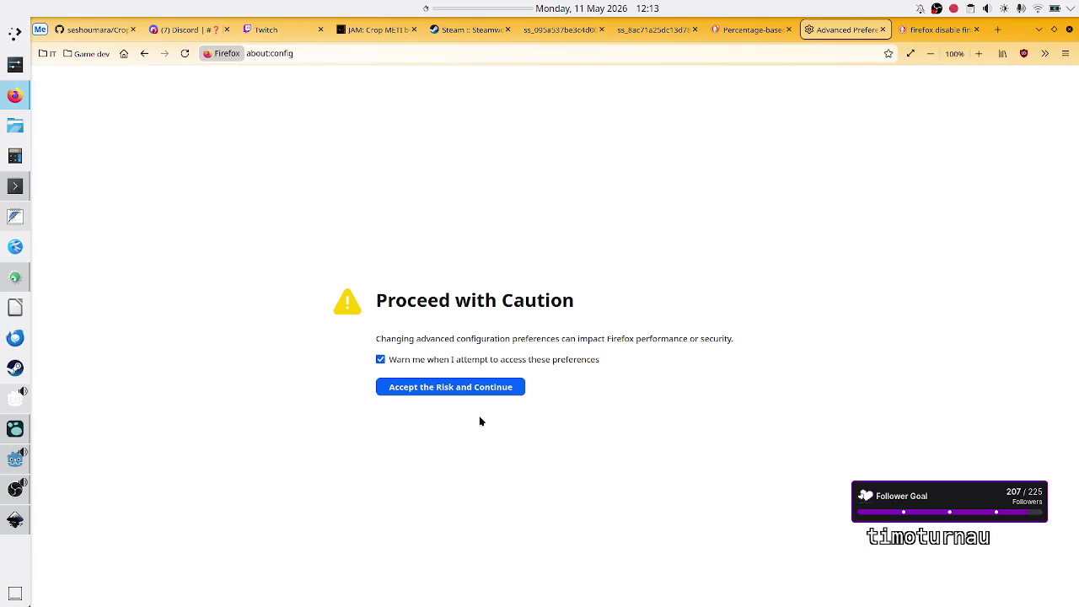
click(477, 388)
Step: Filter the advanced preferences by 'gesture'
text(gesture)
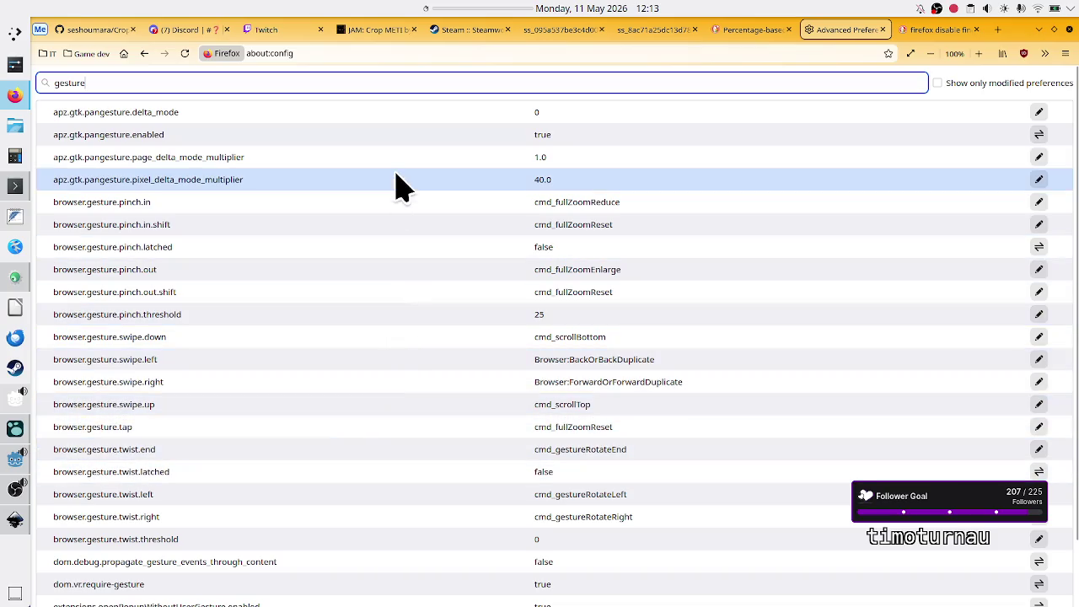
scroll(380, 280, down, 2)
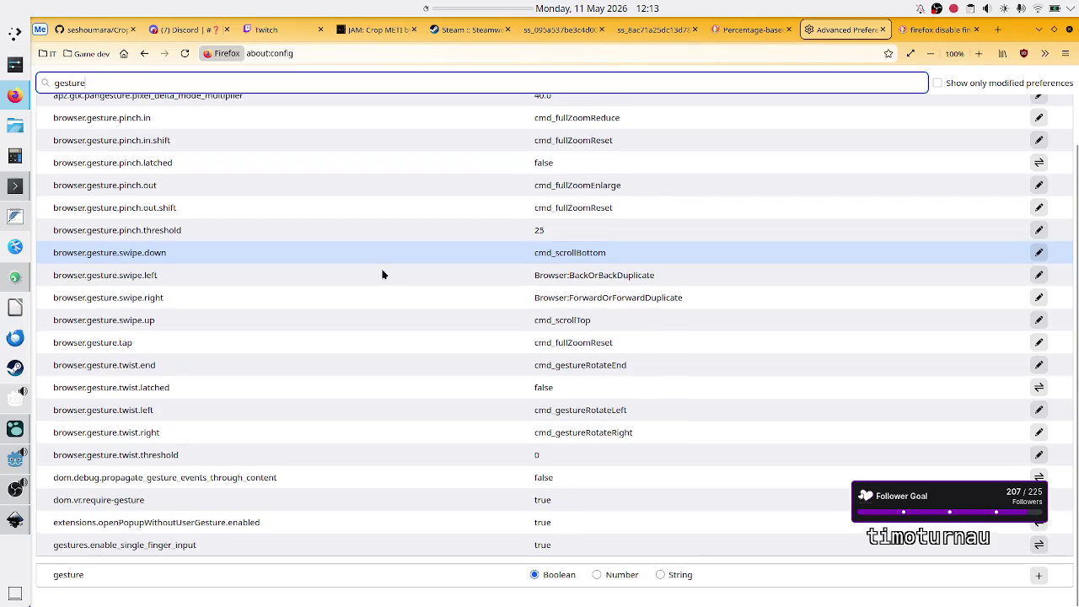
scroll(382, 274, up, 2)
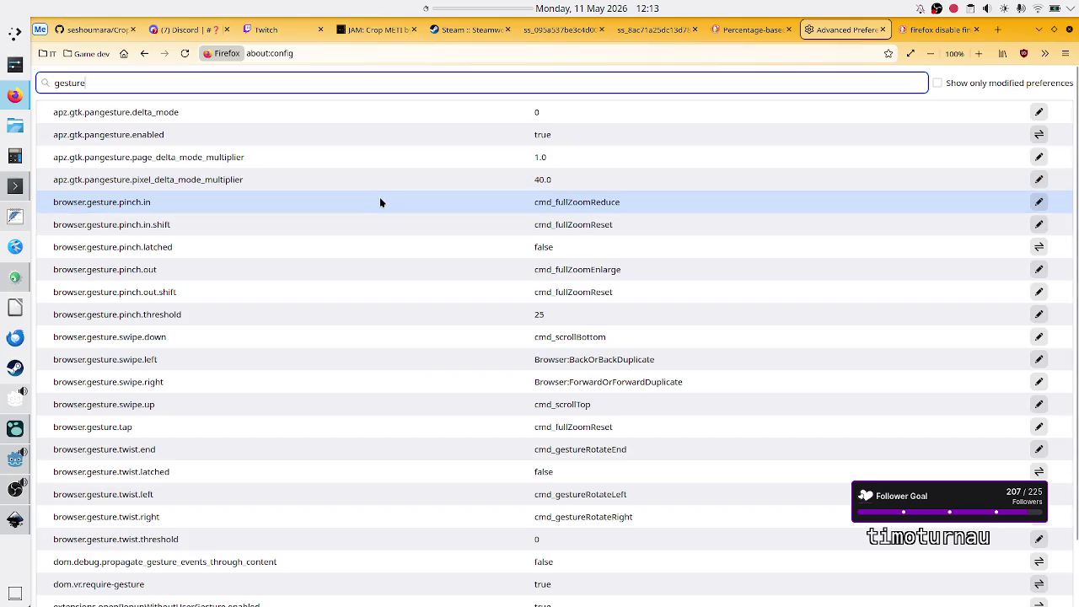
scroll(398, 137, up, 1)
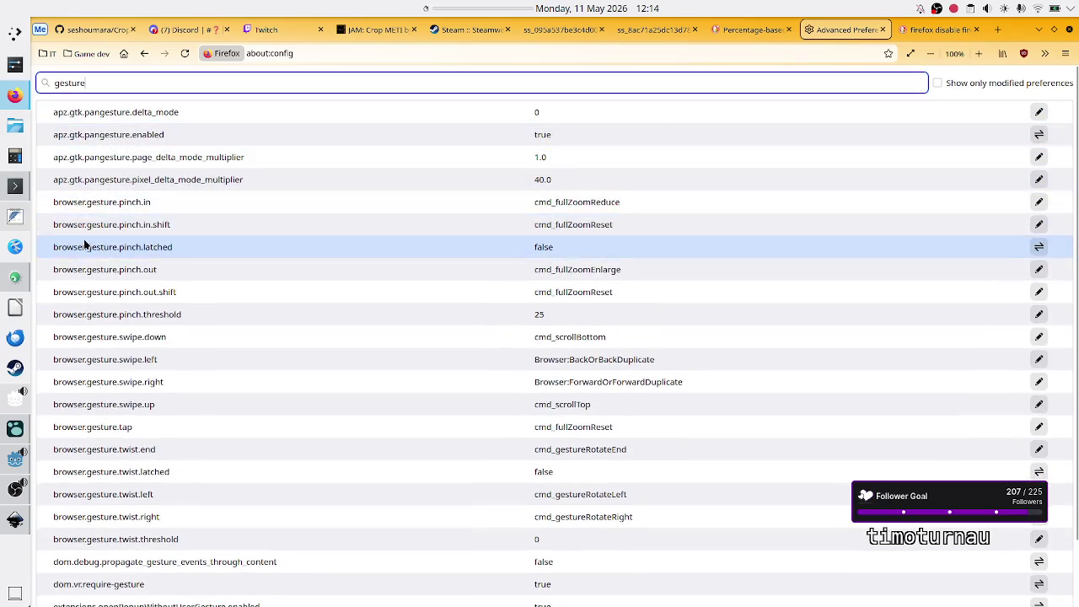
scroll(84, 250, down, 1)
scroll(84, 245, down, 2)
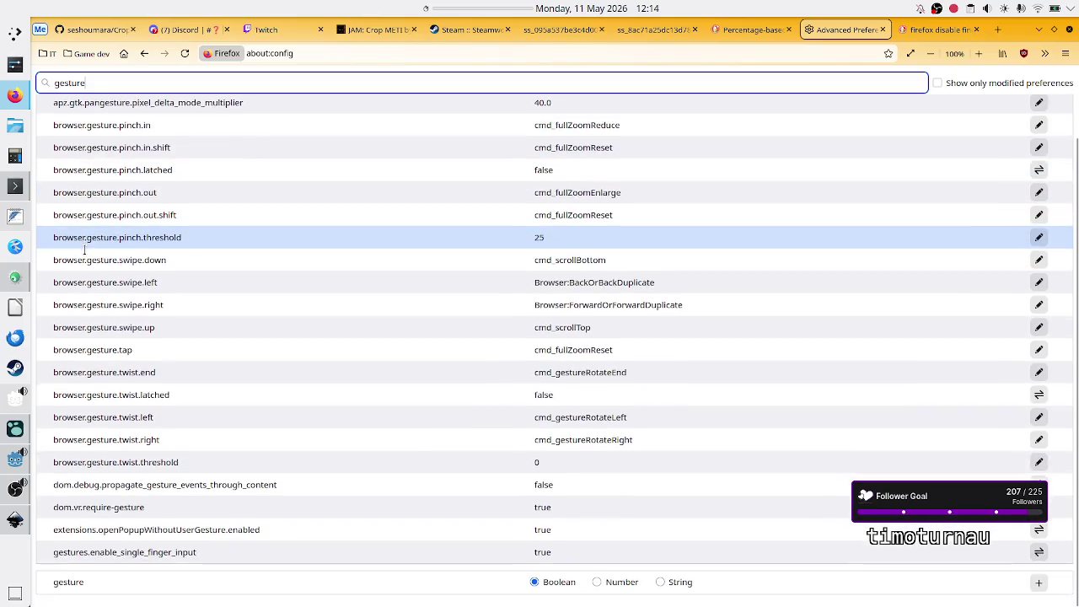
scroll(86, 232, up, 2)
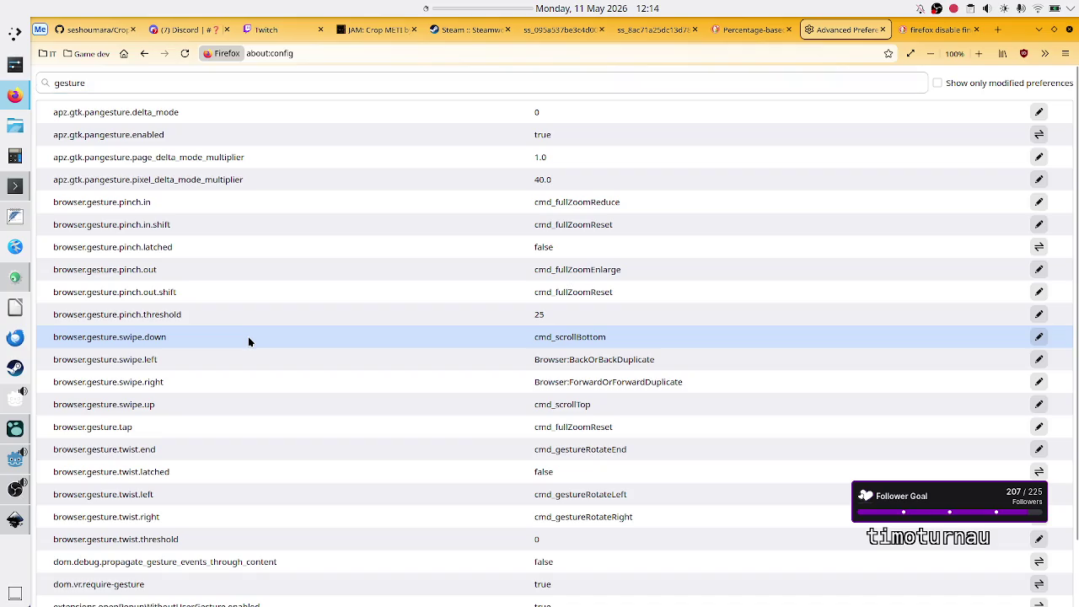
scroll(291, 339, down, 1)
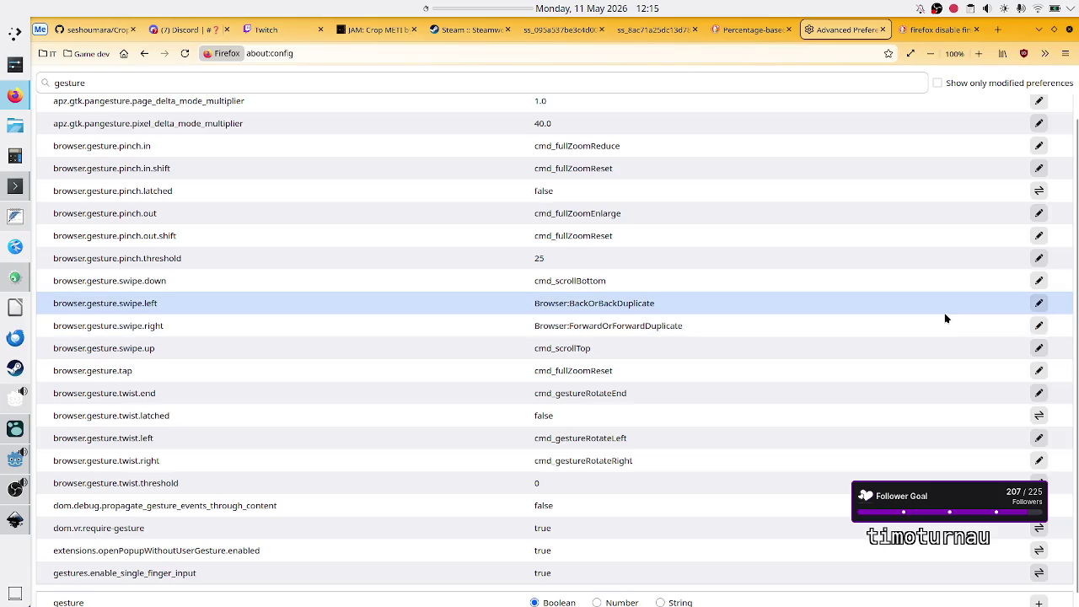
click(1039, 303)
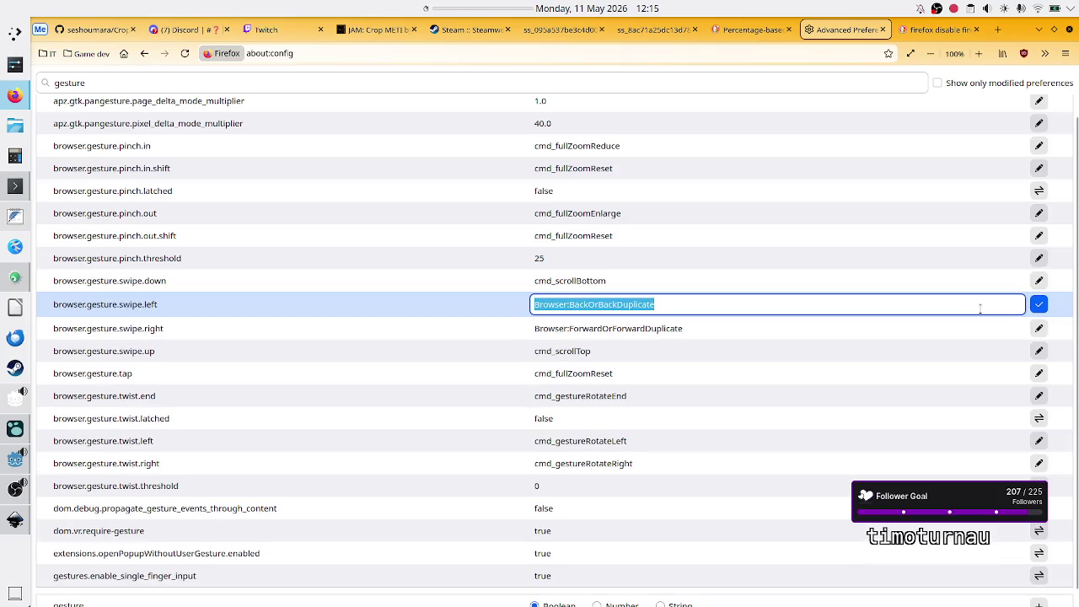
Step: Empty the browser.gesture.swipe.left and swipe.right values, then close the about:config and search tabs
key(BackSpace)
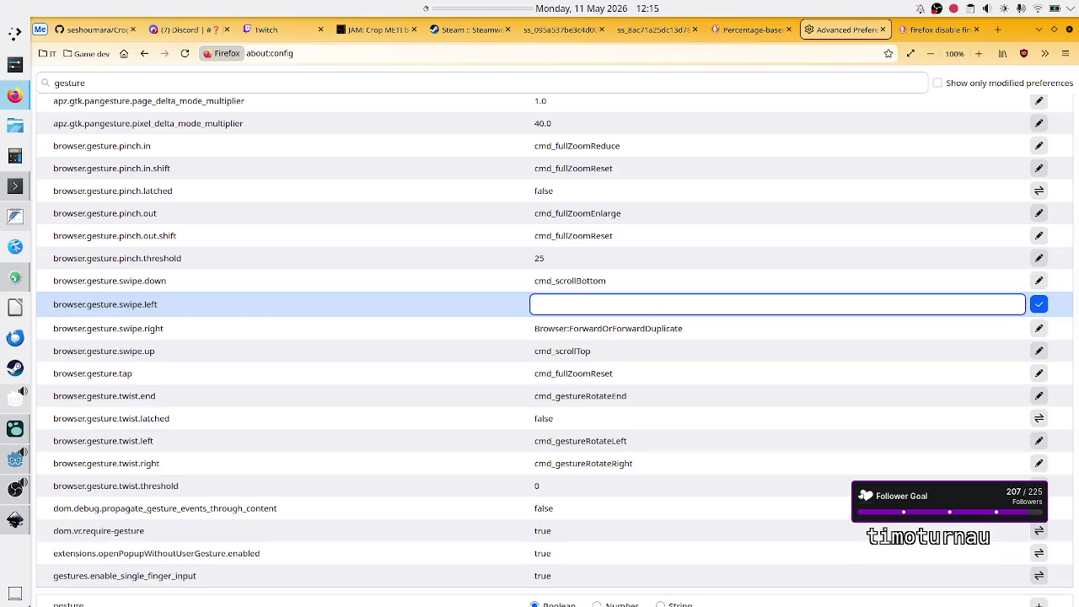
key(Return)
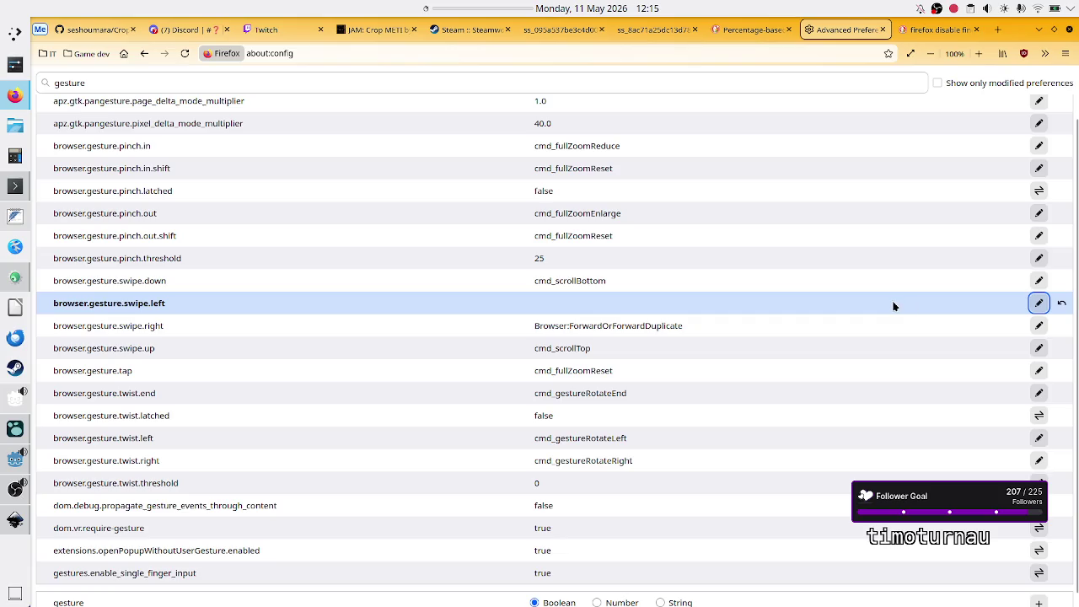
click(1038, 326)
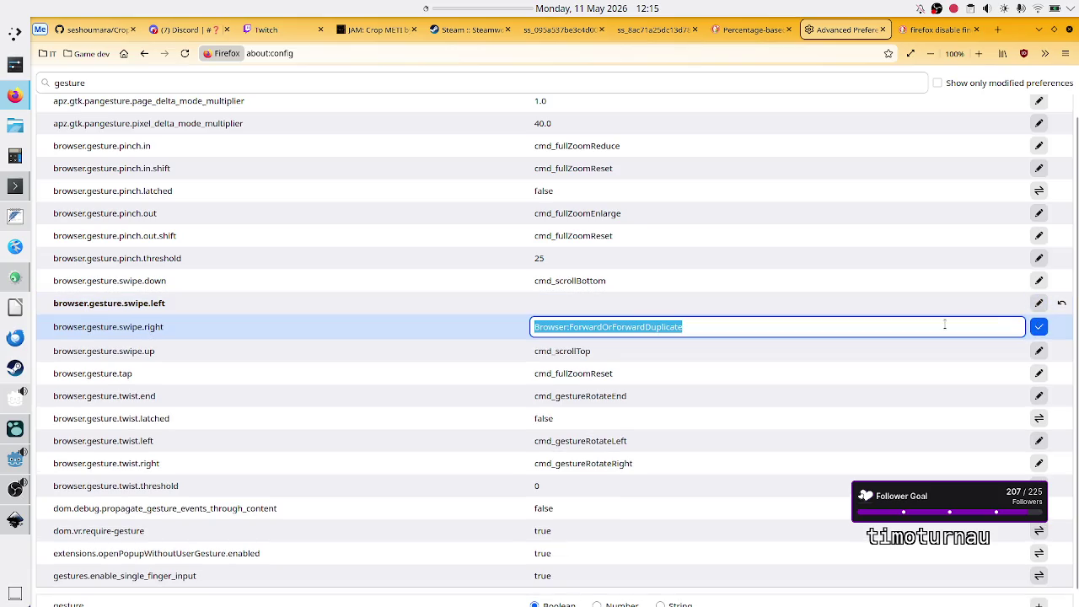
key(BackSpace)
key(Return)
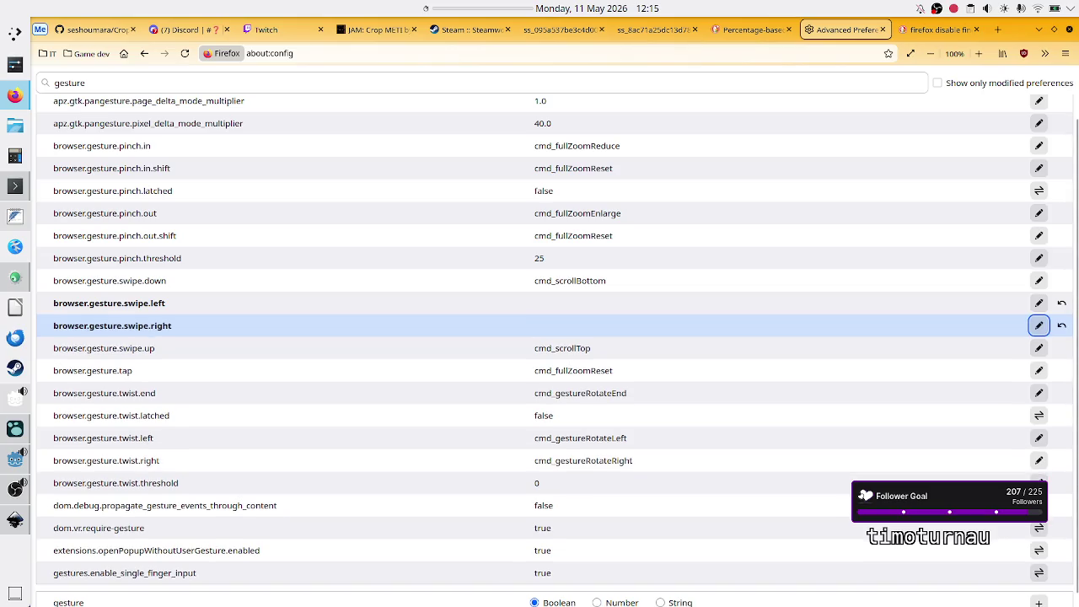
click(883, 30)
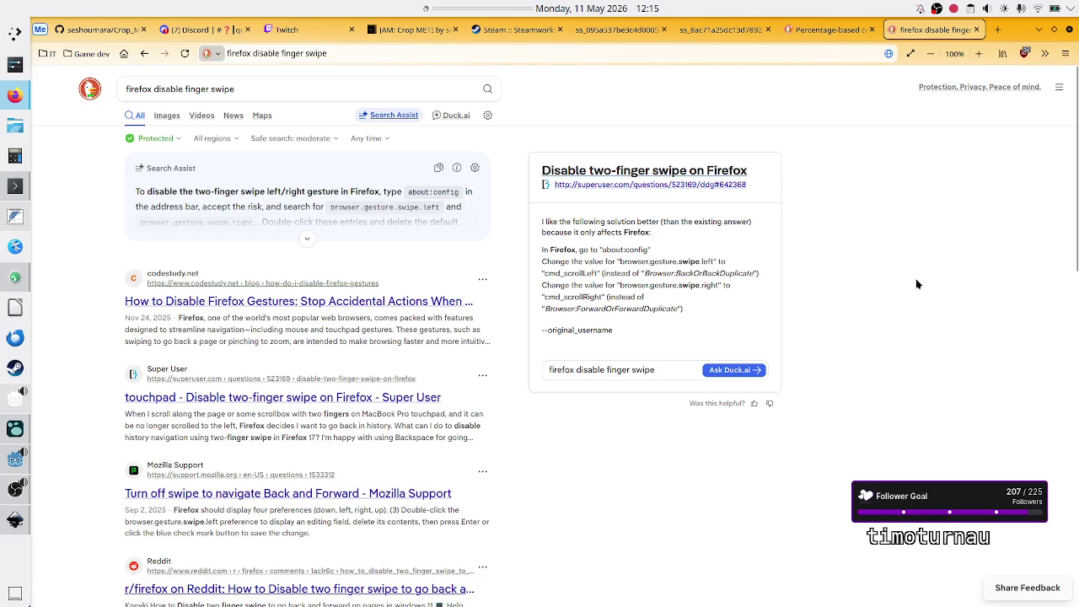
click(976, 29)
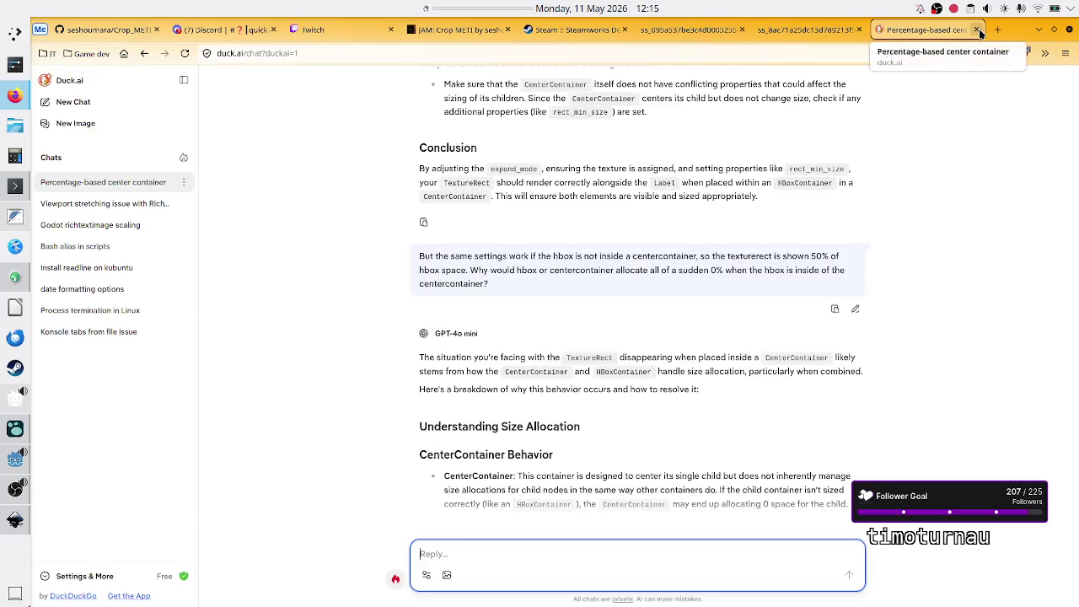
Step: Read the reply's allocation, CenterContainer and HBoxContainer expand points, highlighting words along the way
scroll(596, 392, down, 2)
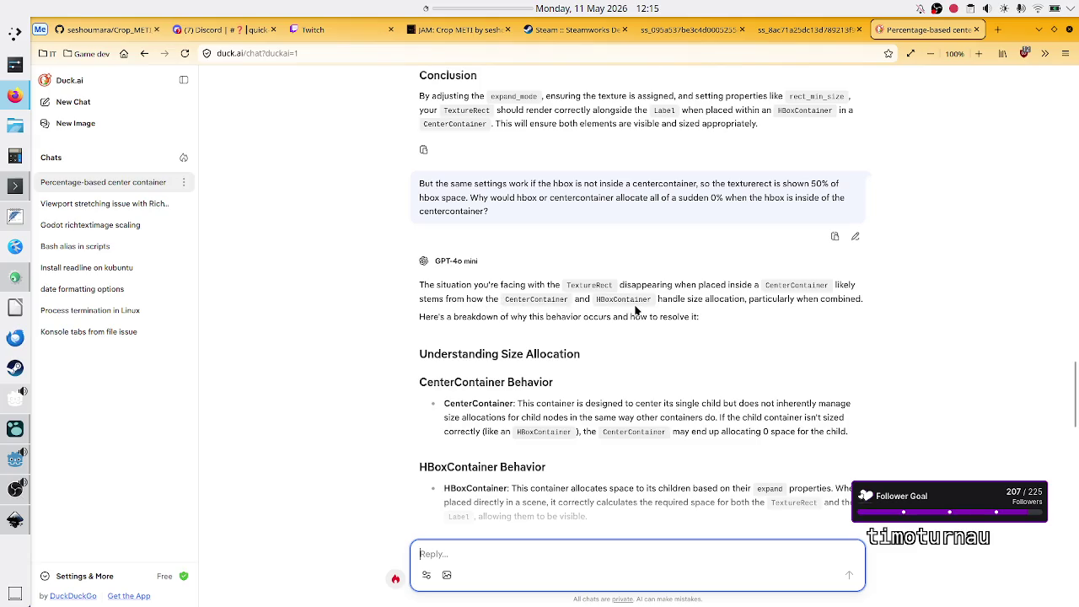
double_click(706, 299)
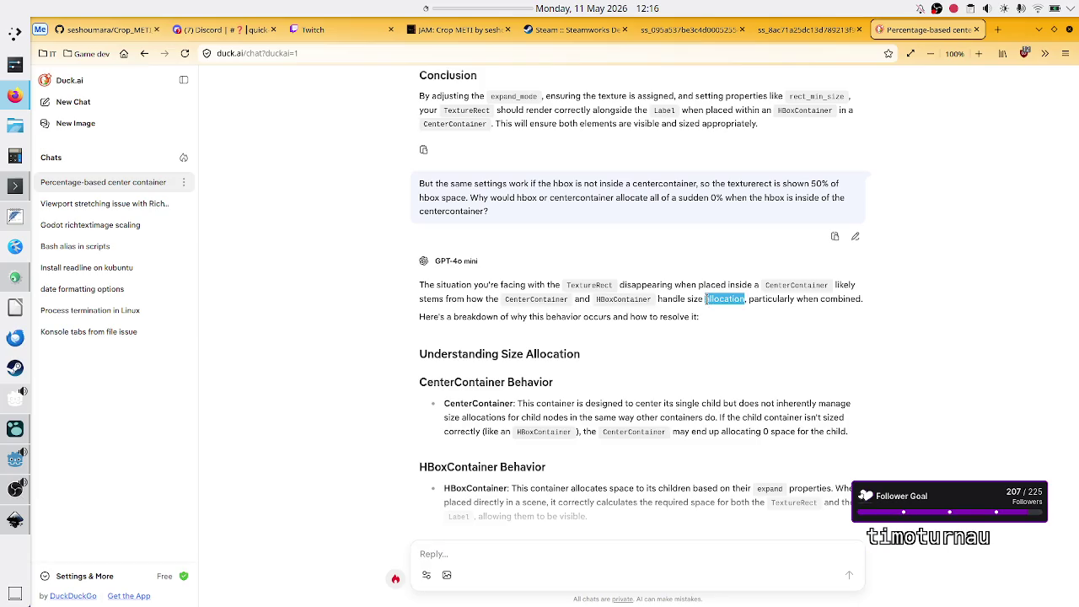
double_click(841, 298)
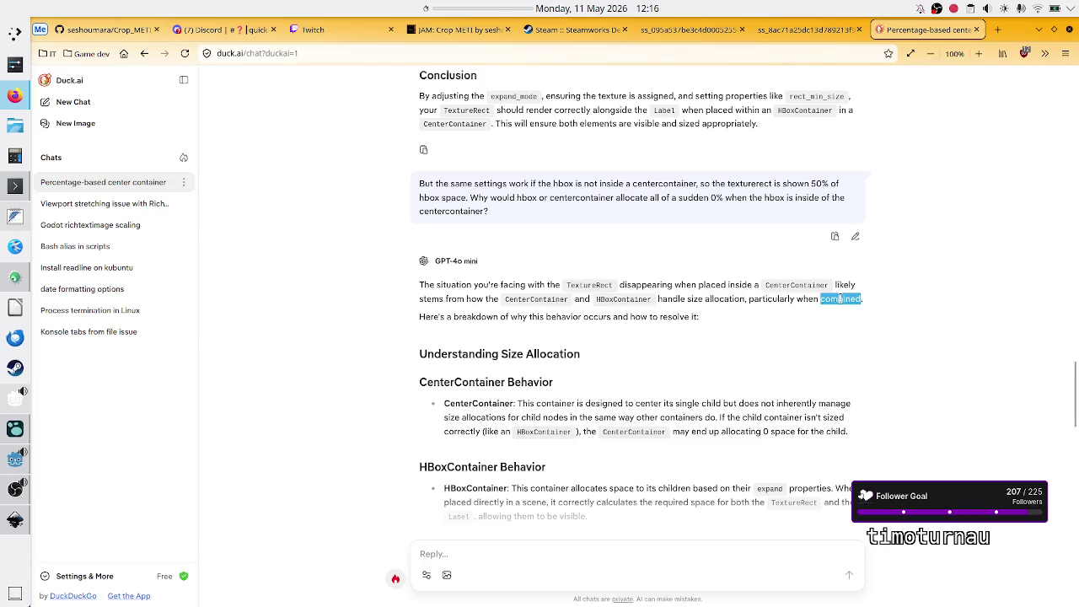
scroll(592, 364, down, 5)
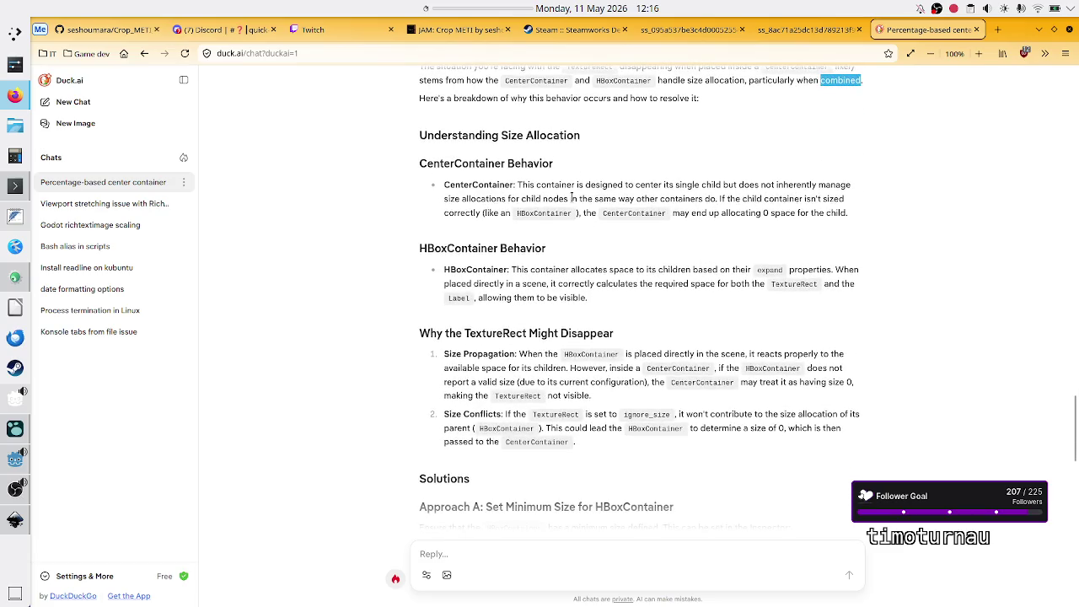
mouse_move(675, 184)
mouse_down()
mouse_move(851, 187)
mouse_move(479, 200)
mouse_move(512, 212)
mouse_move(566, 200)
mouse_move(719, 199)
mouse_up()
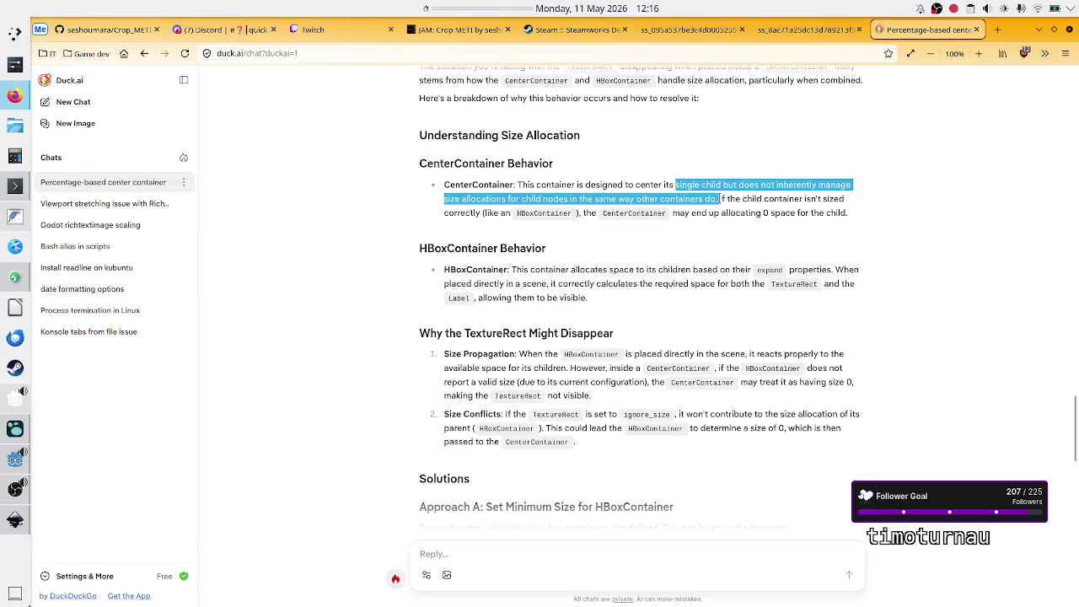
double_click(463, 212)
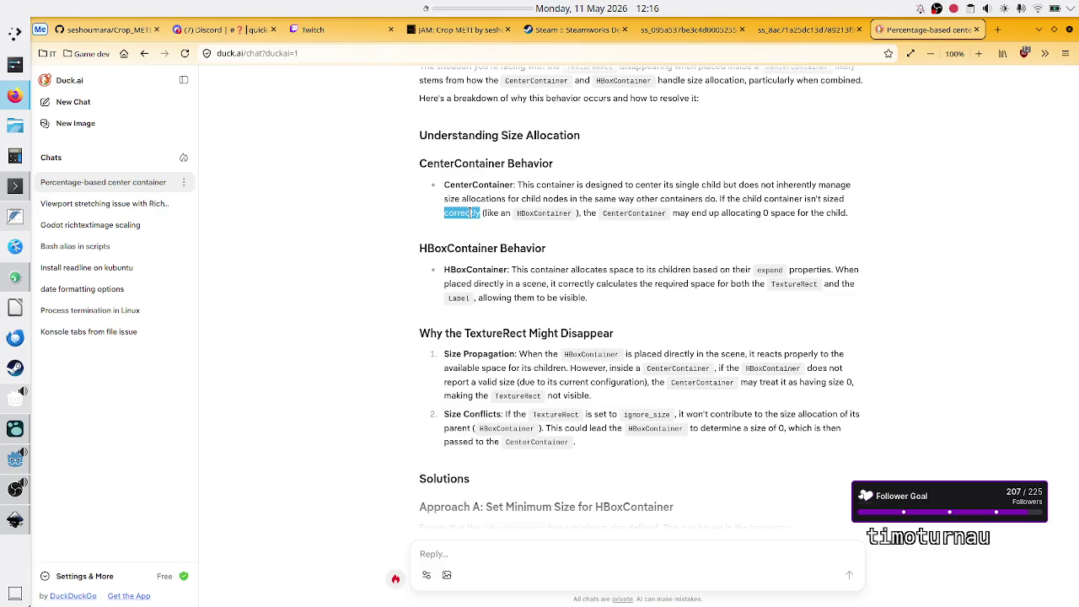
drag(721, 212, 852, 213)
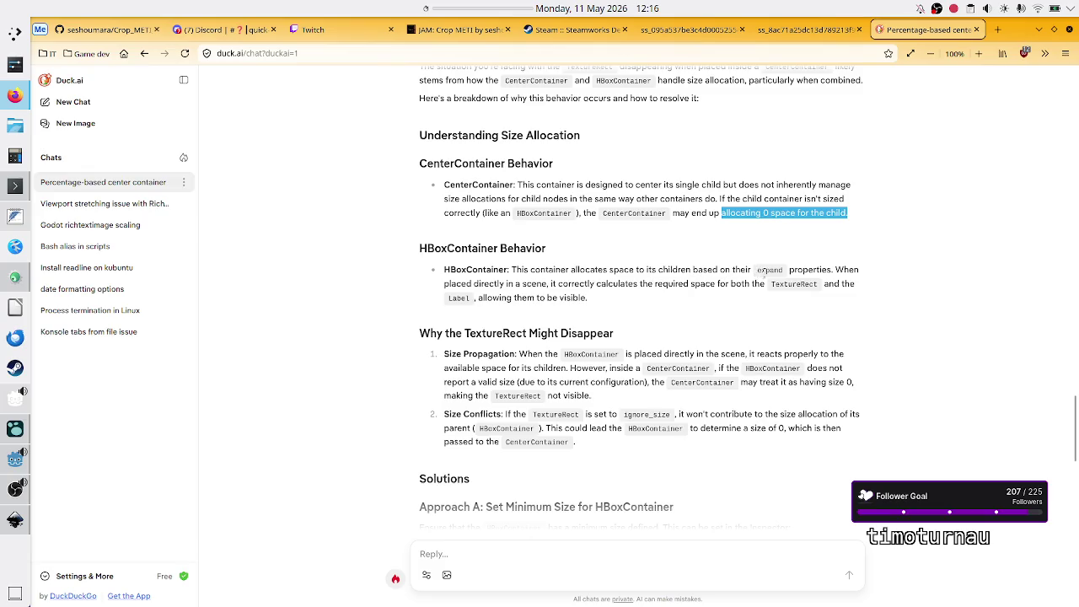
double_click(768, 270)
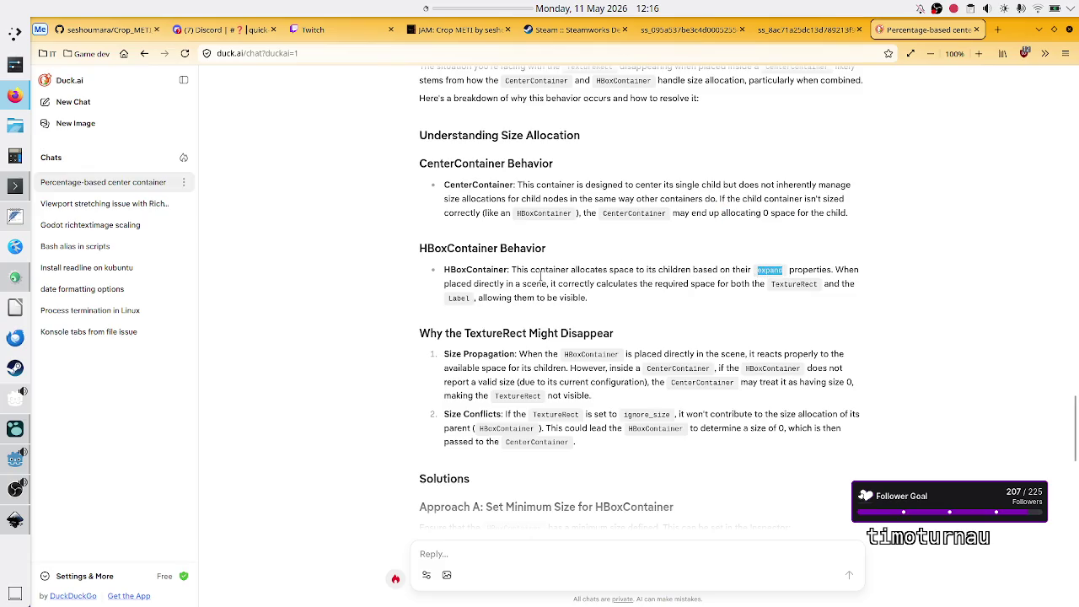
drag(489, 283, 636, 292)
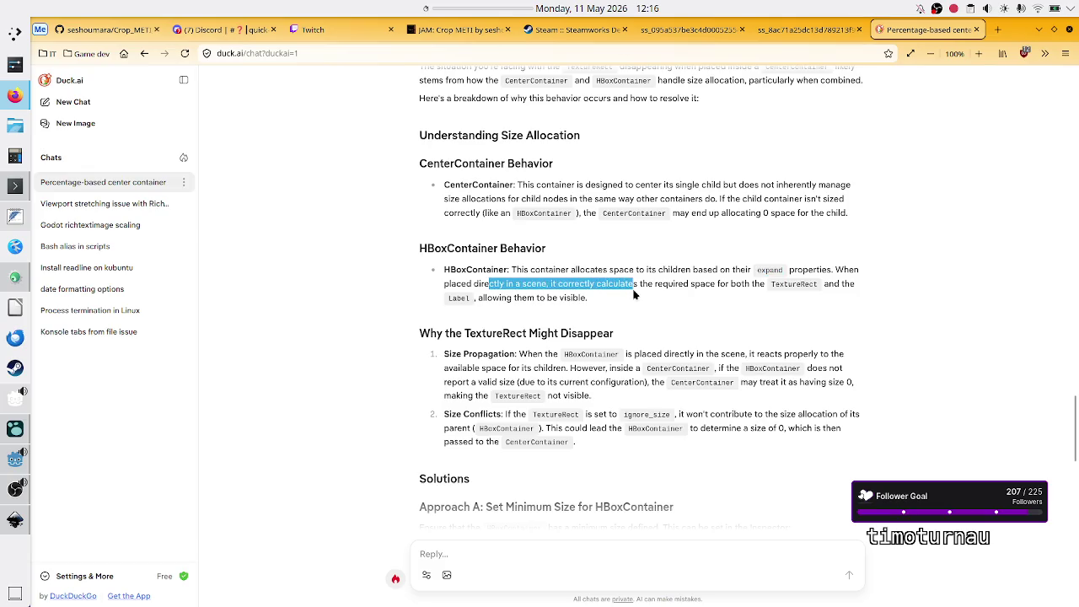
click(634, 294)
drag(712, 287, 765, 288)
click(765, 288)
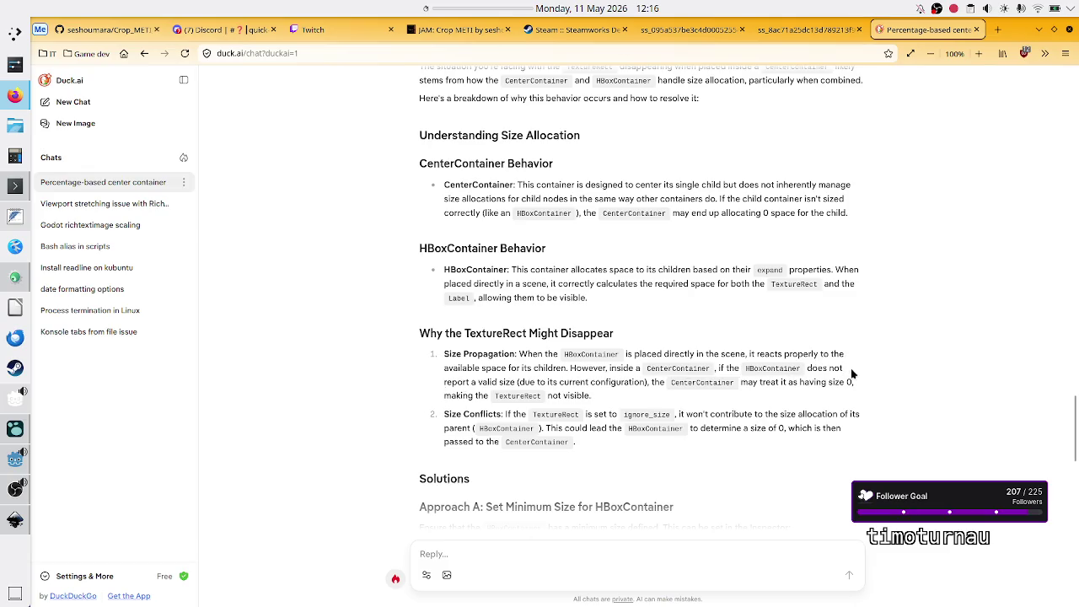
Step: Read the Size Propagation and Size Conflicts points, highlighting words like ignore_size and parent
double_click(507, 382)
click(502, 382)
double_click(503, 382)
click(571, 380)
double_click(756, 367)
click(790, 380)
drag(465, 384, 522, 384)
click(495, 383)
click(525, 386)
double_click(697, 384)
drag(814, 383, 860, 380)
click(860, 381)
double_click(643, 414)
click(687, 414)
double_click(458, 428)
Step: Select the Size Conflicts sentence about ignore_size and bring up its context menu
click(556, 549)
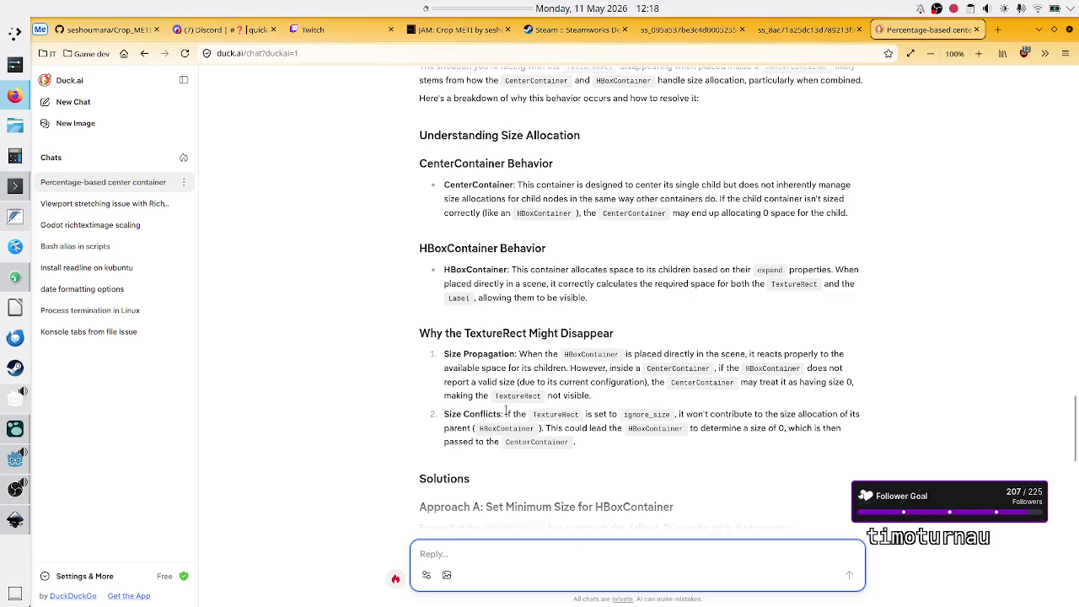
mouse_move(504, 413)
mouse_down()
mouse_move(621, 428)
mouse_move(470, 428)
mouse_move(557, 428)
mouse_move(545, 428)
mouse_up()
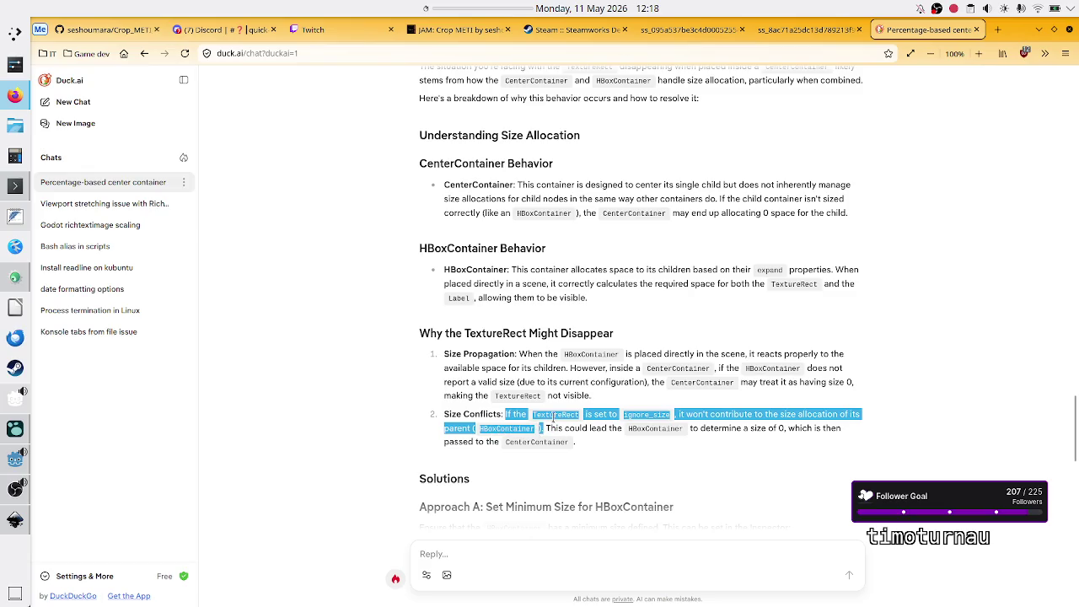
right_click(554, 416)
Step: Send a reply quoting the ignore_size sentence as false and asking why the label shows at size 0
click(558, 427)
click(475, 552)
text(I ge)
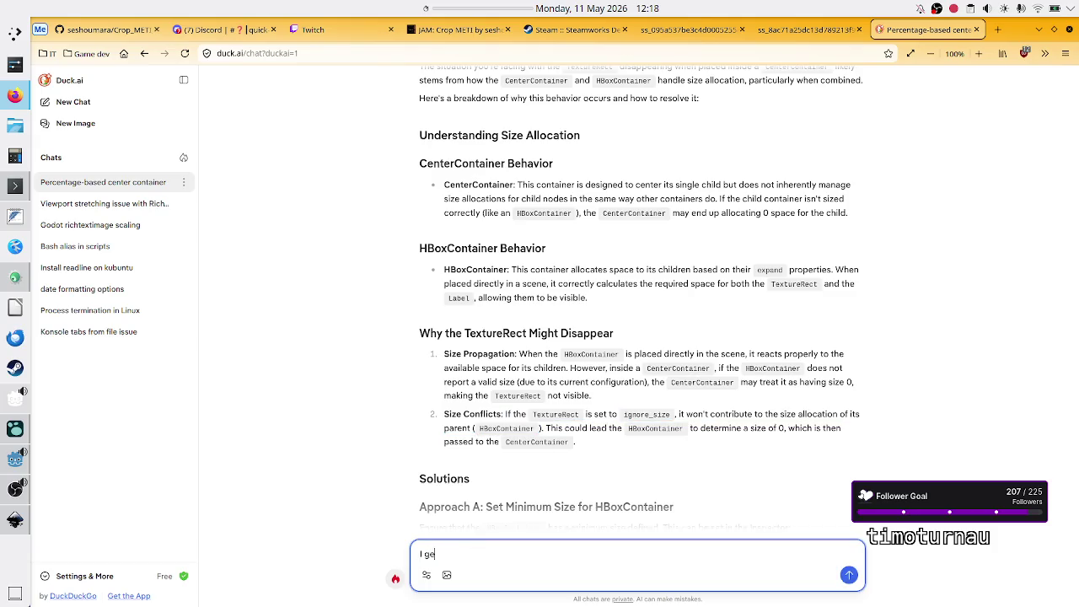
text(t your point, n)
key(BackSpace)
text(but the sta)
text(tement “)
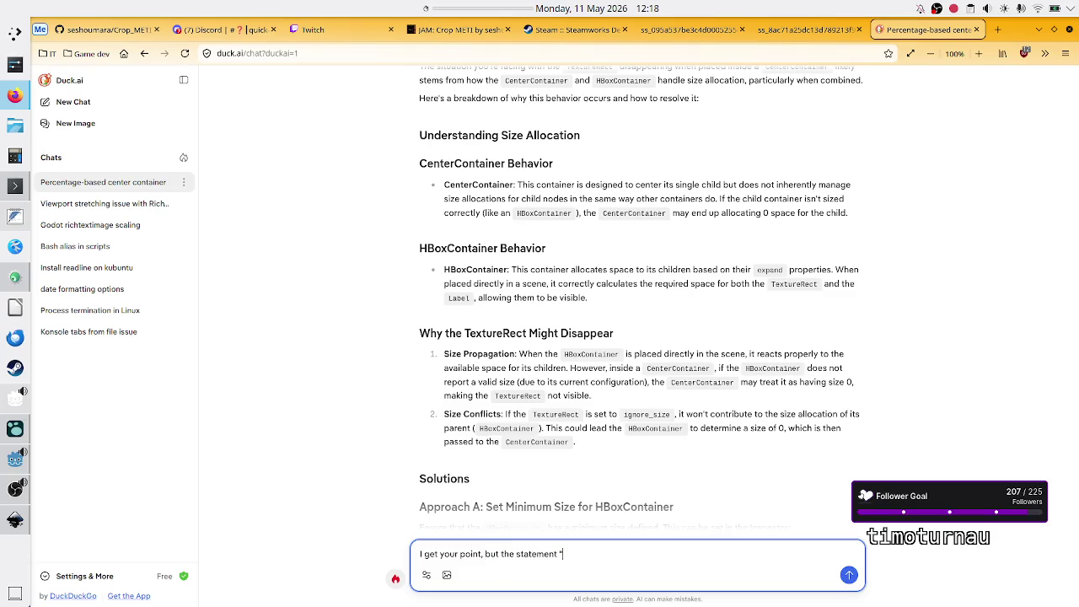
key(ctrl+v)
text(”)
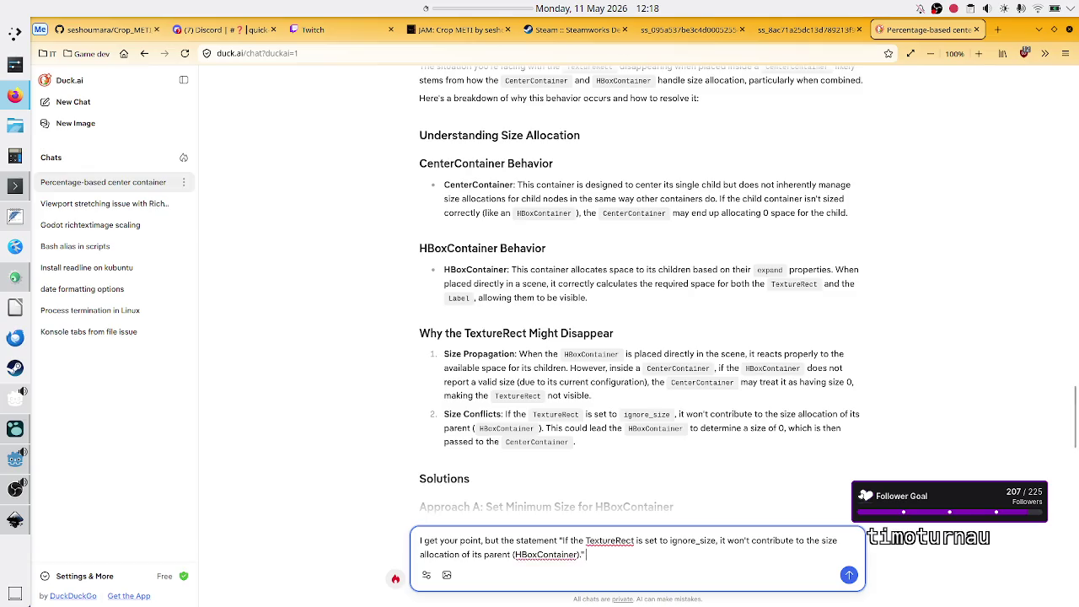
text( is false, since )
text(when the hbox is o)
text(utsid)
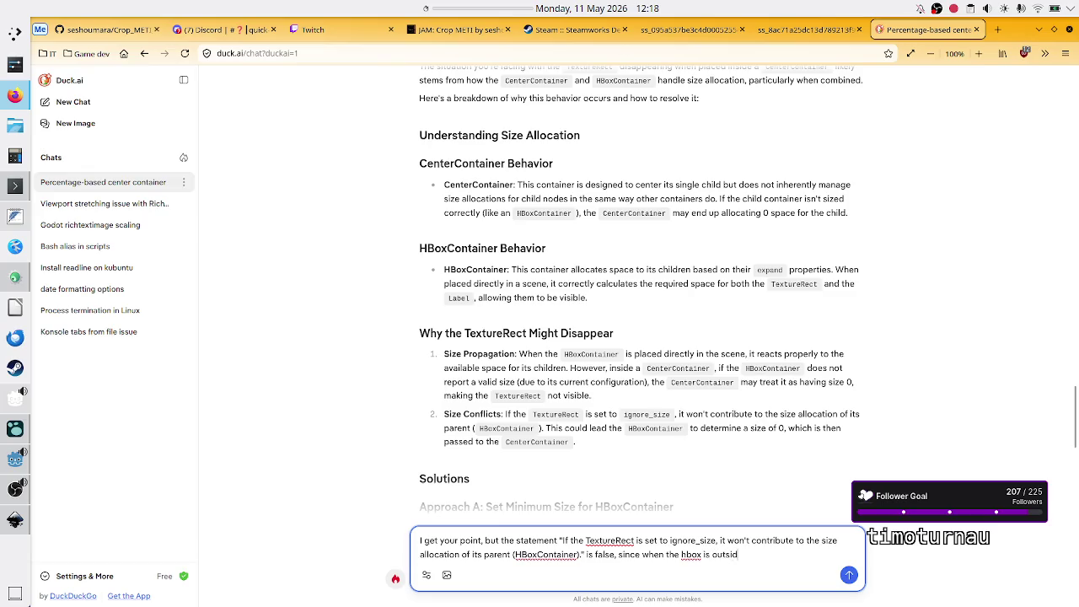
text(e of any center)
text(container)
key(BackSpace)
text(then it does contribute)
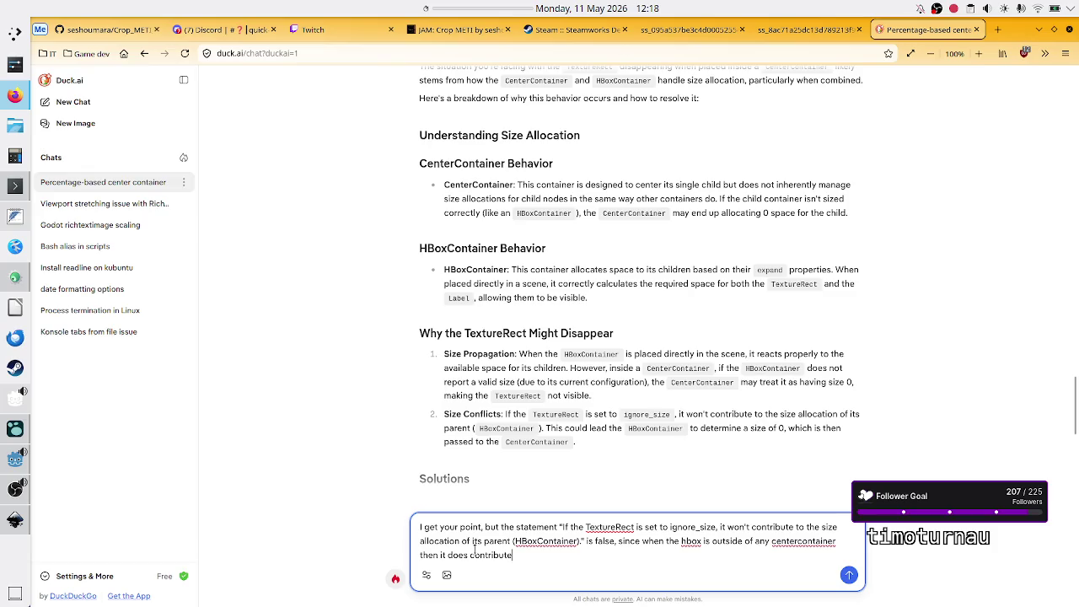
text( to )
text(it via the e)
text(xpand flag)
text(. As)
key(BackSpace)
text(lso if the hbox )
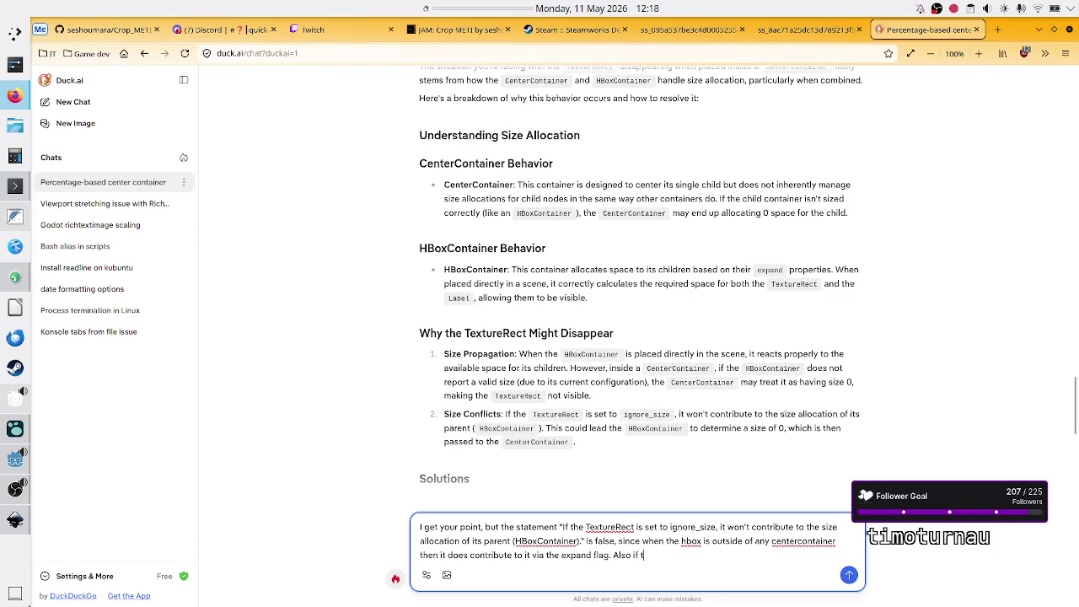
text(gets a size of 0, how come the label is show)
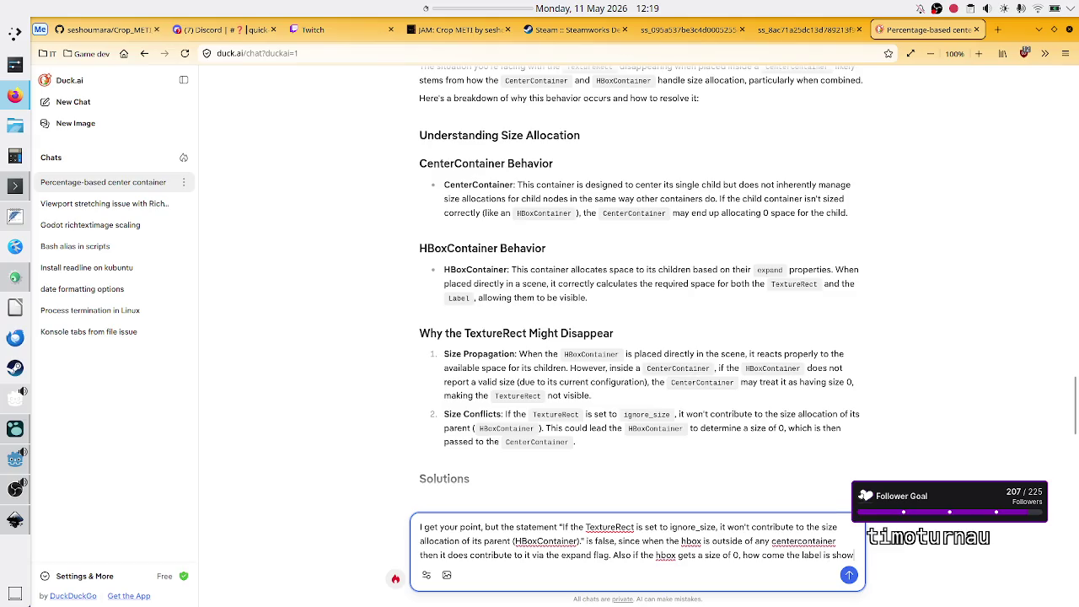
text(n?)
key(Return)
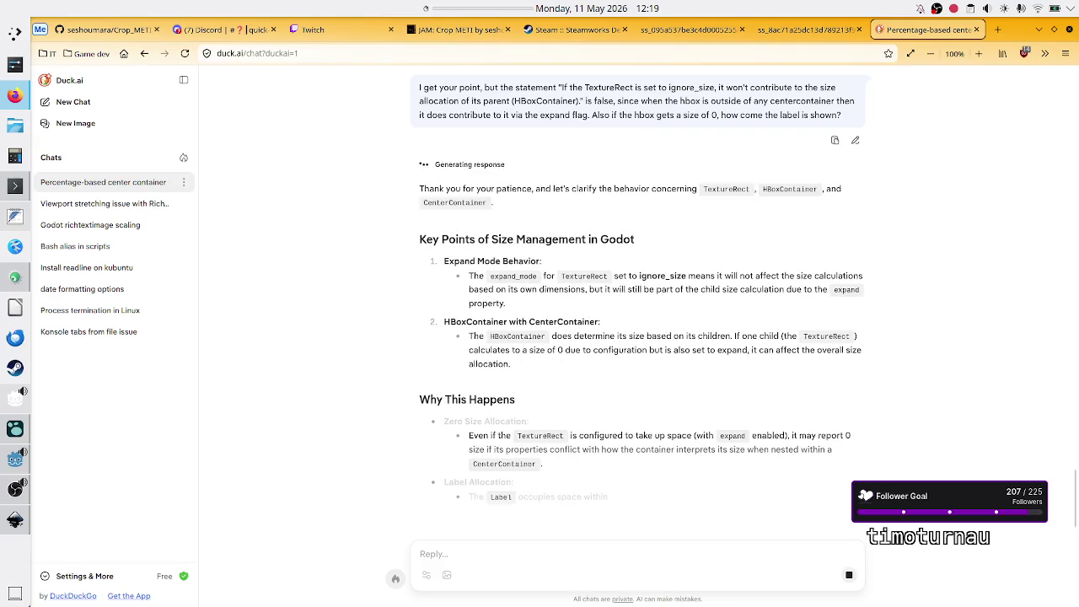
Step: Read the answer's first points on the expand property and HBoxContainer sizing, highlighting passages
drag(495, 291, 758, 289)
click(571, 290)
click(719, 289)
click(759, 288)
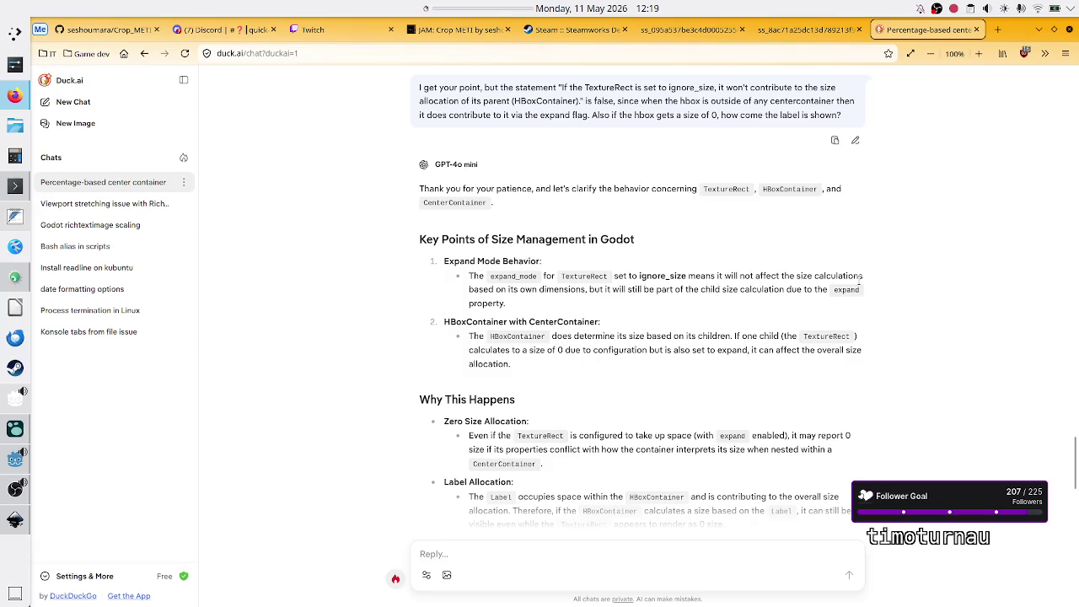
drag(860, 275, 845, 290)
double_click(845, 290)
mouse_move(784, 276)
mouse_down()
mouse_move(849, 272)
mouse_move(708, 289)
mouse_move(514, 289)
mouse_up()
click(524, 289)
double_click(537, 289)
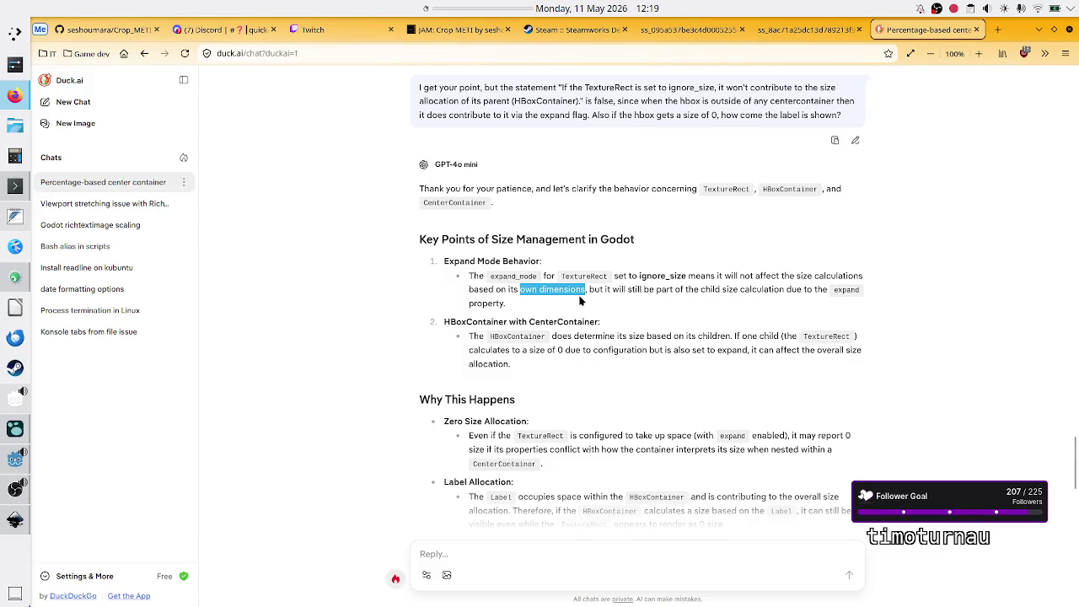
click(681, 291)
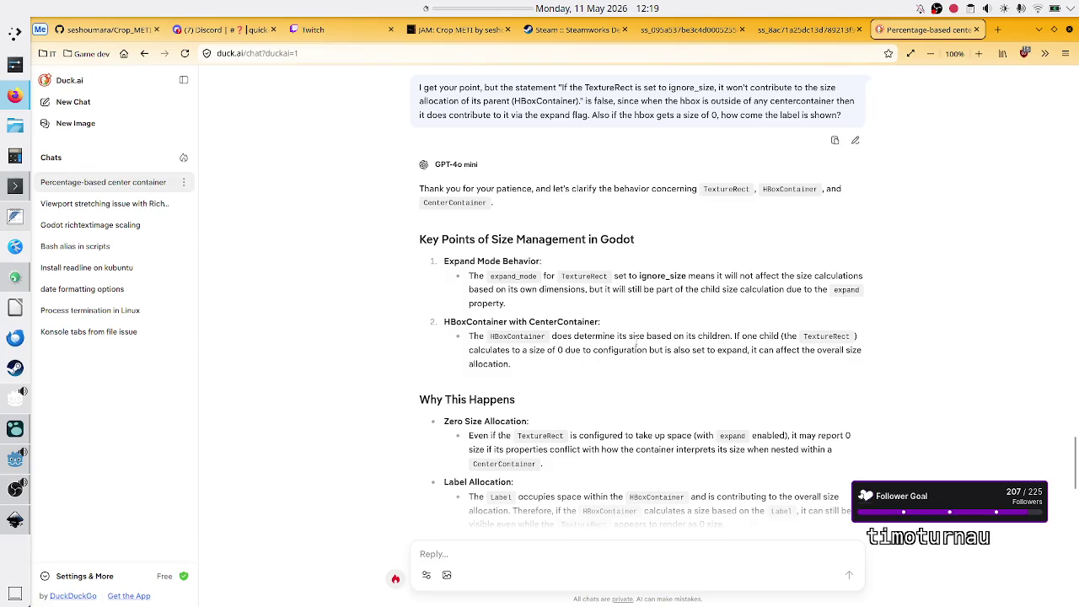
drag(585, 336, 731, 334)
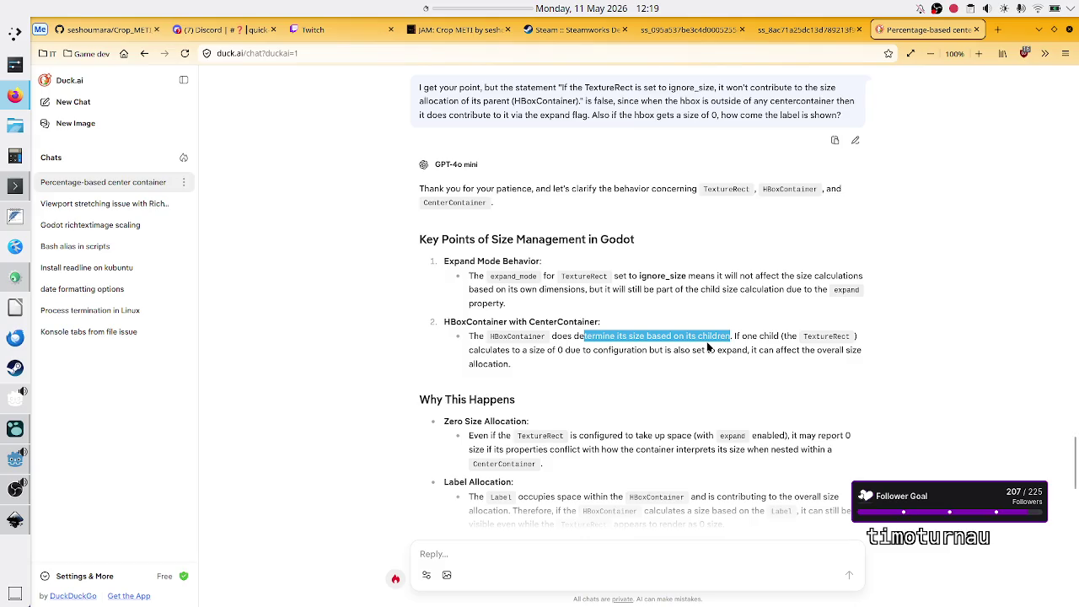
double_click(707, 341)
double_click(537, 337)
click(618, 338)
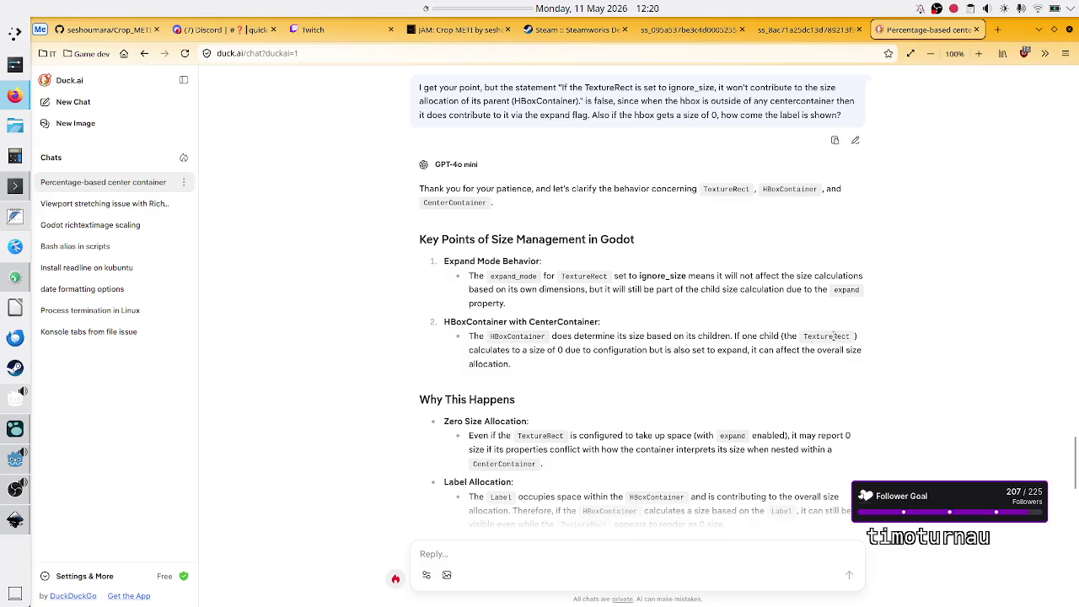
drag(552, 348, 585, 348)
click(585, 348)
drag(807, 353, 842, 353)
click(840, 352)
Step: Read the conflicting-size and Label Allocation points to the conclusion, then close the Duck.ai tab
scroll(595, 387, down, 4)
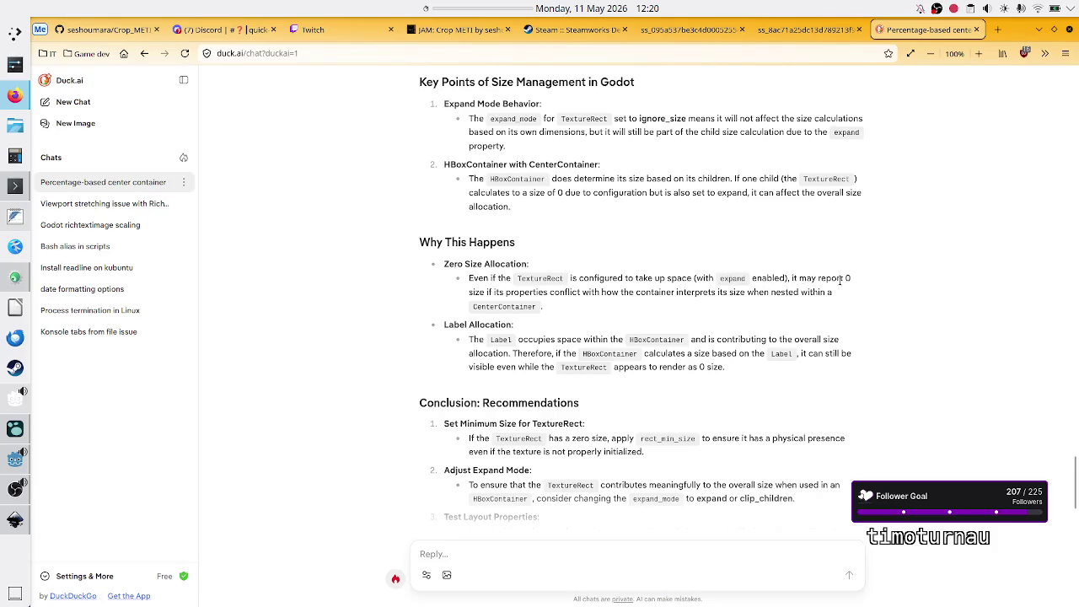
mouse_move(475, 292)
mouse_down()
mouse_move(564, 282)
mouse_move(769, 293)
mouse_up()
click(816, 290)
double_click(511, 308)
click(588, 315)
drag(534, 338, 631, 341)
click(629, 340)
double_click(677, 340)
click(501, 353)
double_click(492, 353)
drag(660, 354, 785, 362)
click(786, 363)
drag(534, 354, 688, 341)
click(687, 341)
drag(496, 368, 693, 371)
click(692, 371)
drag(581, 360, 752, 354)
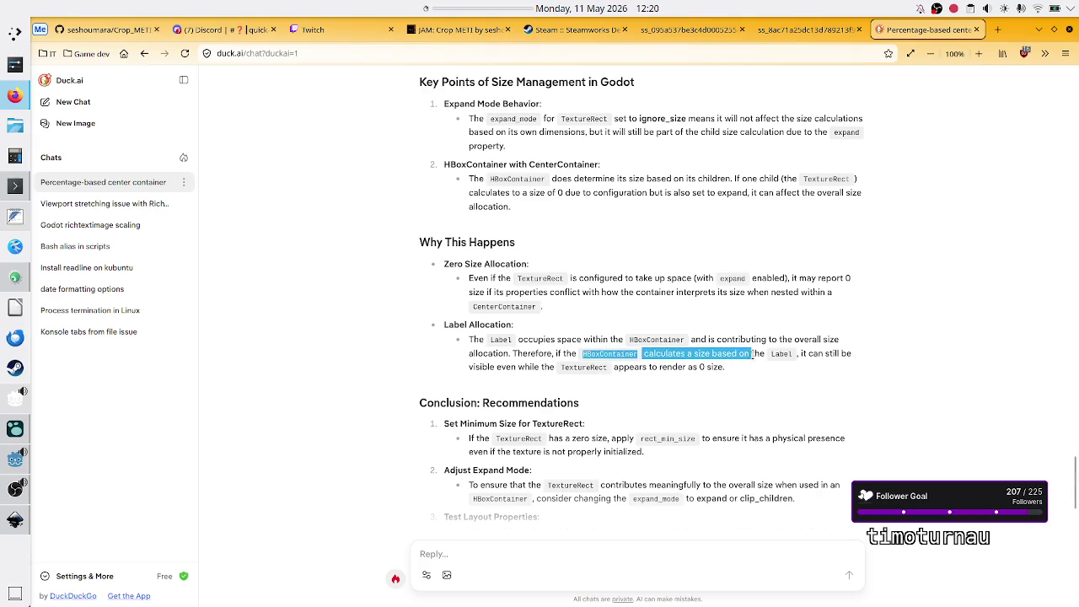
drag(540, 368, 732, 374)
click(731, 373)
scroll(731, 373, down, 3)
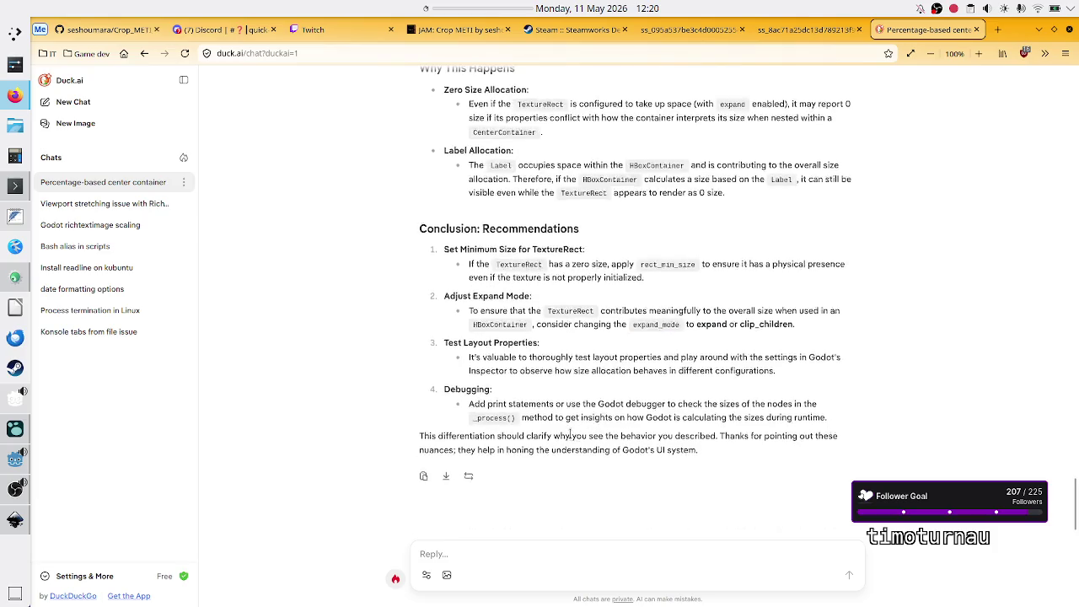
click(979, 30)
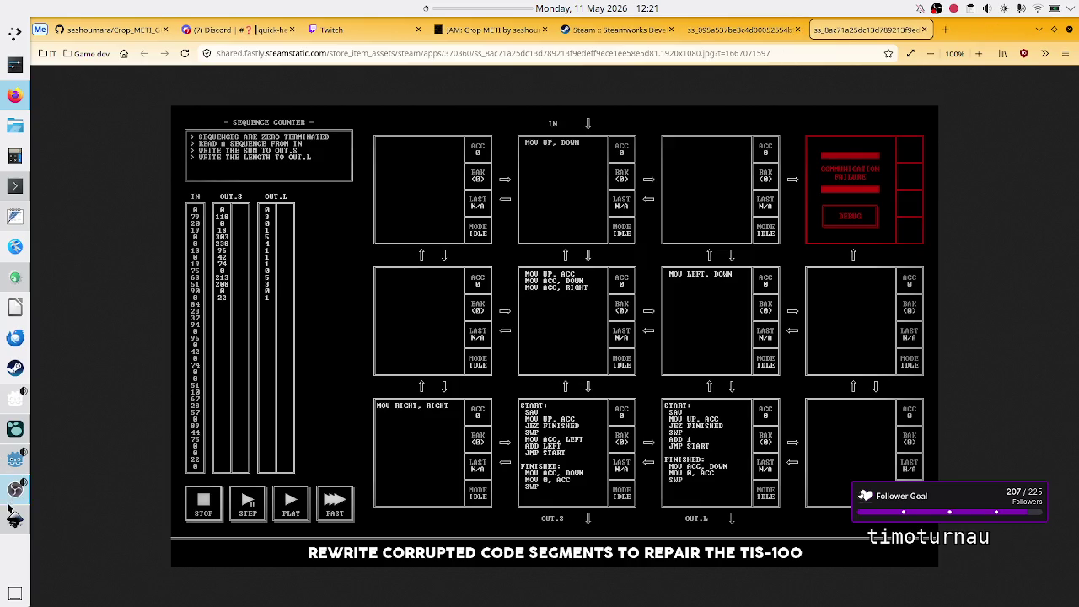
Step: In Godot, compare the CenterContainer's area with the standalone HBoxContainer's bounds
click(15, 458)
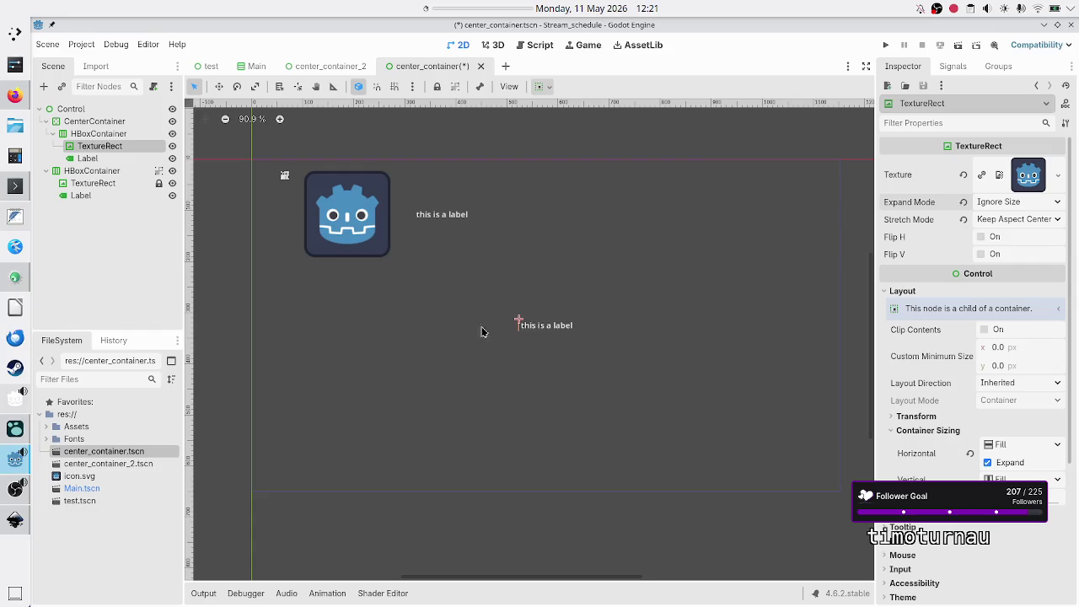
click(105, 172)
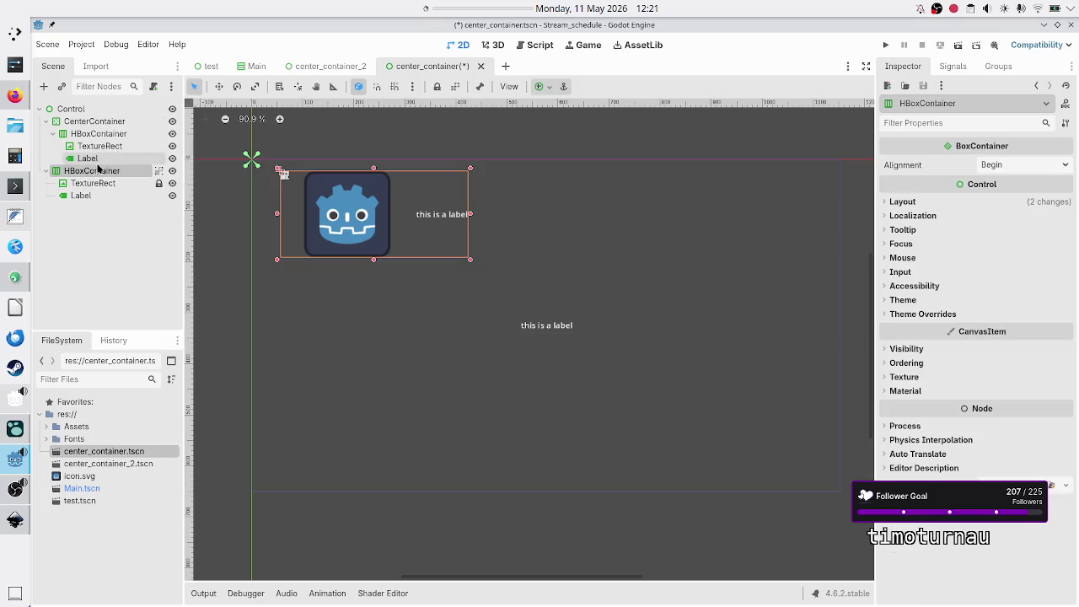
click(95, 120)
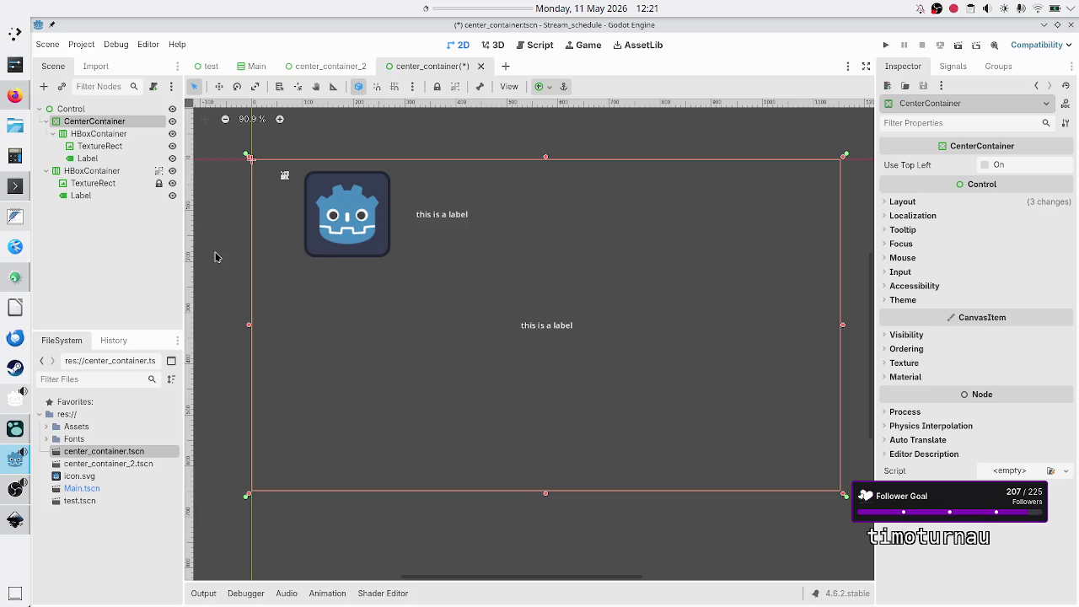
click(100, 170)
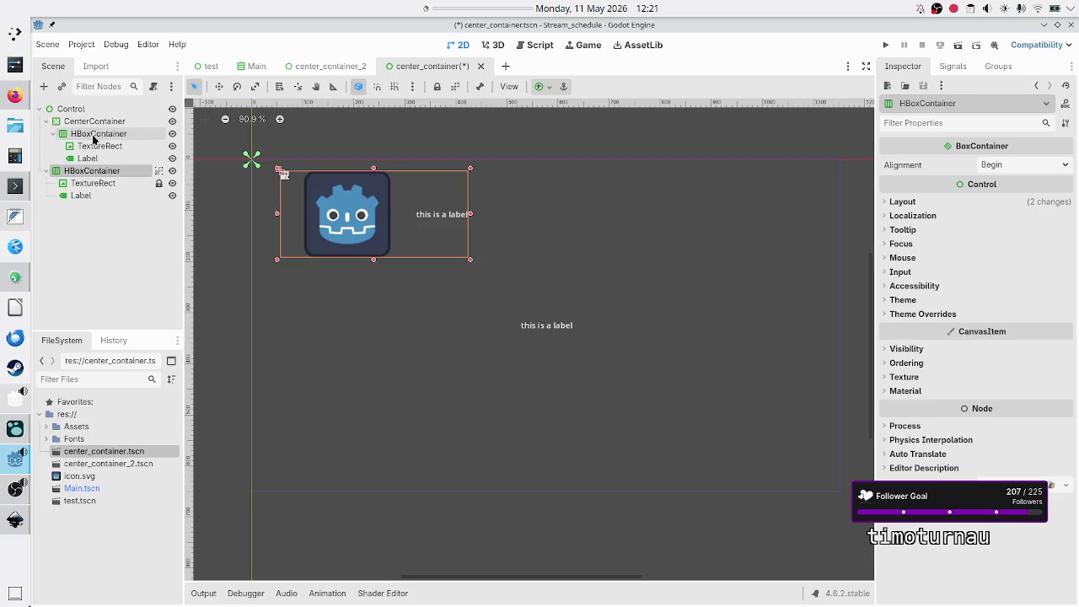
click(106, 122)
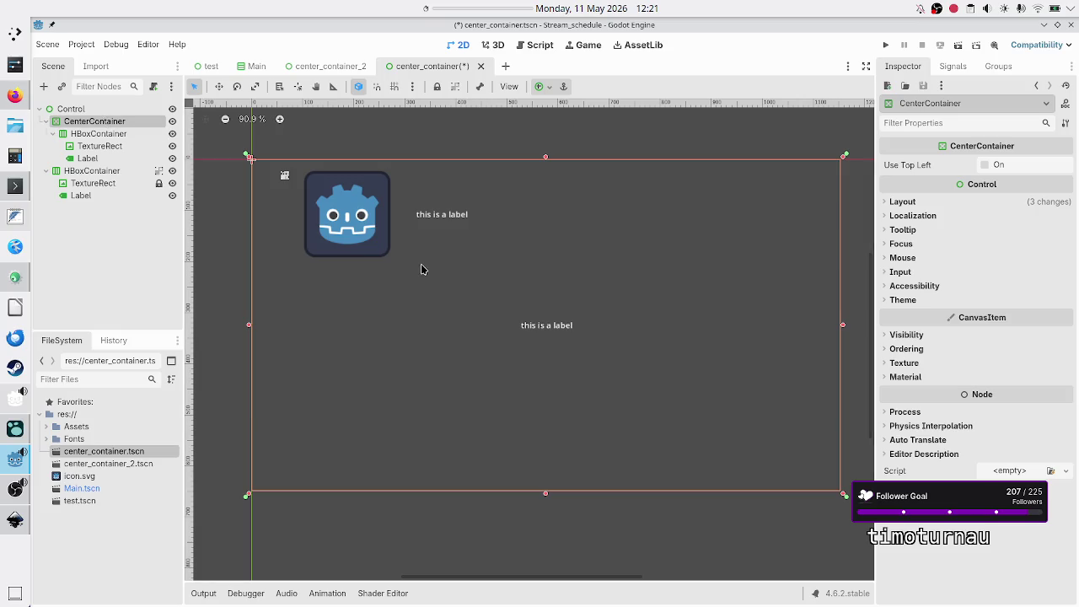
Step: Move the standalone HBoxContainer toward the canvas centre, just above the centred label
click(113, 171)
mouse_move(358, 212)
mouse_down()
mouse_move(485, 263)
mouse_move(544, 334)
mouse_move(527, 322)
mouse_up()
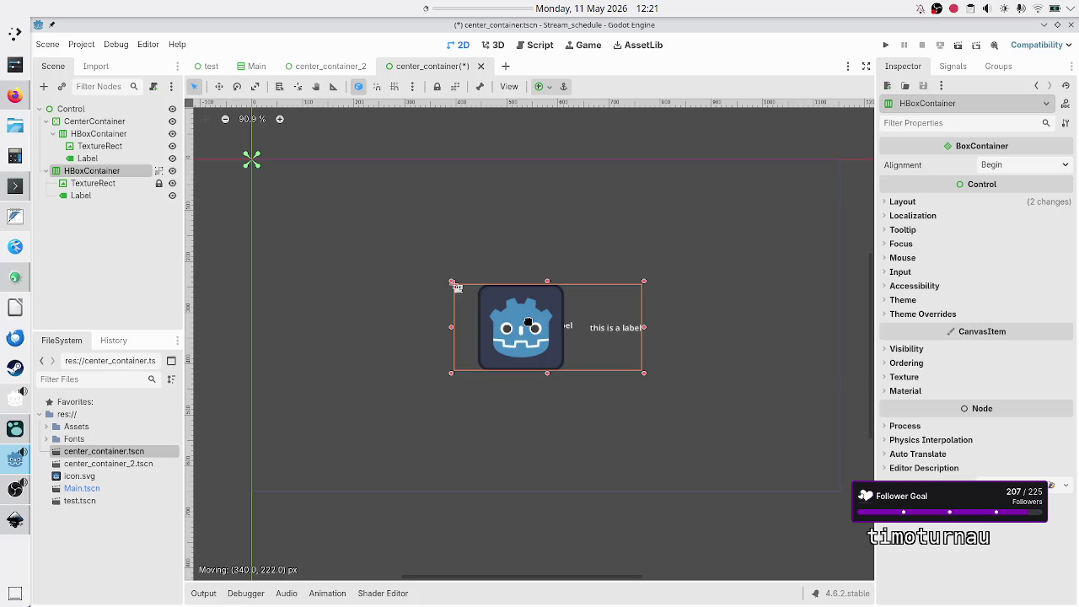
mouse_move(528, 322)
mouse_down()
mouse_move(335, 393)
mouse_move(518, 166)
mouse_move(536, 234)
mouse_up()
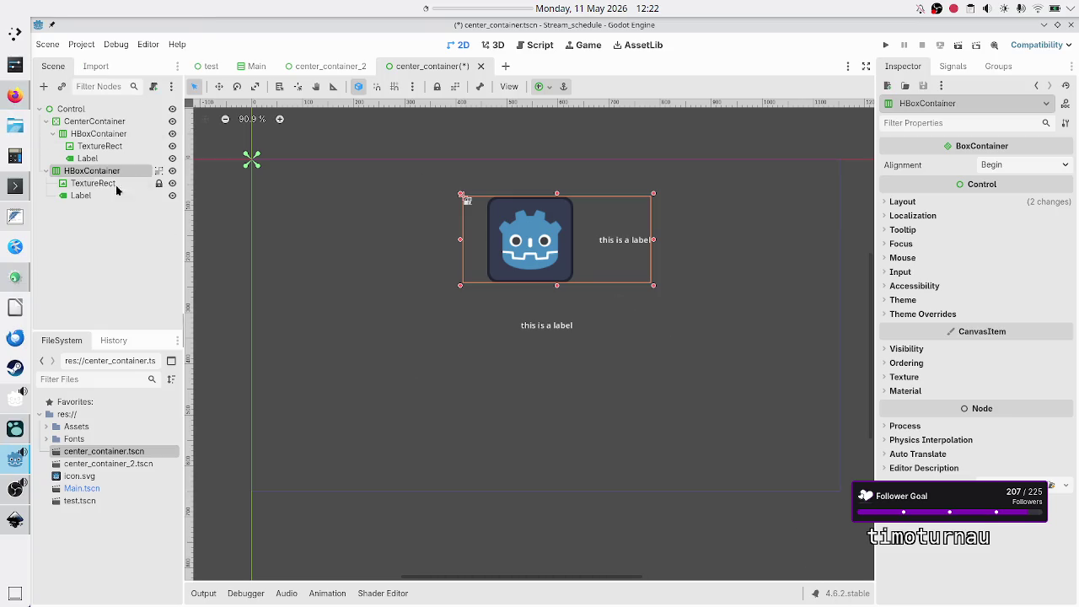
Step: Return to the Godot Discord quick-help channel in Firefox
click(12, 95)
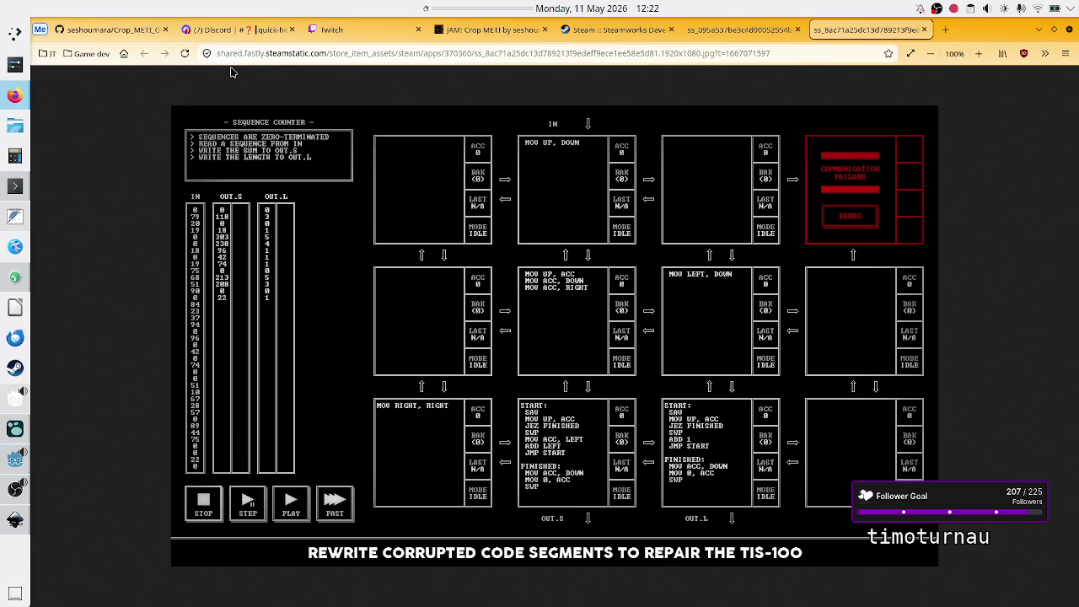
click(236, 30)
scroll(507, 392, up, 5)
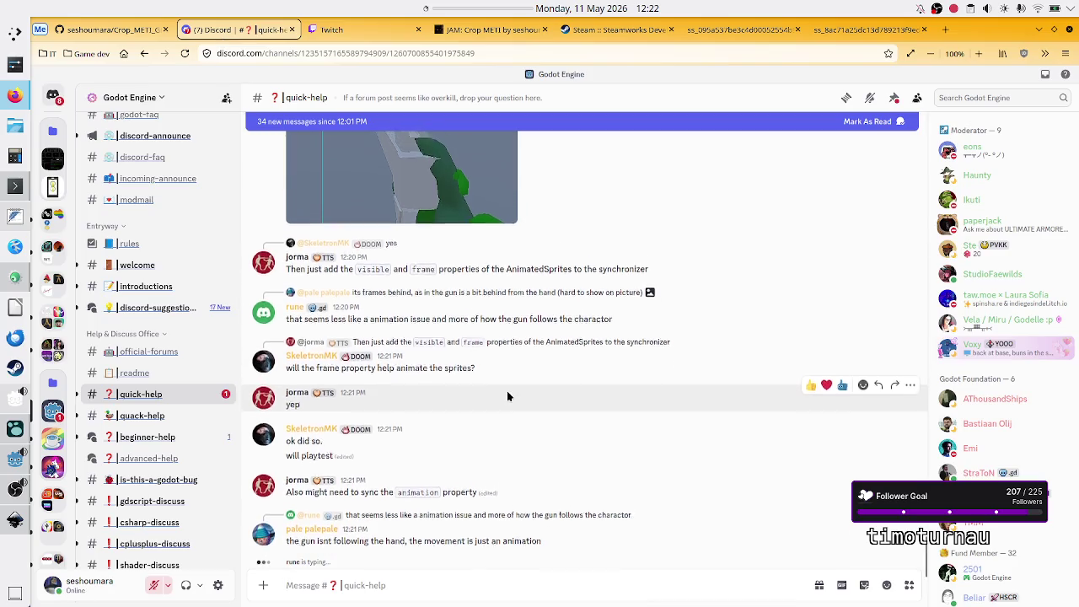
Step: Find the 12:07 answer about minimum size and custom_minimum_size, and start a reply to it
scroll(507, 396, up, 10)
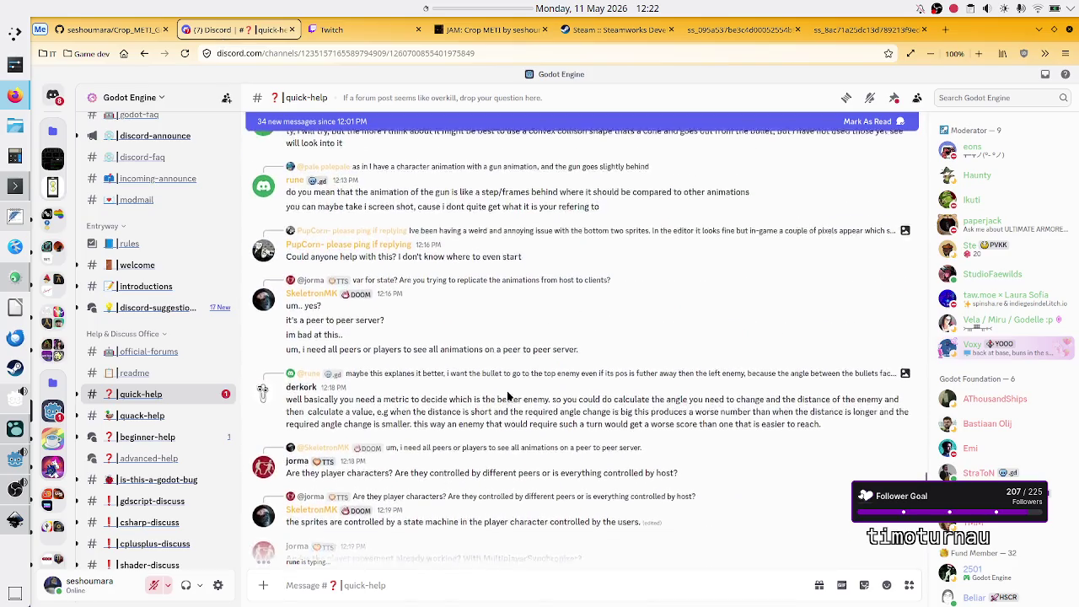
scroll(507, 396, up, 5)
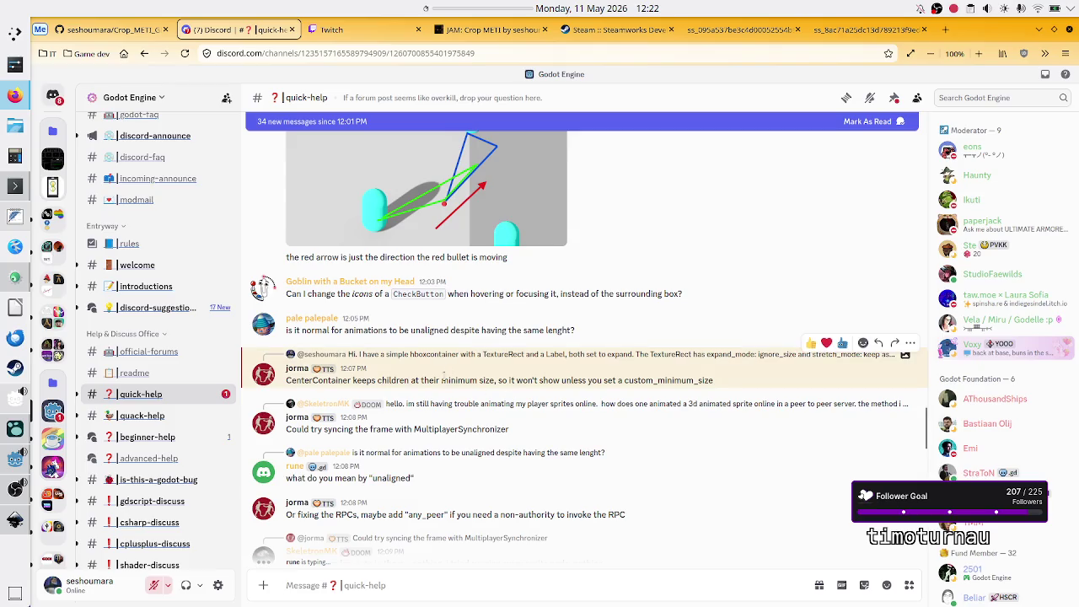
drag(432, 379, 495, 381)
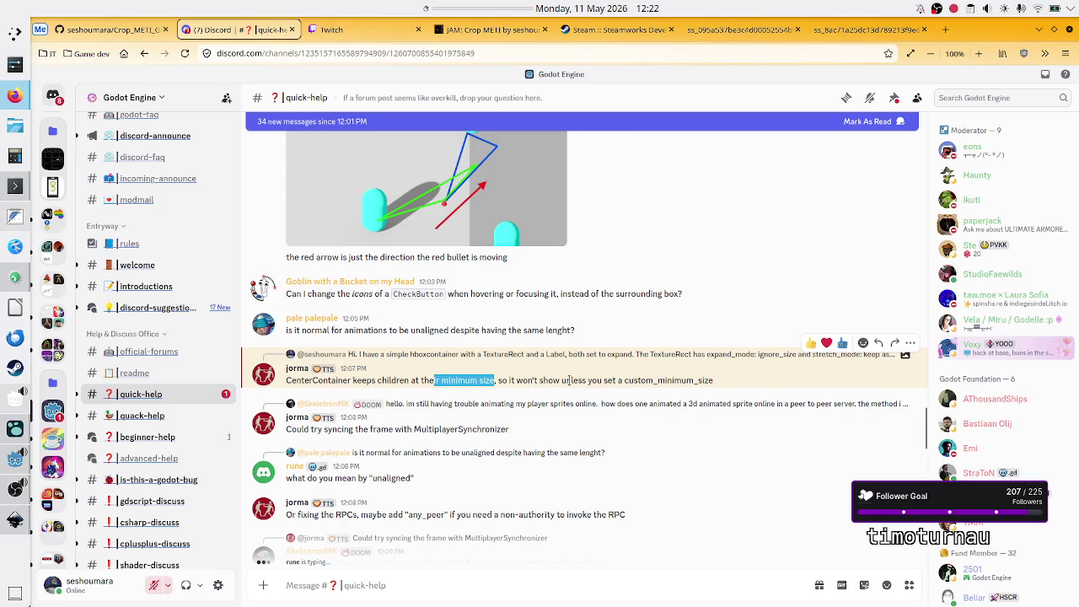
drag(569, 380, 717, 383)
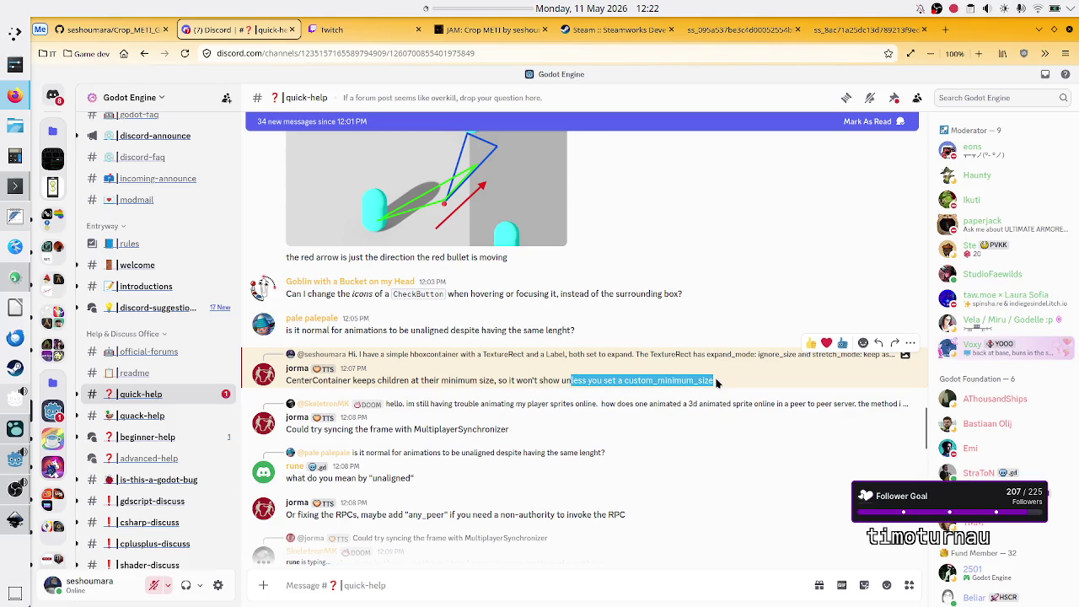
click(716, 383)
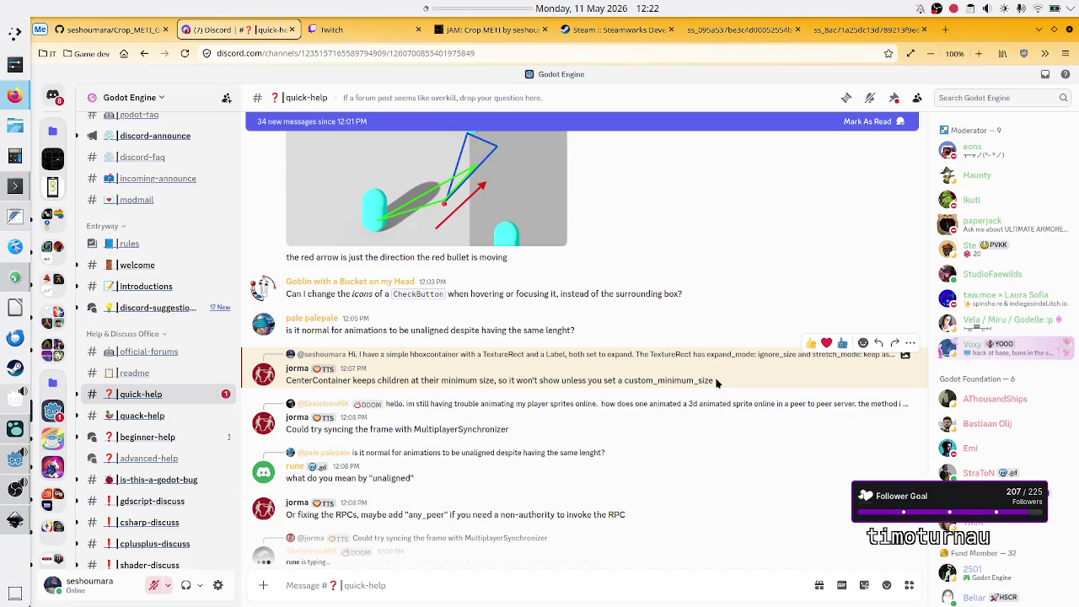
drag(665, 381, 731, 382)
click(732, 383)
click(879, 342)
scroll(691, 378, down, 10)
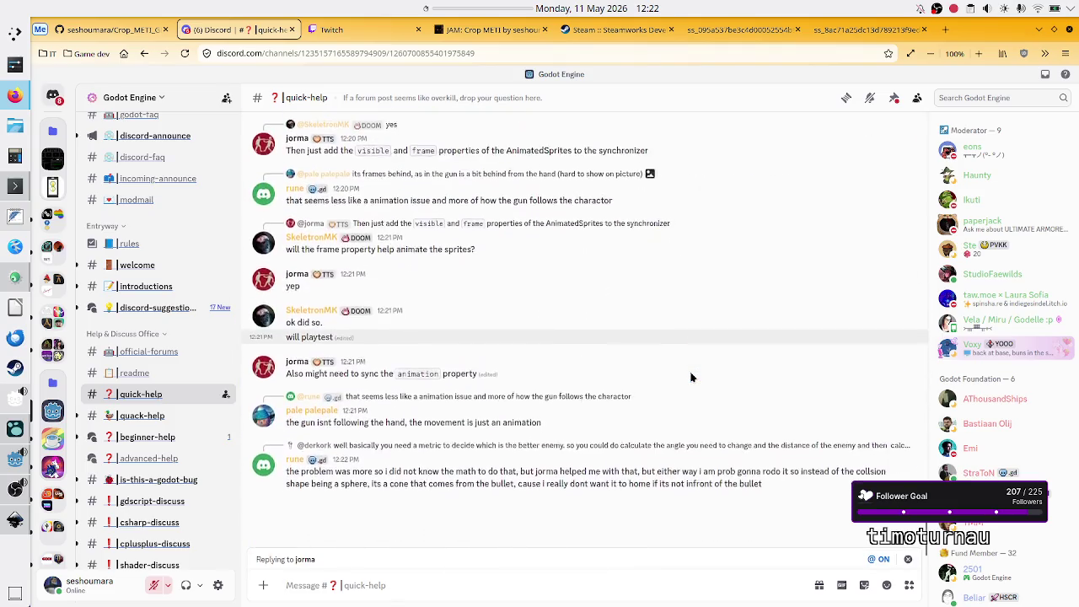
Step: Send a reply saying expand should auto-resize, but a minimum size blocks shrinking
text(T)
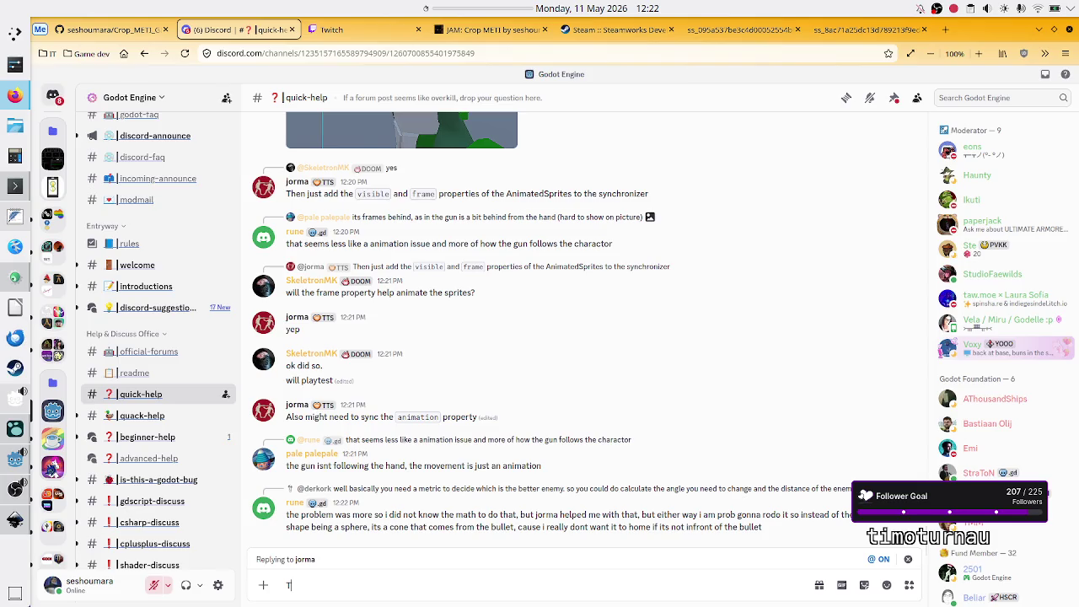
text(hanks for the reply.)
text( This)
text( behav)
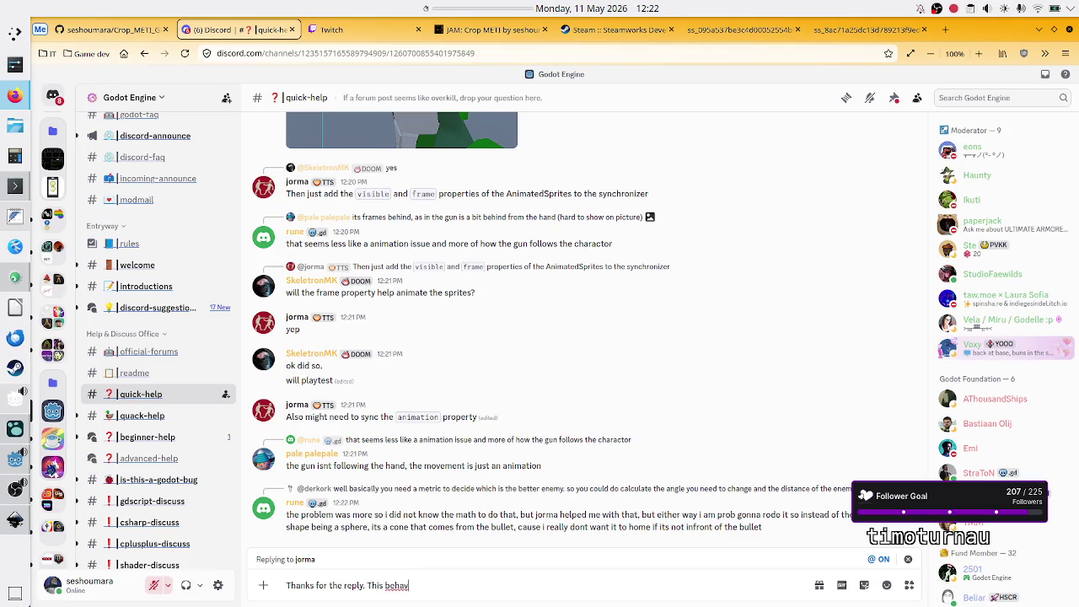
text(ior)
text( is)
text( not the best,)
text( because)
text( the whole p)
text(oi)
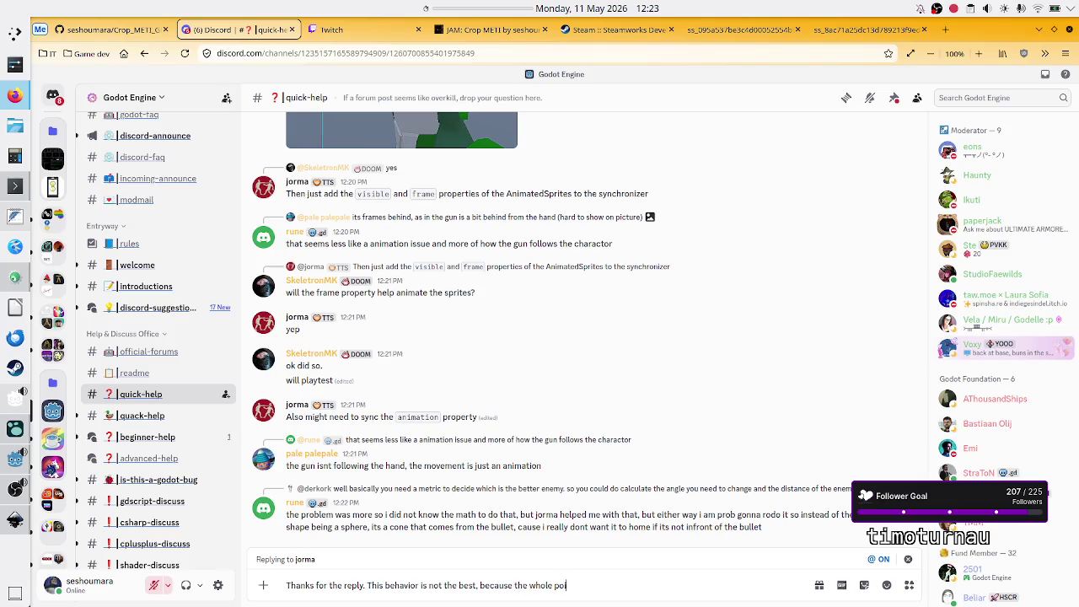
text(nt of having ex)
text(pand )
text(was to adjust i)
text(ts )
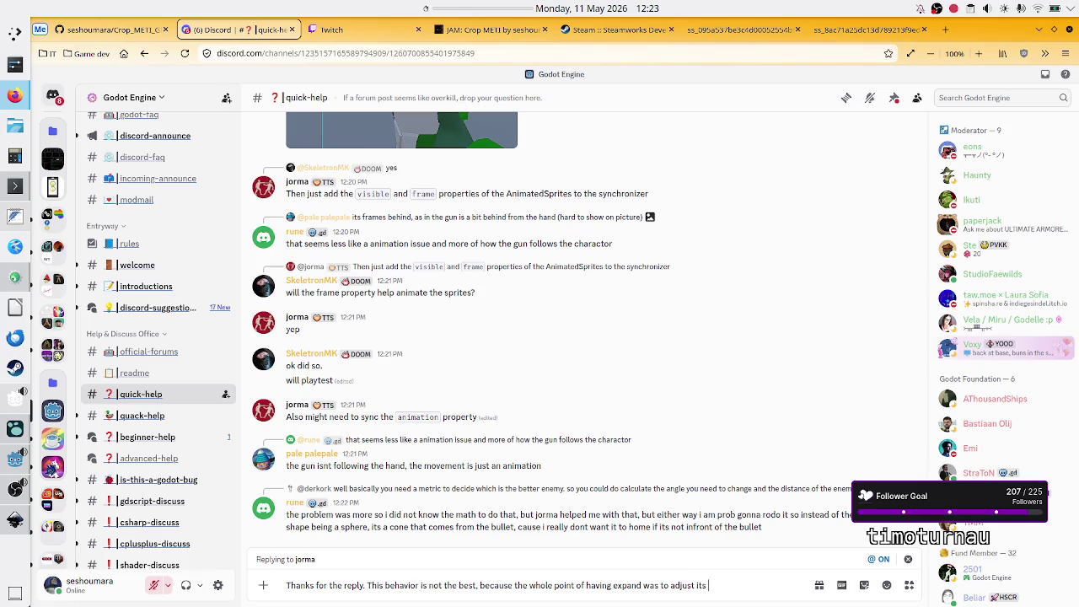
text(size up and down a)
text(utomati)
text(cally.)
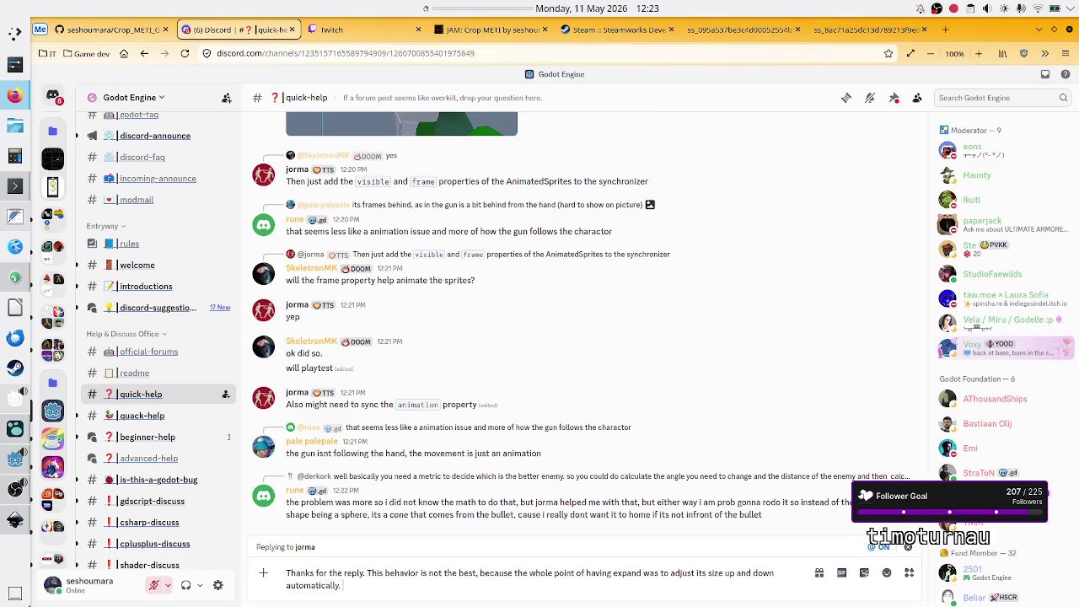
text(Now if I)
text( put a mim)
key(BackSpace)
text(nimum size, it won't go below it)
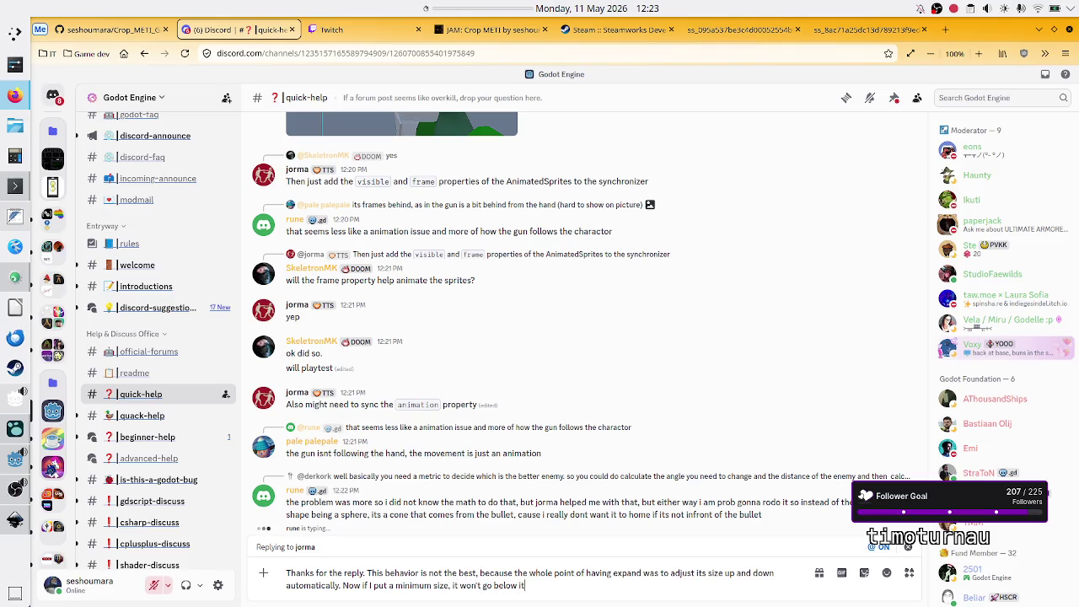
text( when the)
text( cen)
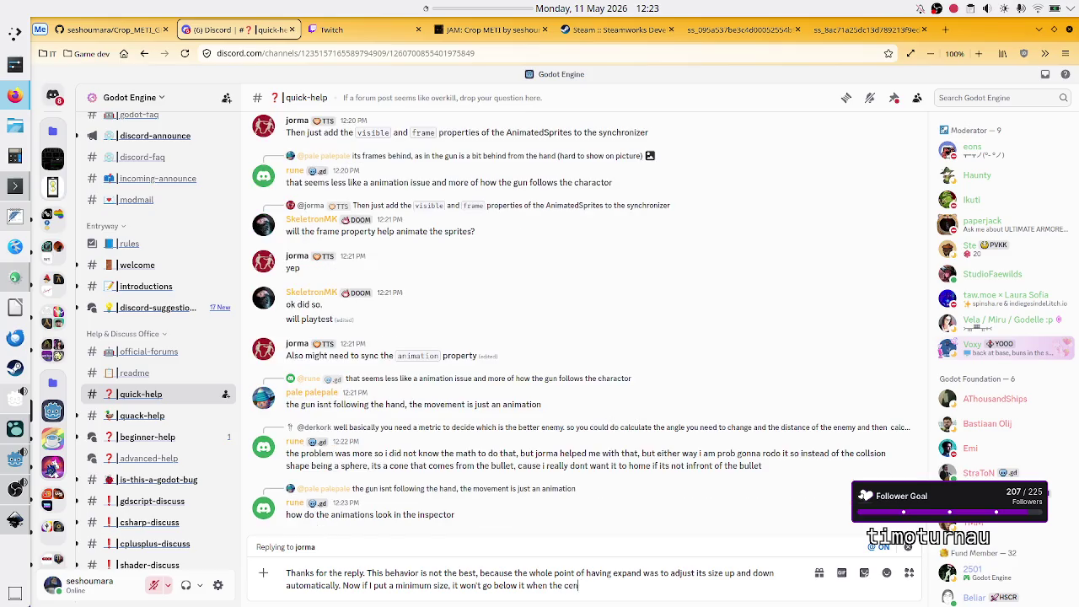
text(tercontainer's boundin)
text(g b)
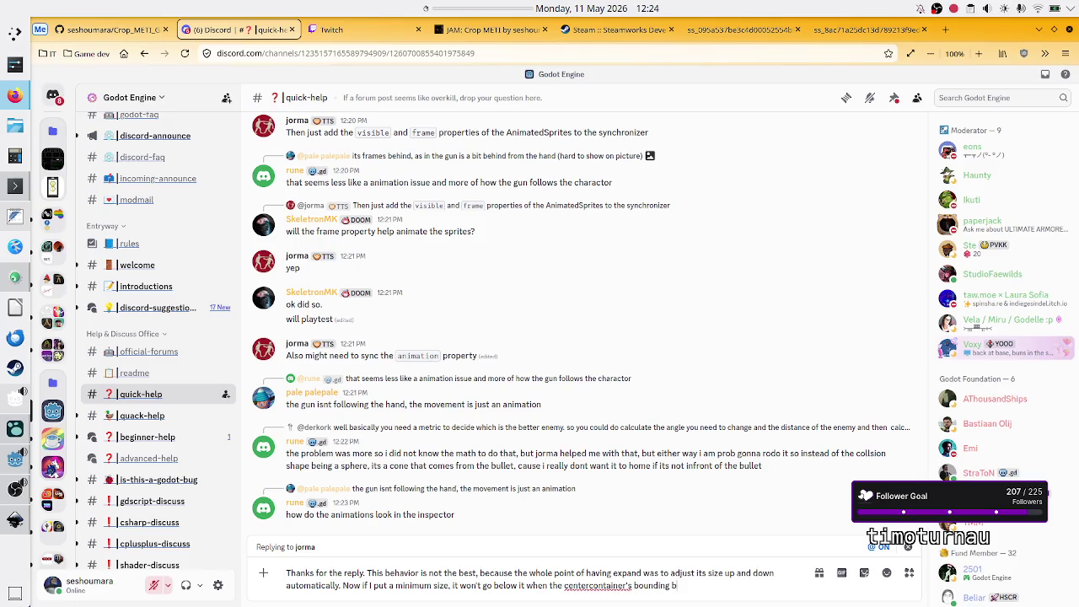
text(ox is shrinked.)
key(BackSpace)
key(BackSpace)
key(BackSpace)
text(nk)
text(ed)
key(BackSpace)
key(BackSpace)
text(d)
key(BackSpace)
key(BackSpace)
key(BackSpace)
key(BackSpace)
text(ank)
text(.)
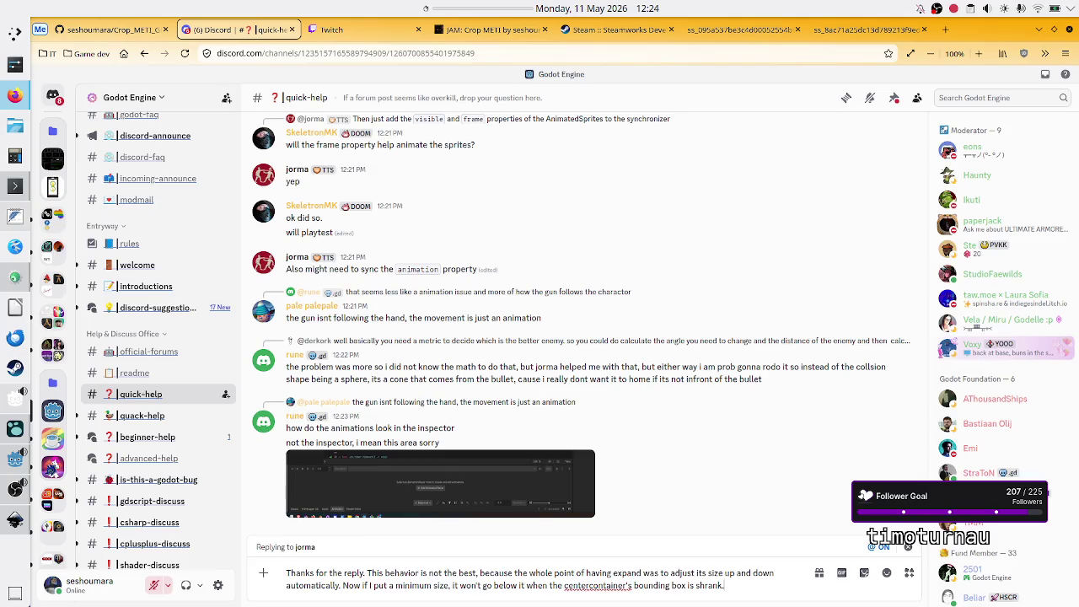
key(Return)
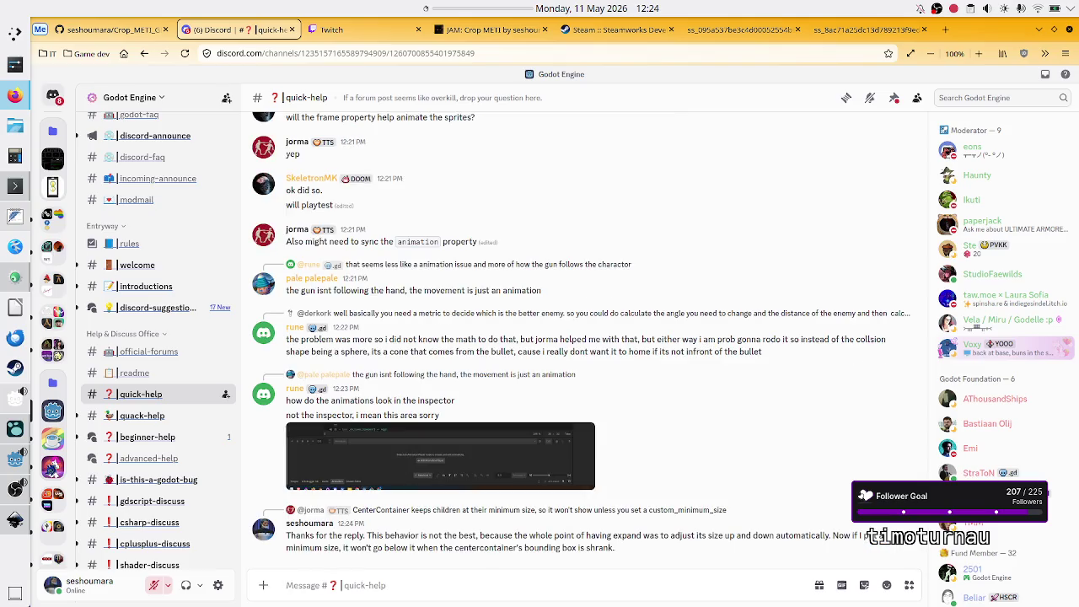
click(16, 429)
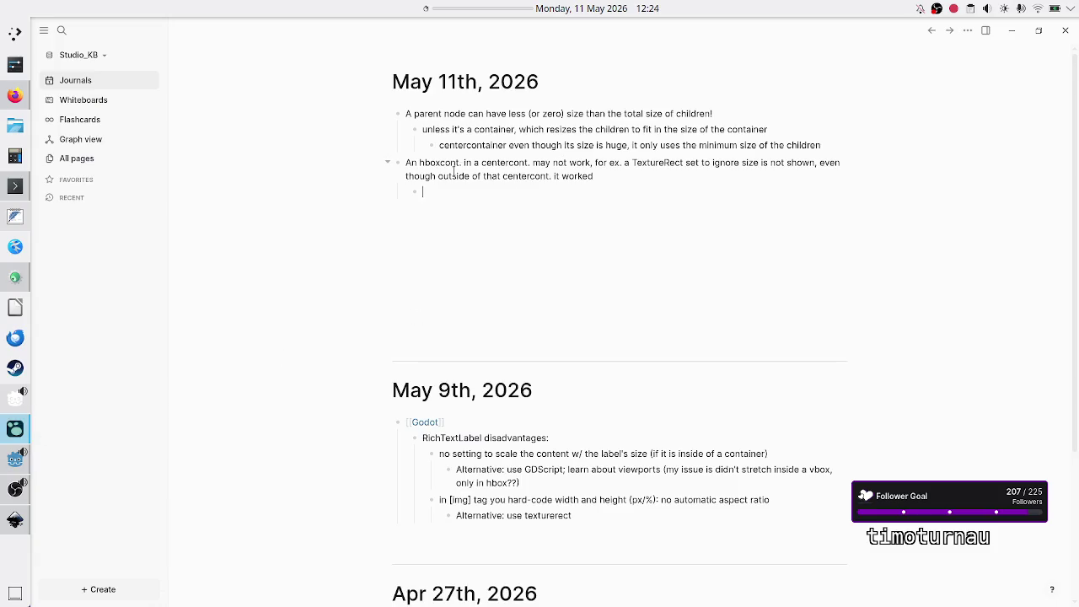
Step: Add a child note under hboxcont: CenterContainer keeps children at minimum size, HBox alone expands
click(504, 163)
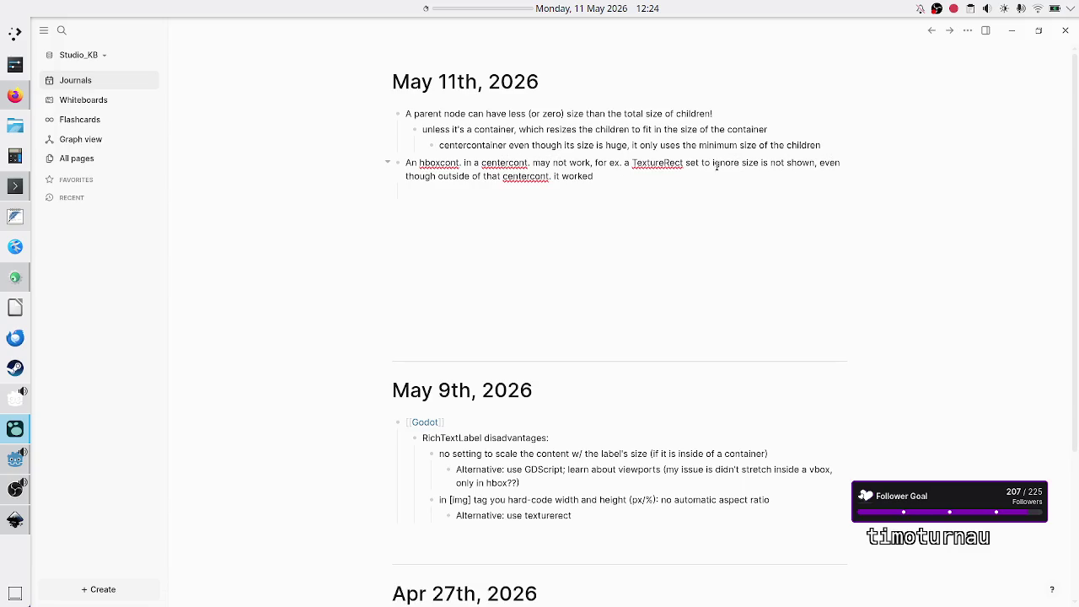
click(506, 196)
text(the centercontainer)
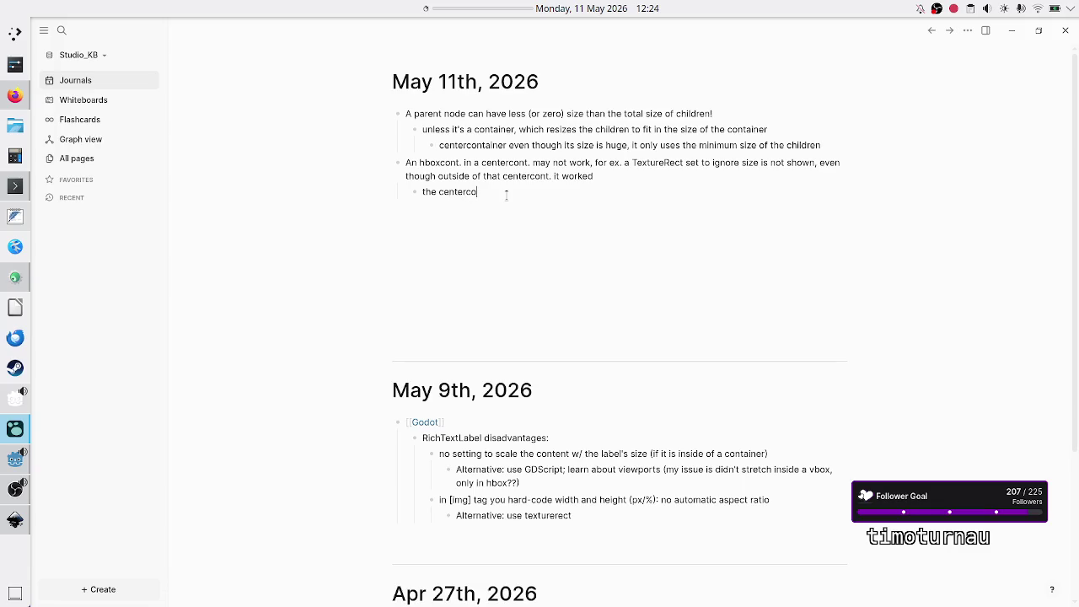
text( always kee)
text(ps )
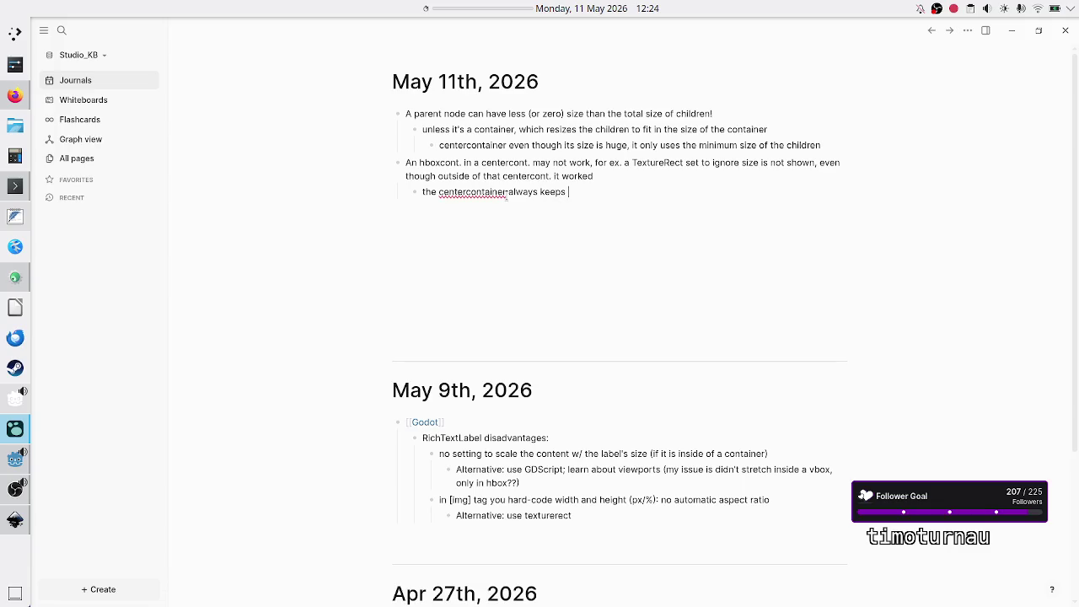
text(child at minimum siz)
text(e, which )
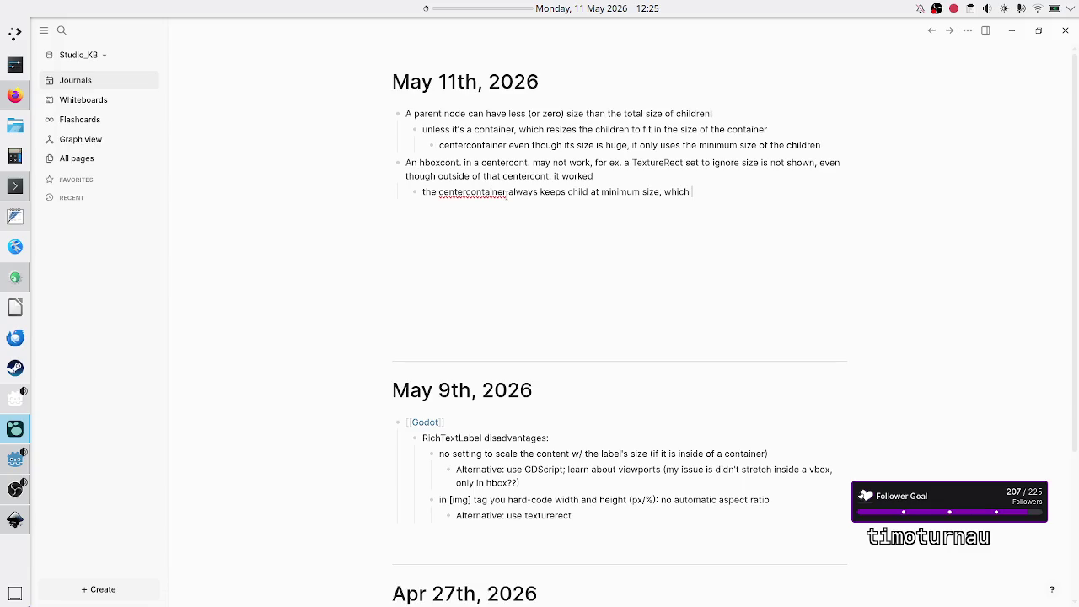
text(I guess)
text(TextureRec)
text(t )
text(reports 0. This worked )
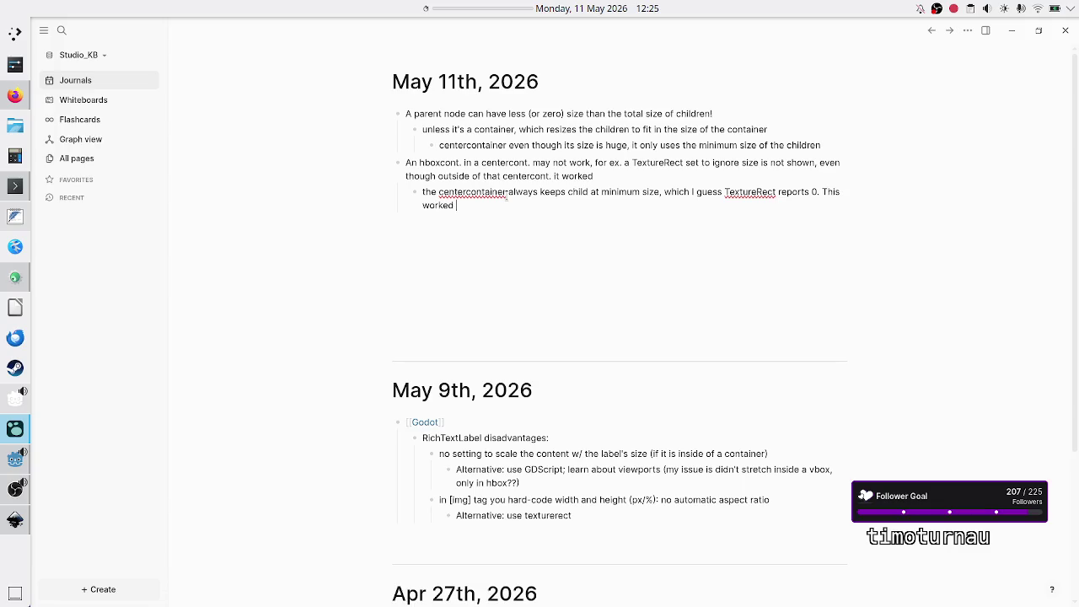
text(outside)
key(BackSpace)
key(BackSpace)
key(BackSpace)
text(side of t)
key(BackSpace)
text(centercontaine)
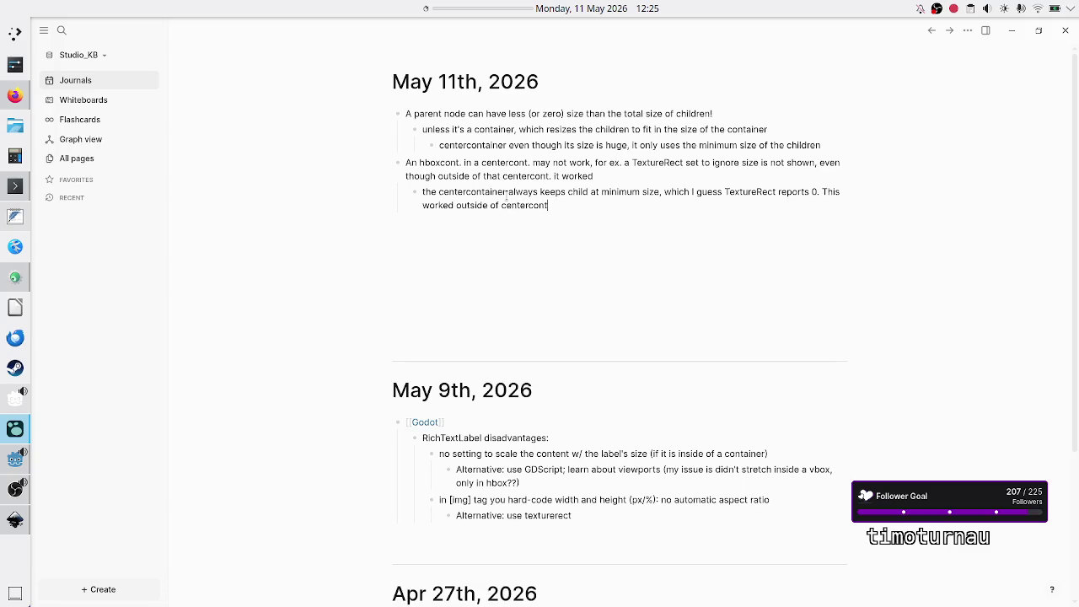
text(r.)
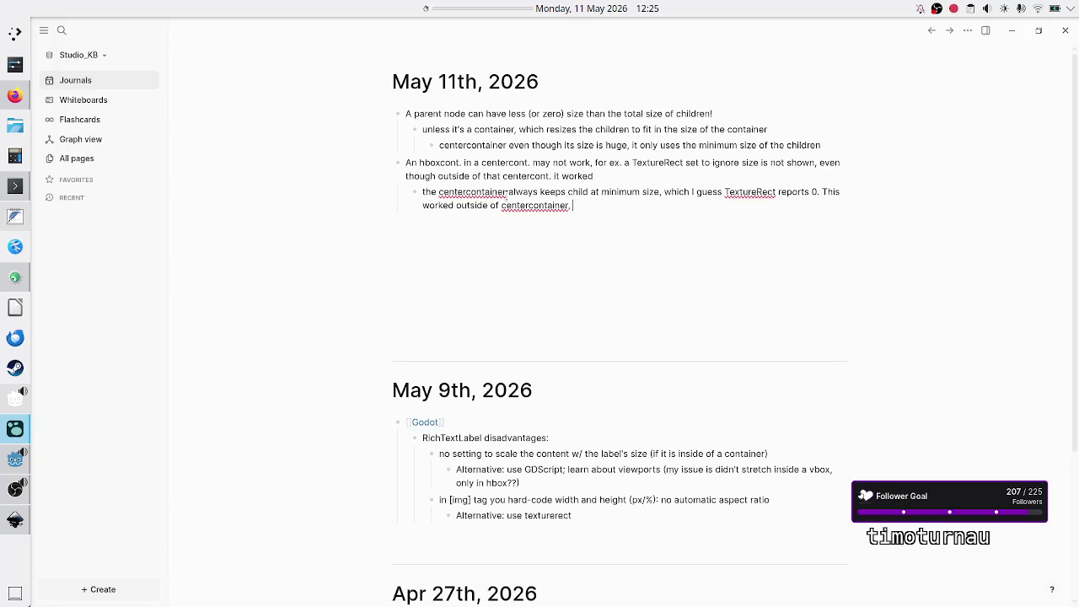
text( because )
text(hbox)
text( by itse)
text(lf )
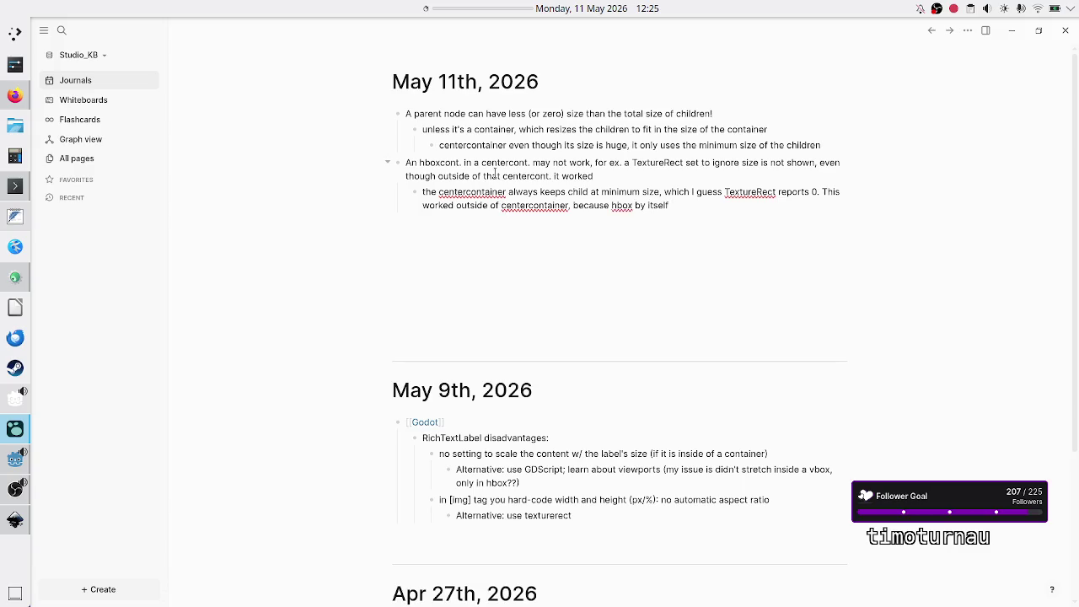
text(uses)
key(BackSpace)
key(BackSpace)
key(BackSpace)
text(keeps )
text(chil)
text(dren)
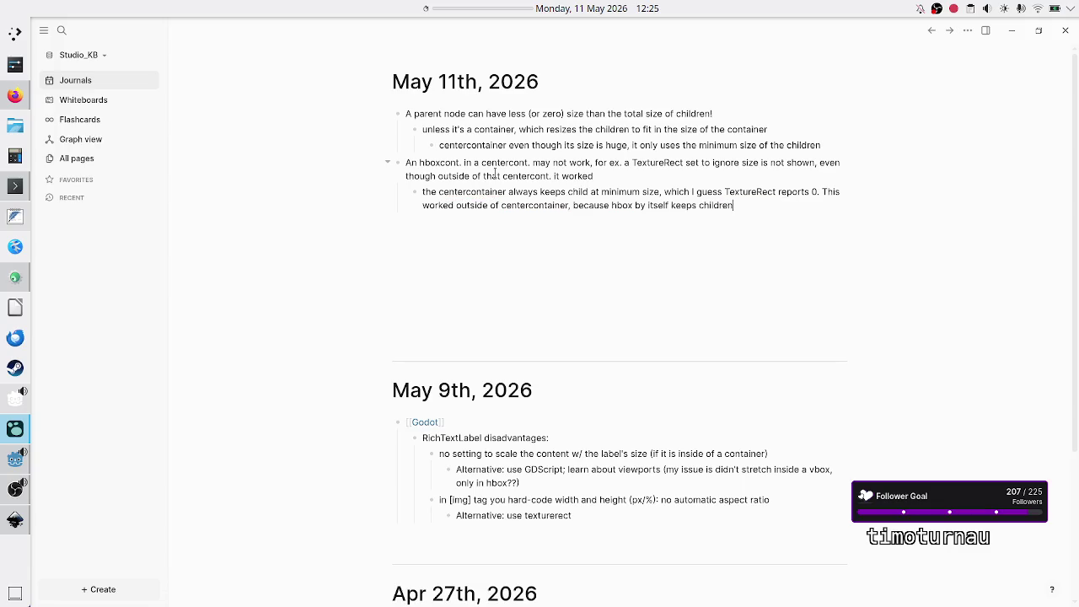
text( at ma)
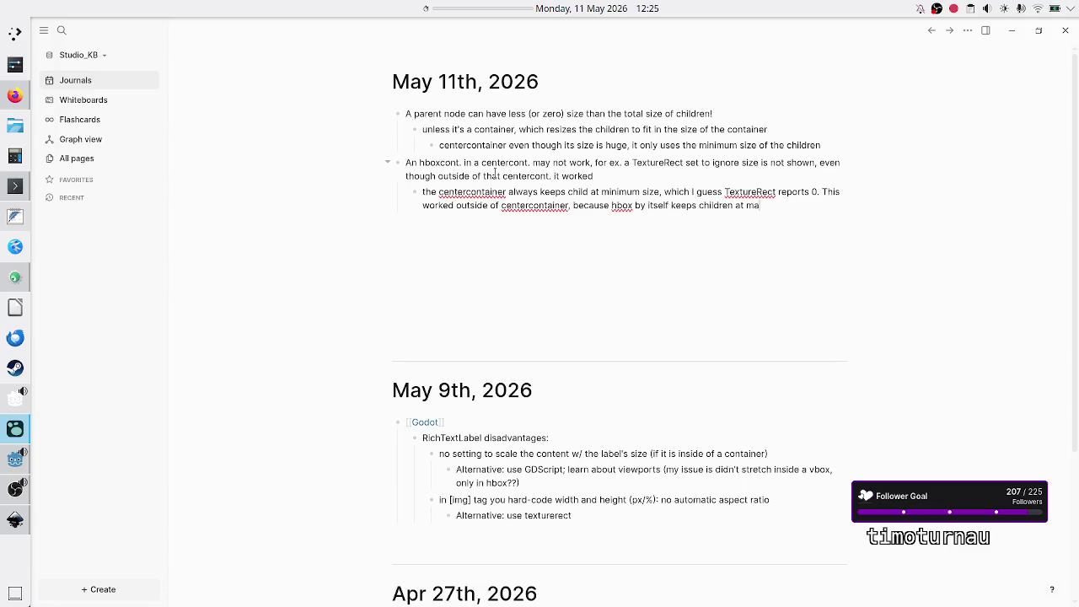
text(ximum size )
text(w/ expand)
text( true.)
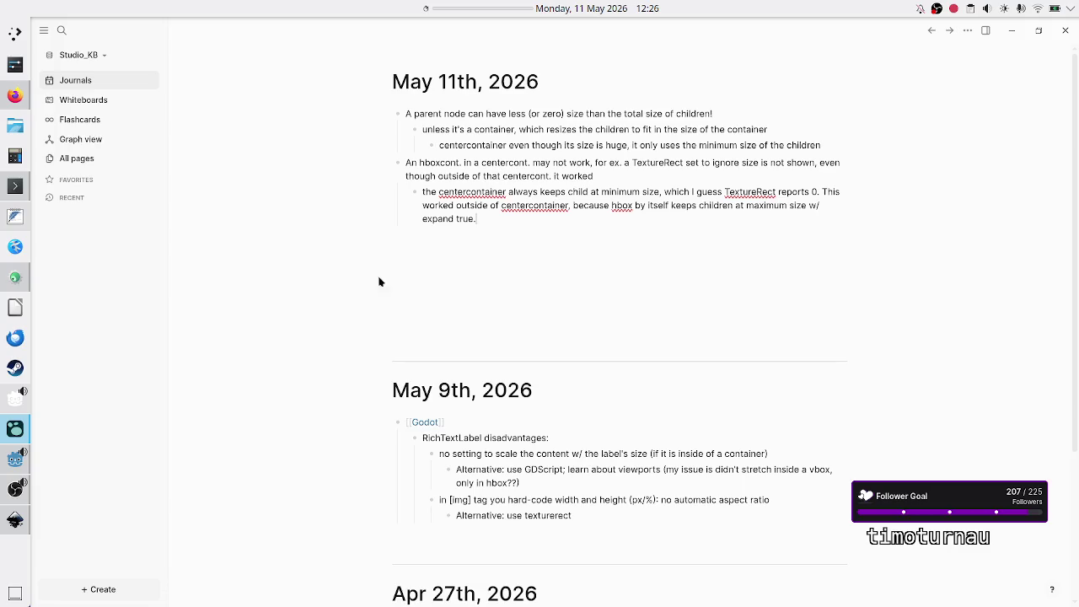
click(14, 463)
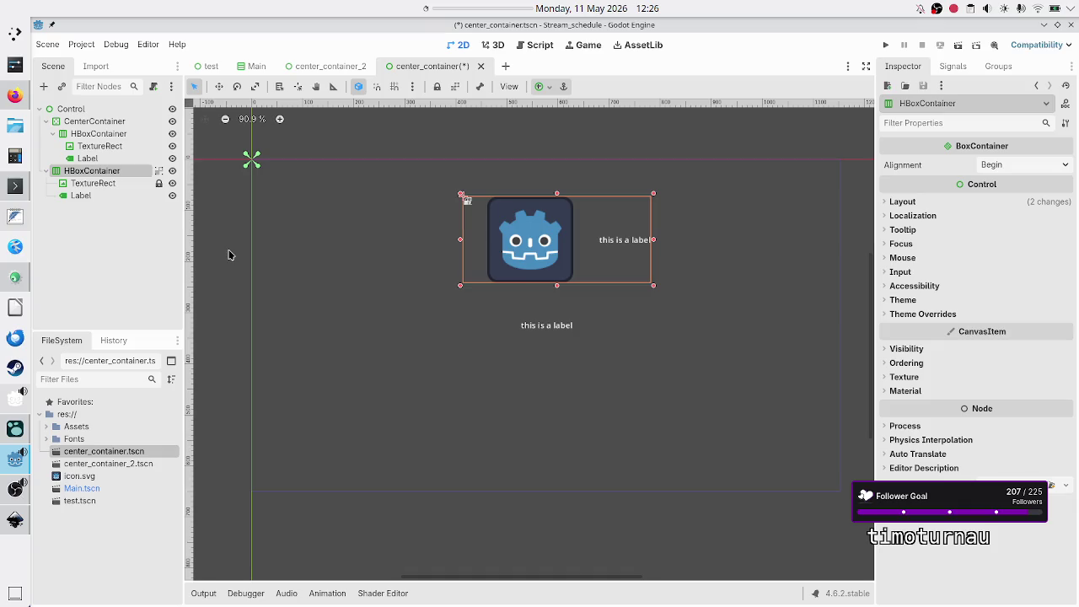
Step: Delete the HBoxContainer nested under CenterContainer, along with its children
mouse_move(489, 240)
mouse_down()
mouse_move(320, 319)
mouse_move(324, 353)
mouse_up()
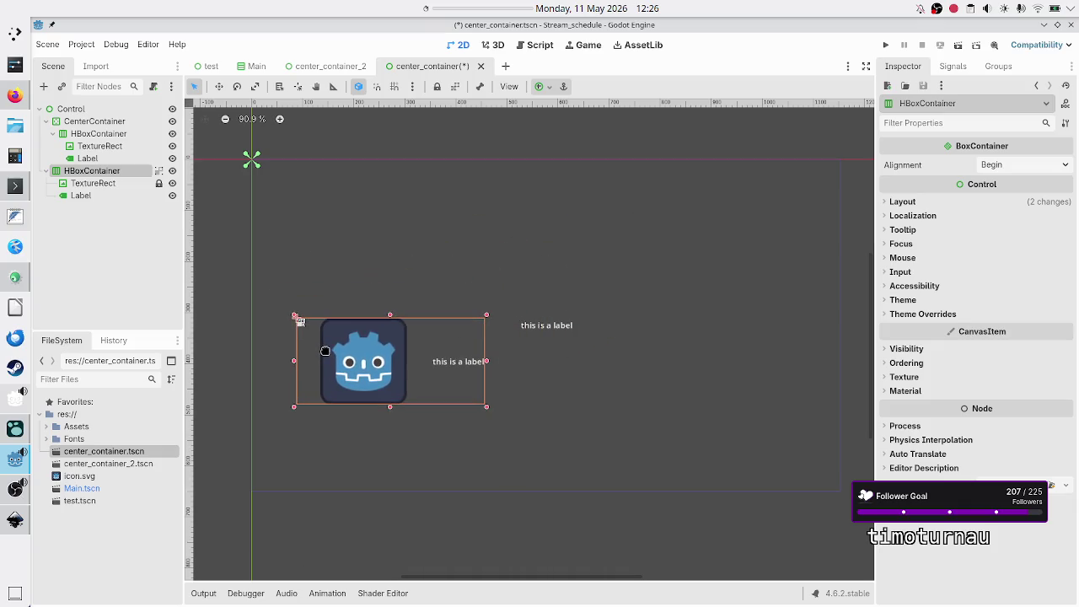
click(98, 136)
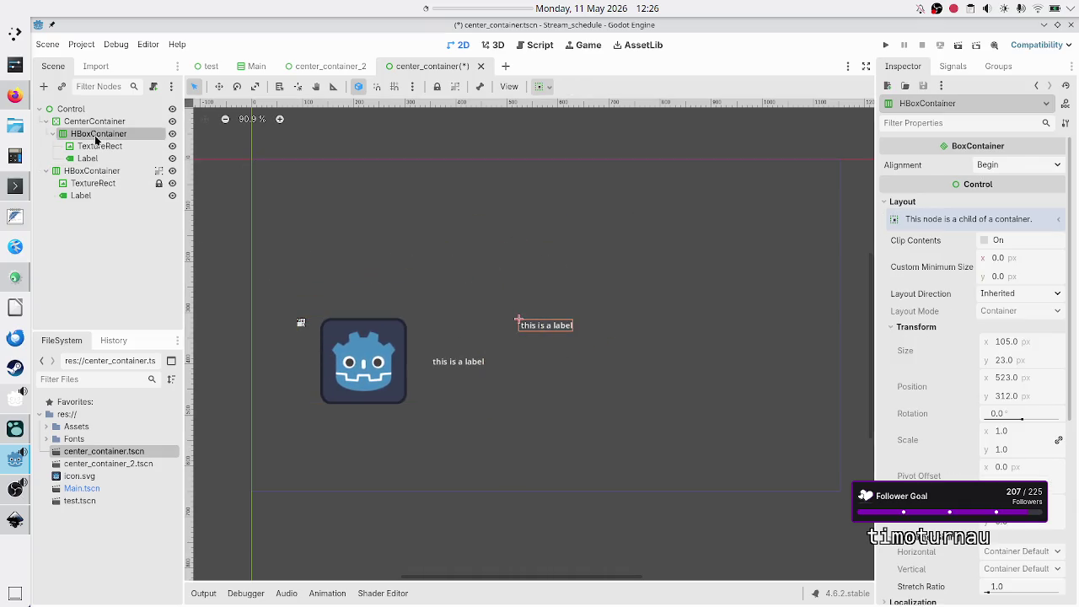
right_click(96, 139)
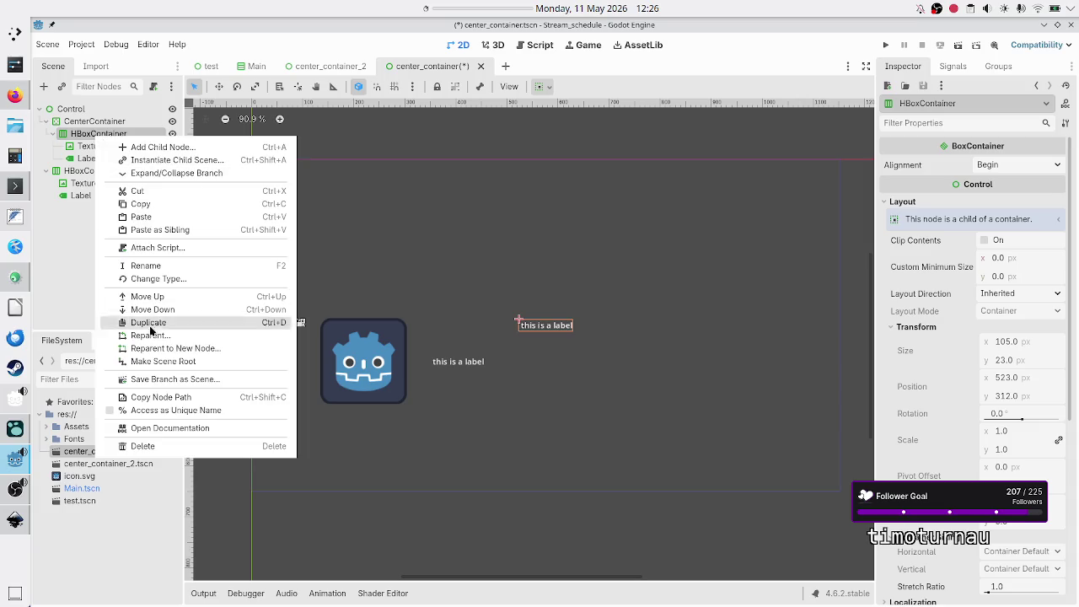
click(151, 446)
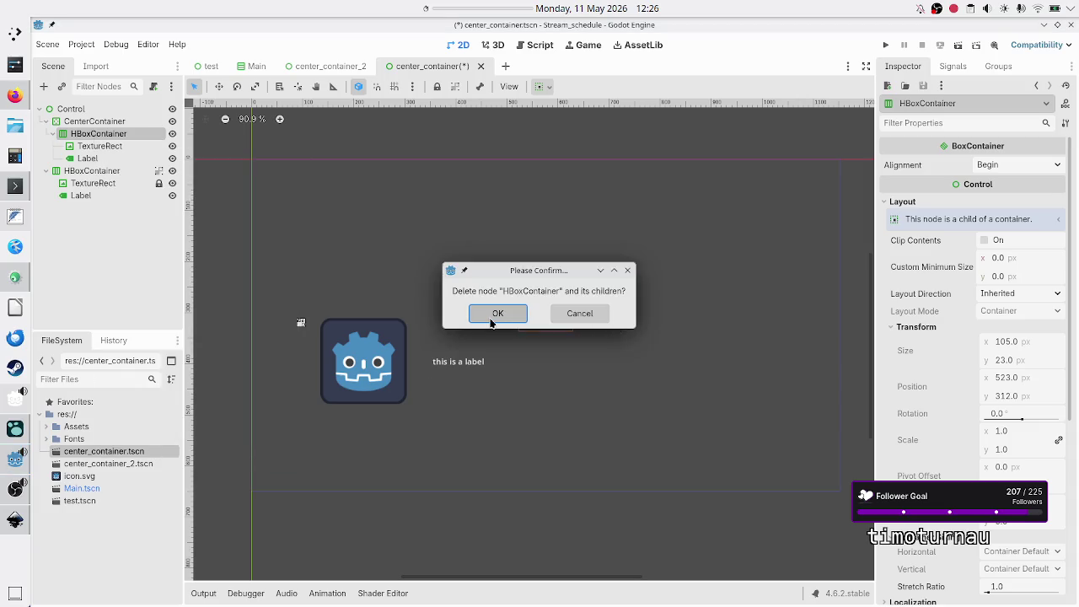
click(494, 312)
Step: Nest the remaining HBoxContainer with TextureRect and Label inside the CenterContainer
click(86, 135)
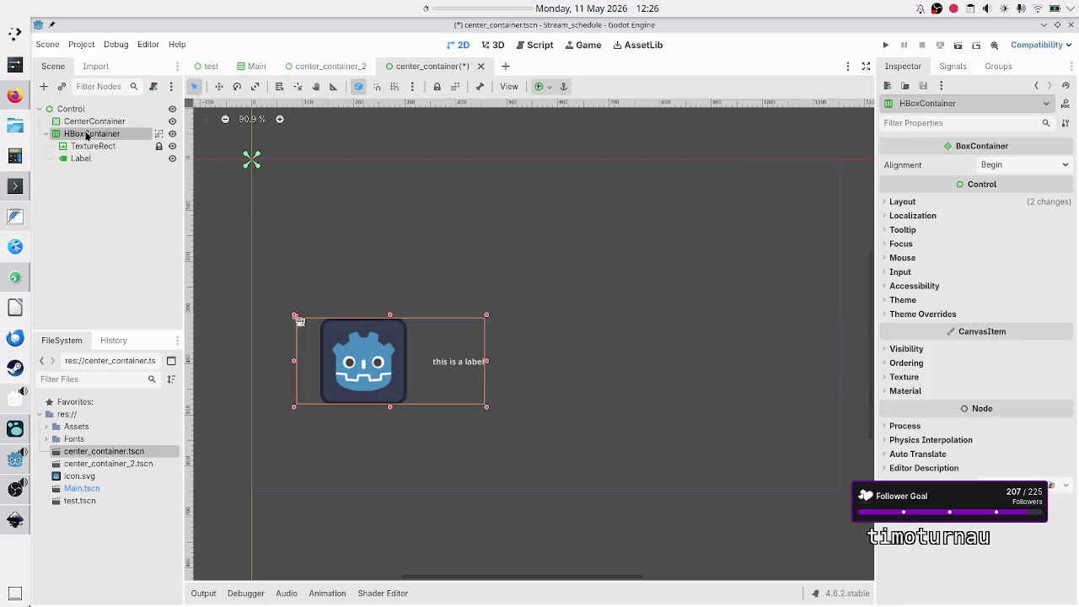
drag(86, 135, 96, 123)
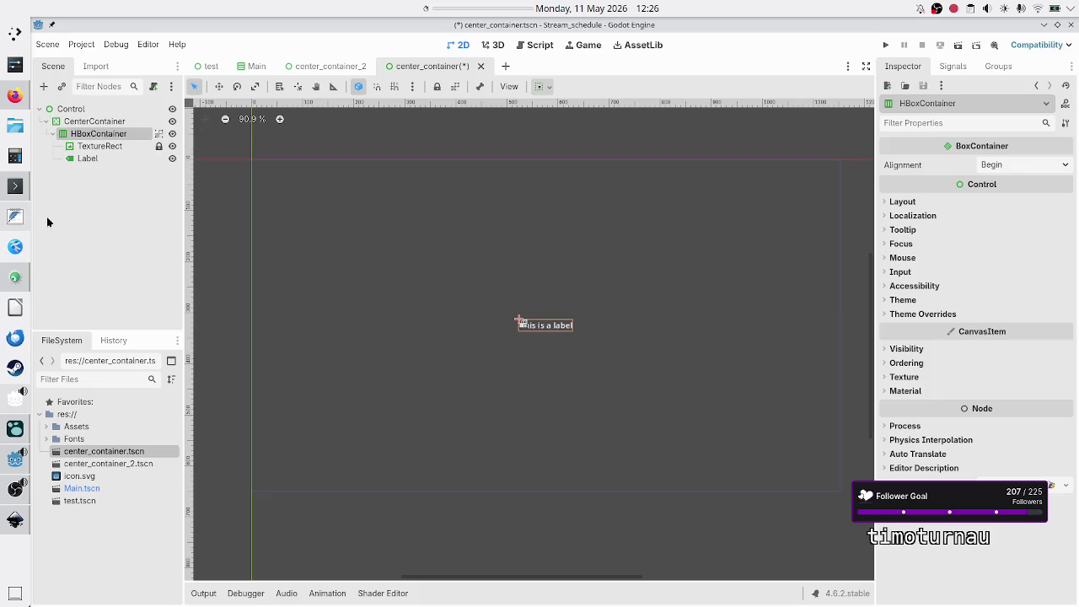
click(95, 216)
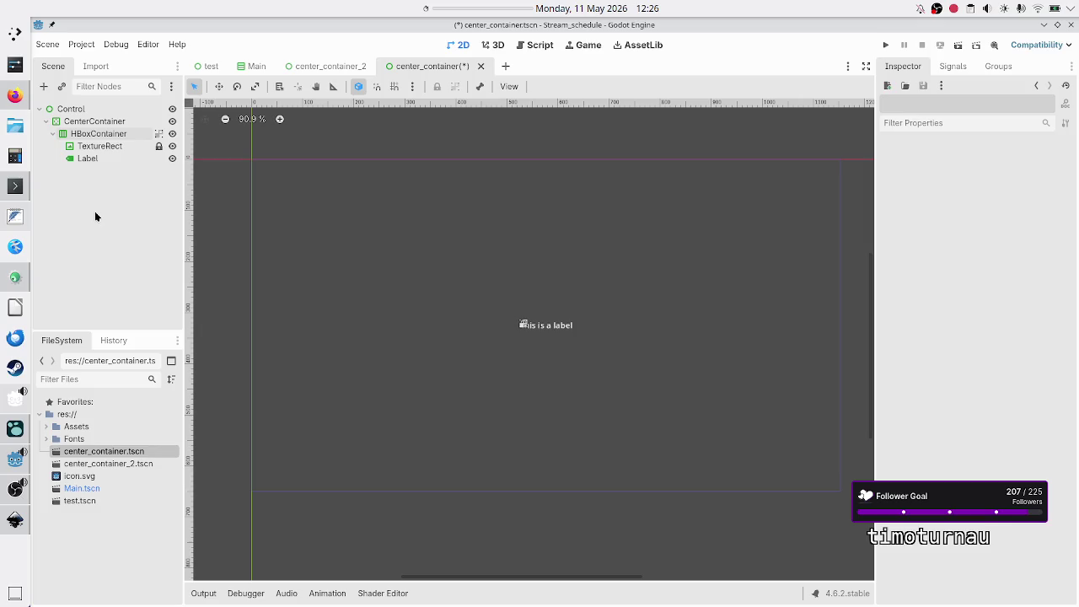
click(107, 133)
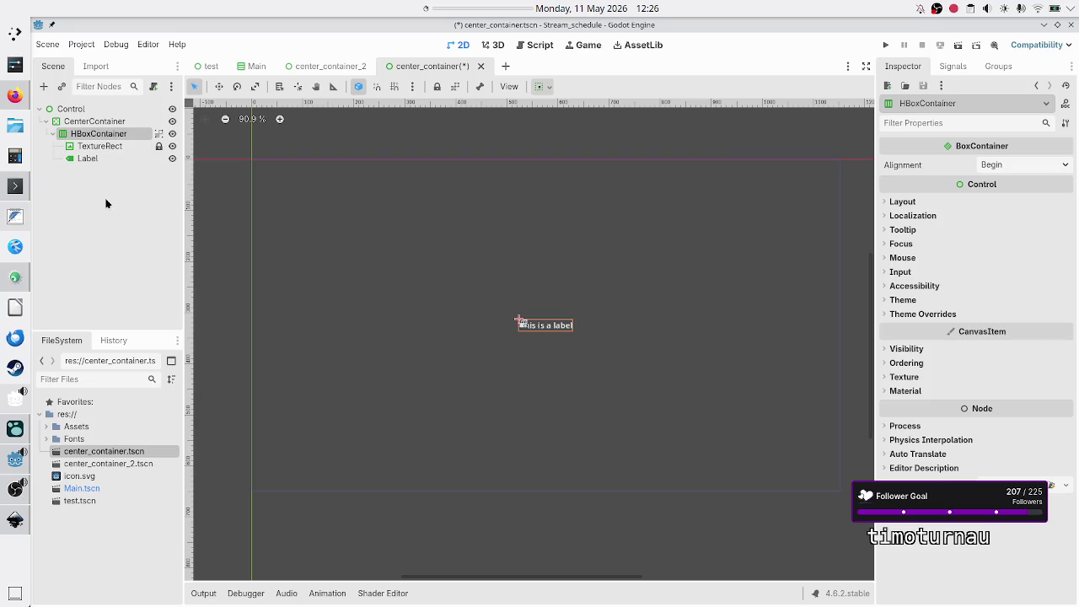
key(ctrl+z)
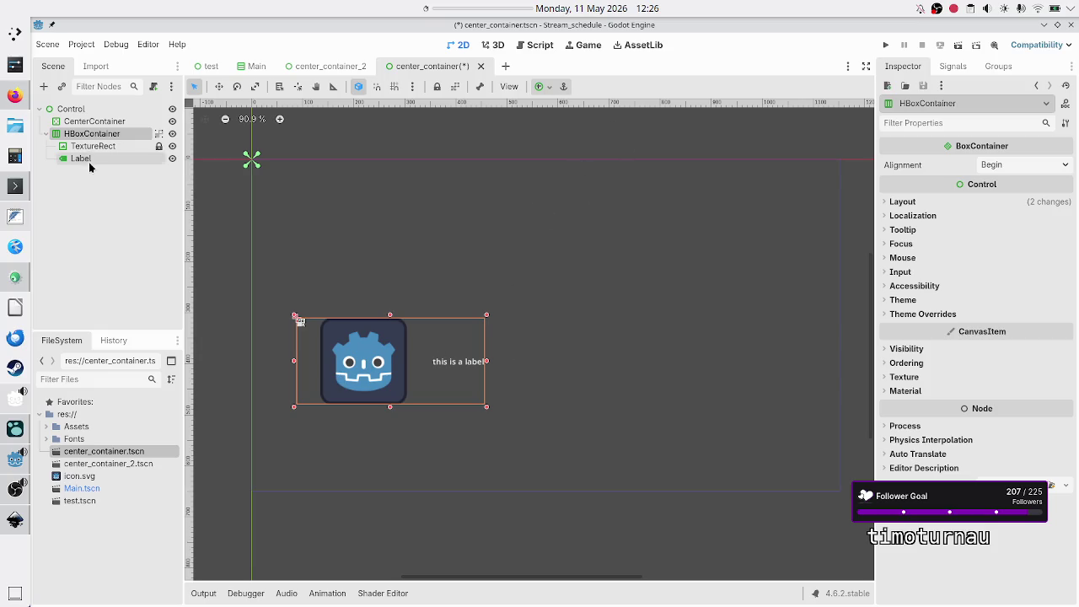
drag(91, 134, 107, 124)
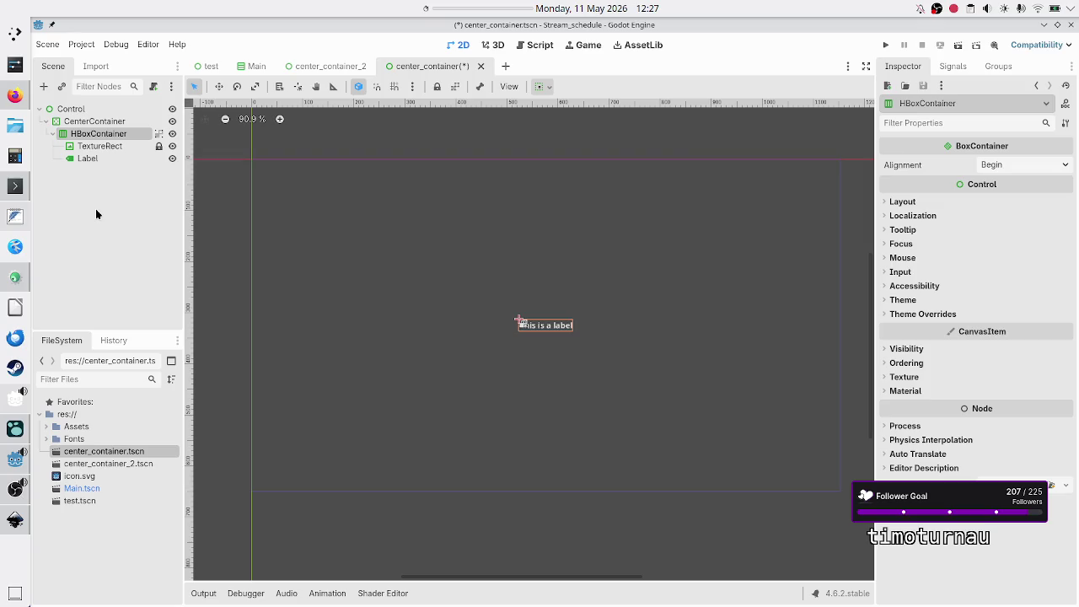
Step: Undo and redo the reparent so the HBoxContainer sits directly under Control, outside CenterContainer
key(ctrl+z)
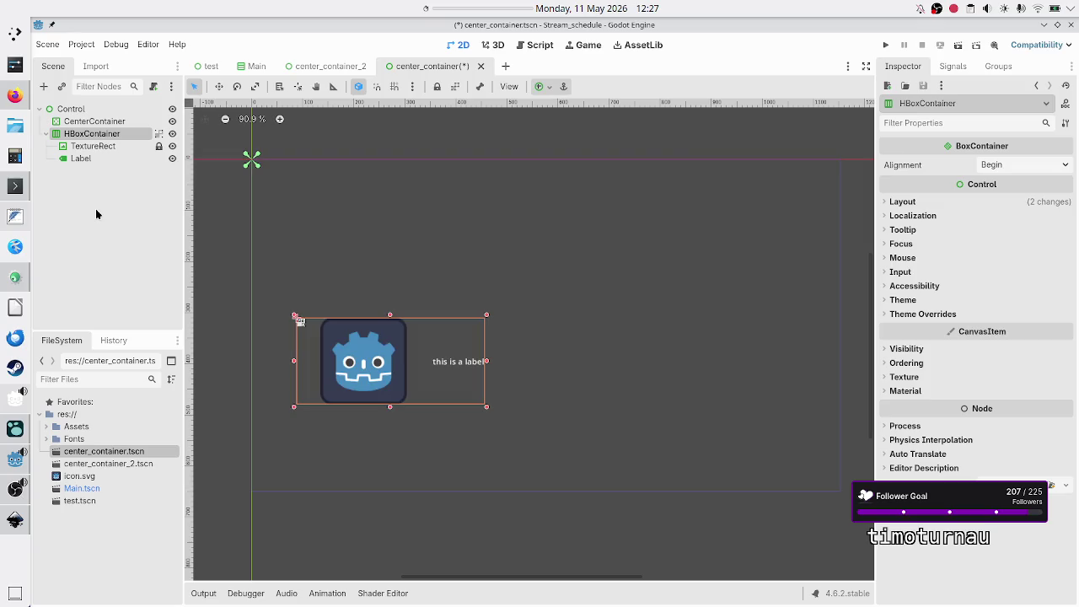
drag(86, 134, 104, 125)
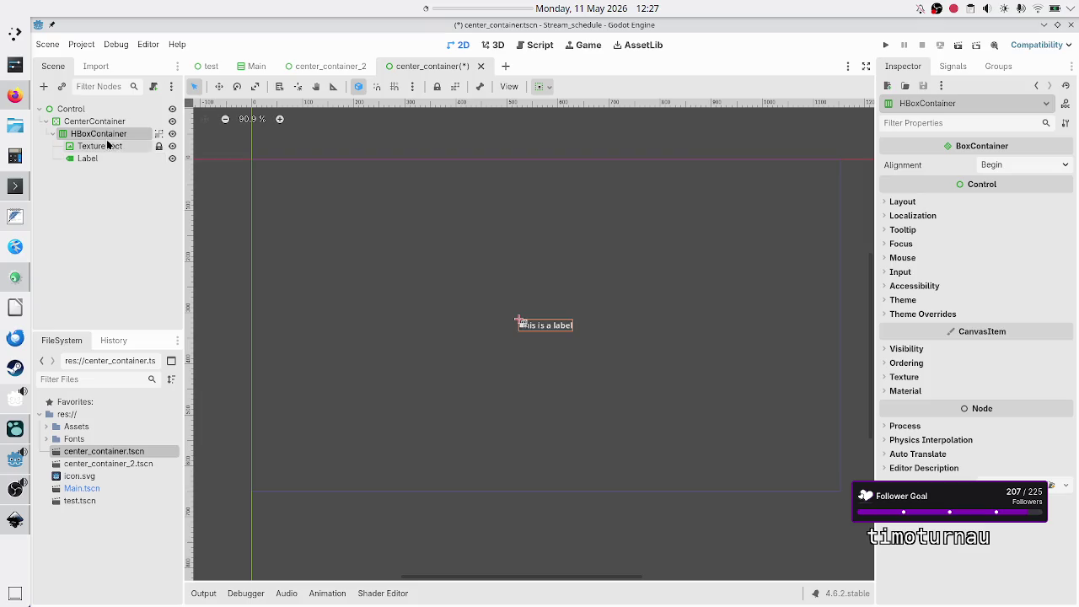
key(ctrl+z)
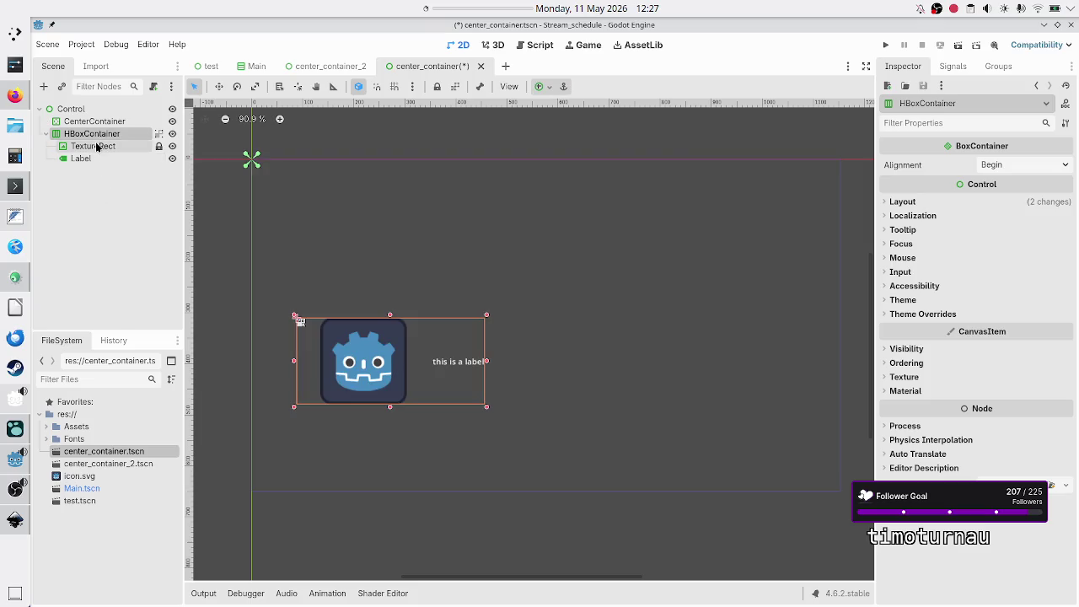
Step: Widen the HBoxContainer in the 2D viewport so the icon and label spread apart
click(94, 147)
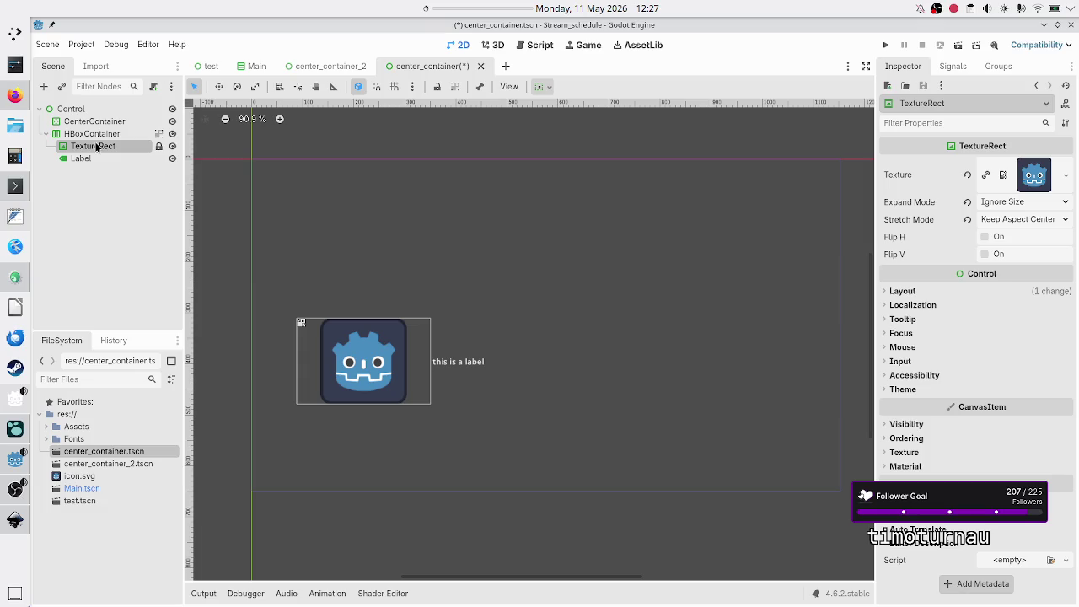
click(98, 139)
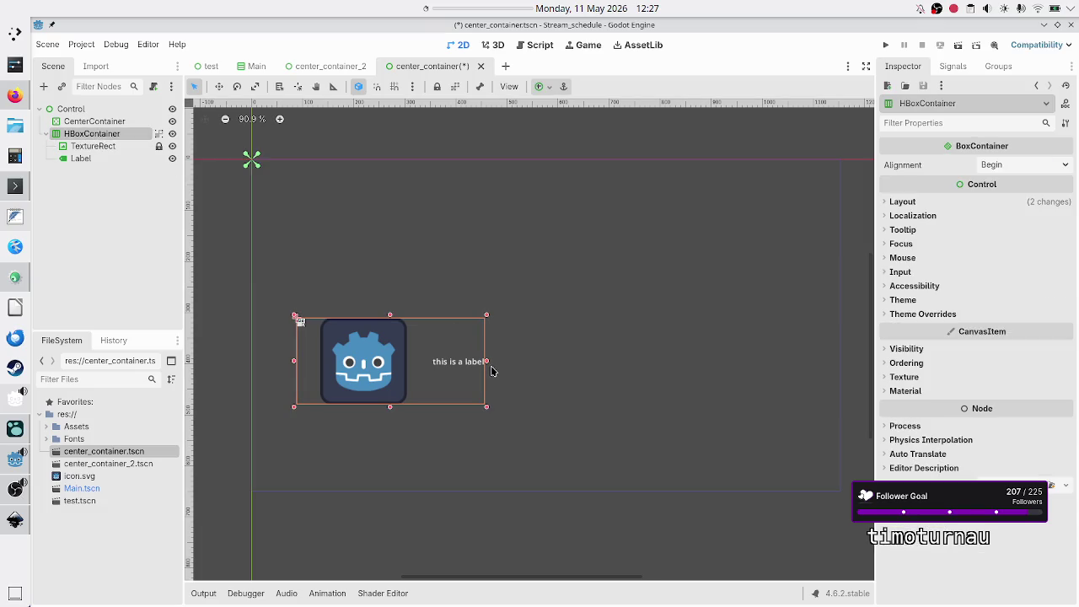
drag(487, 364, 696, 364)
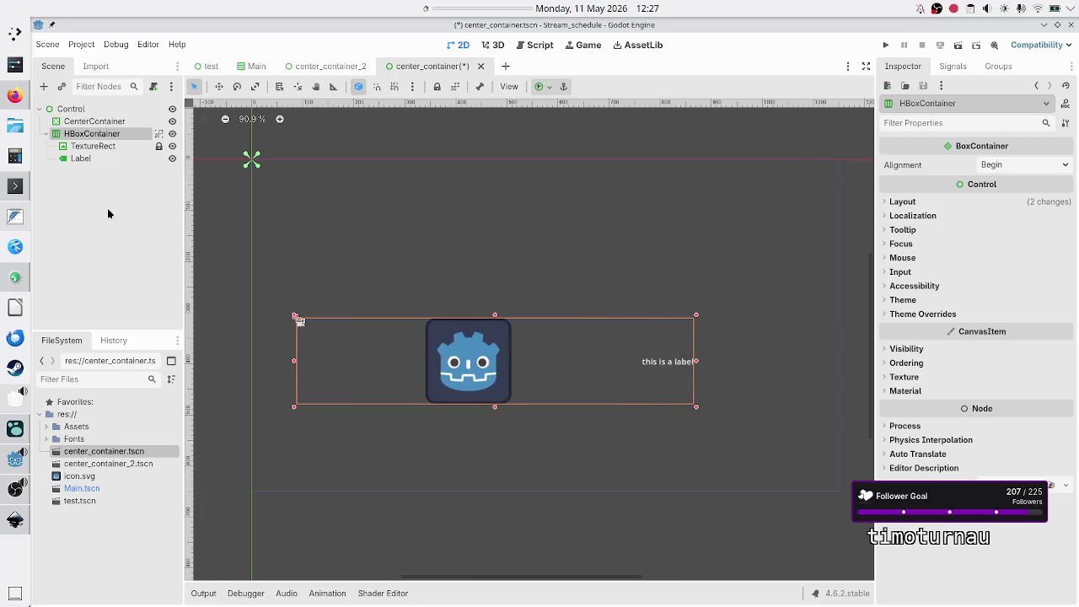
Step: Try Keep Aspect stretch mode on the TextureRect, then set it back to Keep Aspect Centered
click(104, 146)
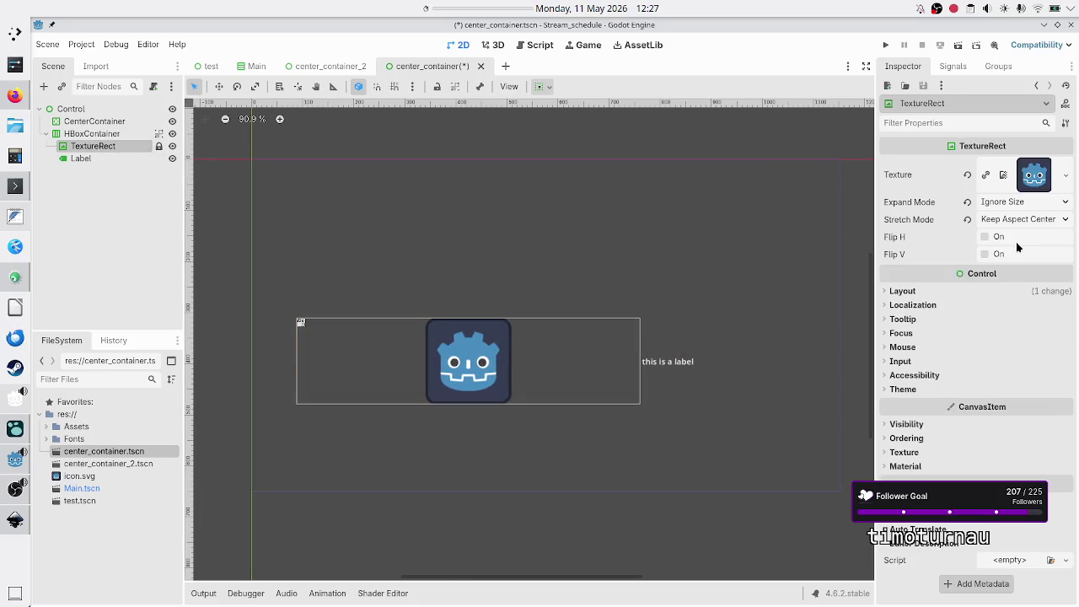
click(1041, 221)
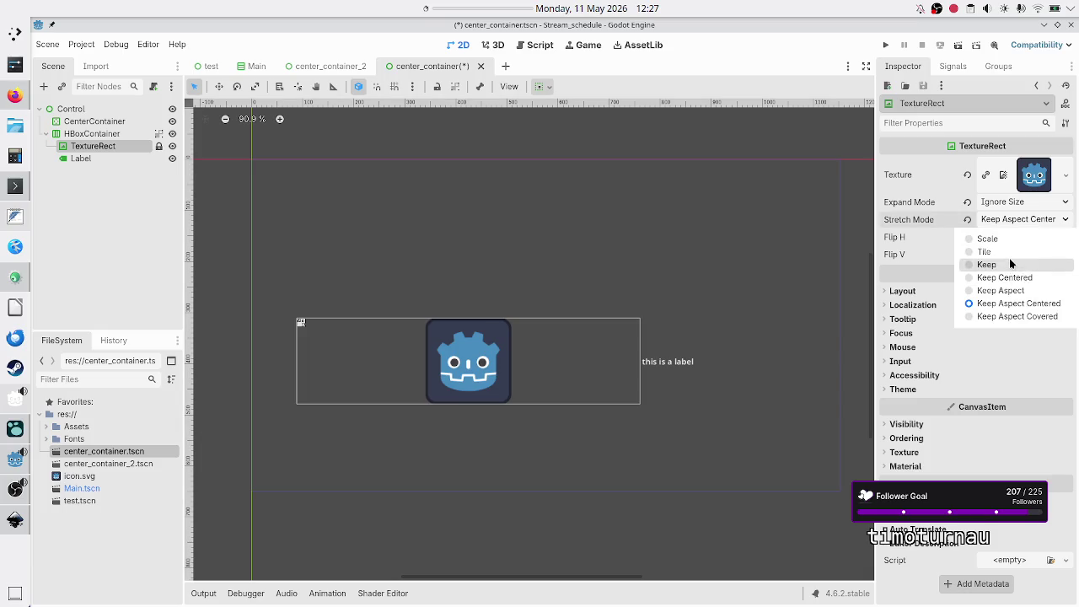
click(1001, 290)
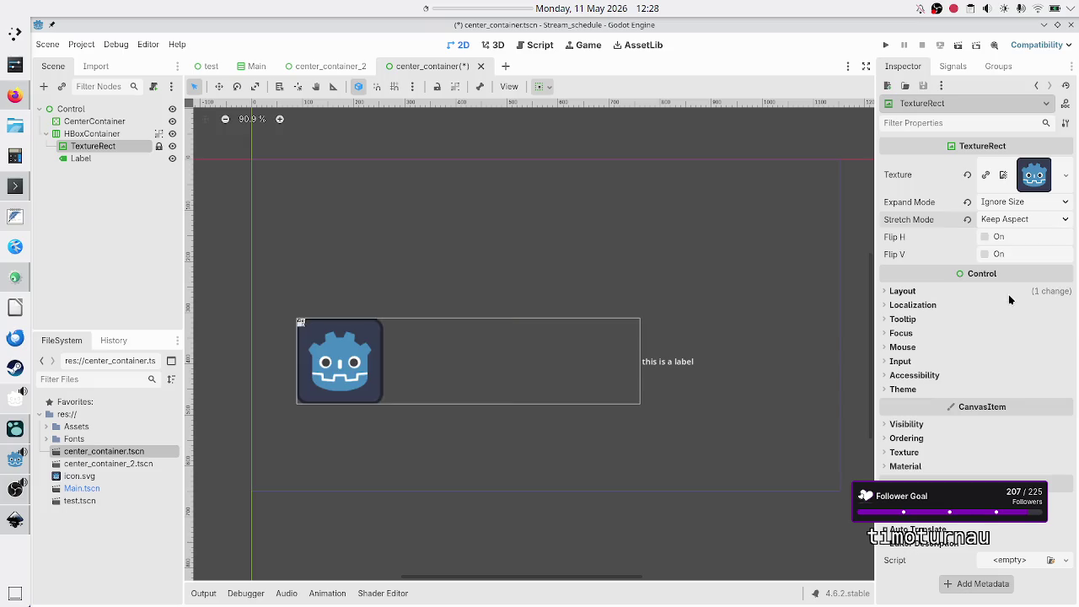
click(1018, 219)
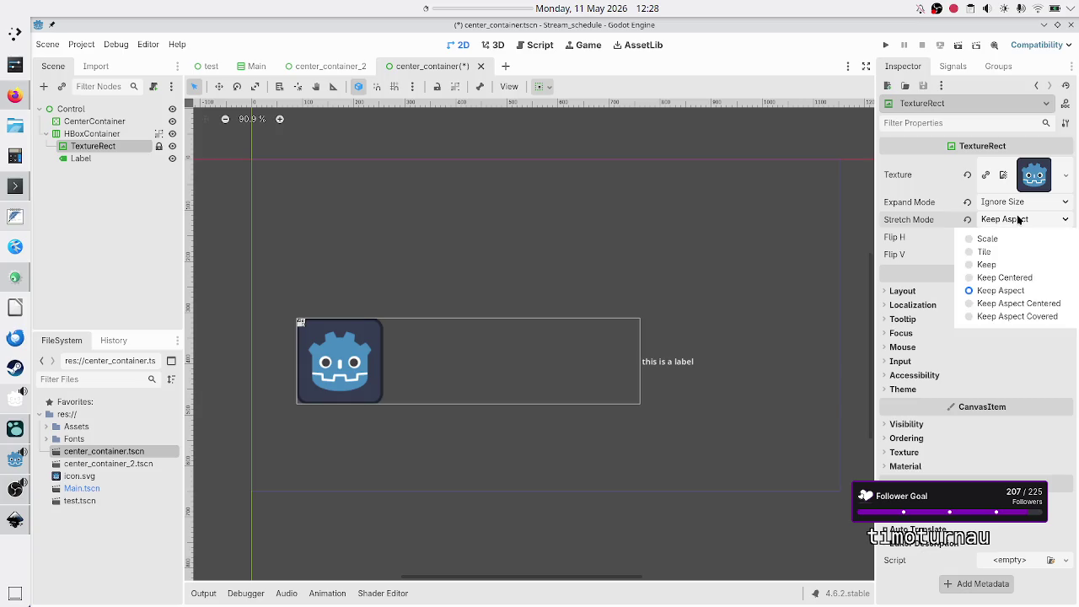
click(1021, 304)
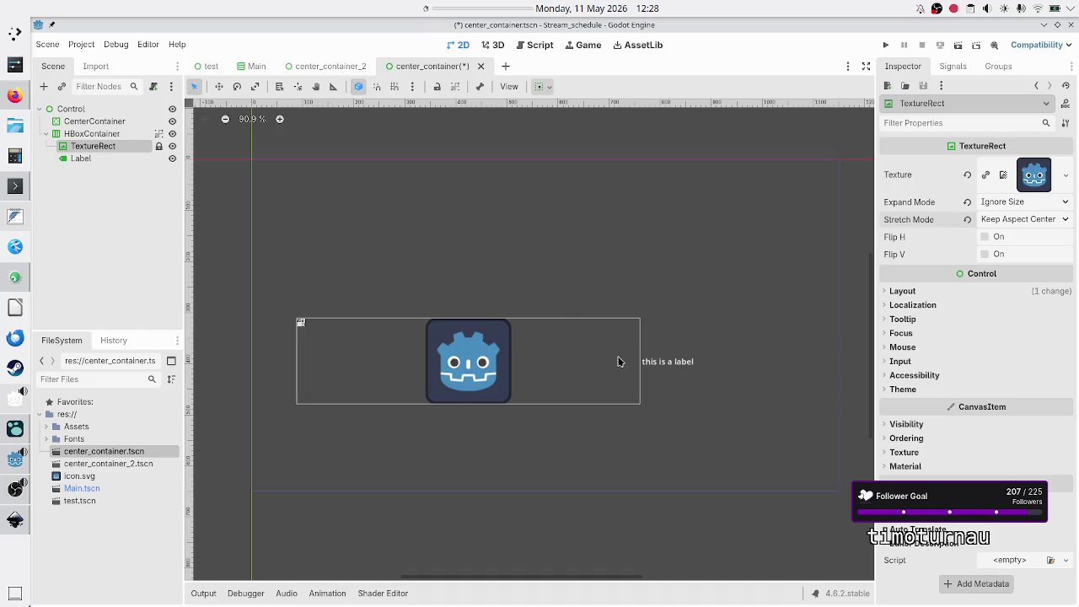
click(16, 95)
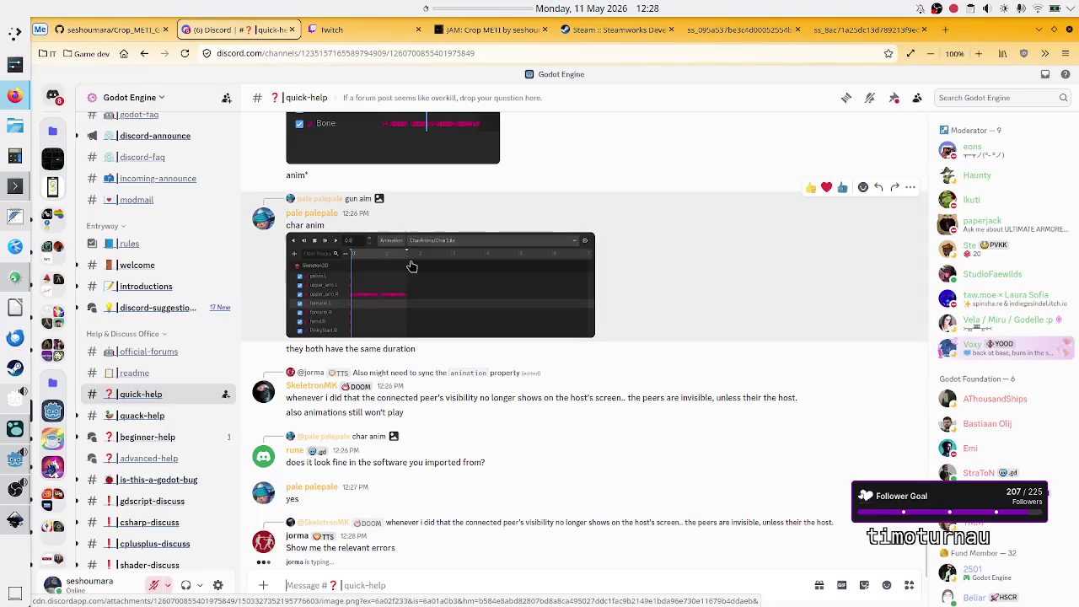
scroll(512, 330, up, 10)
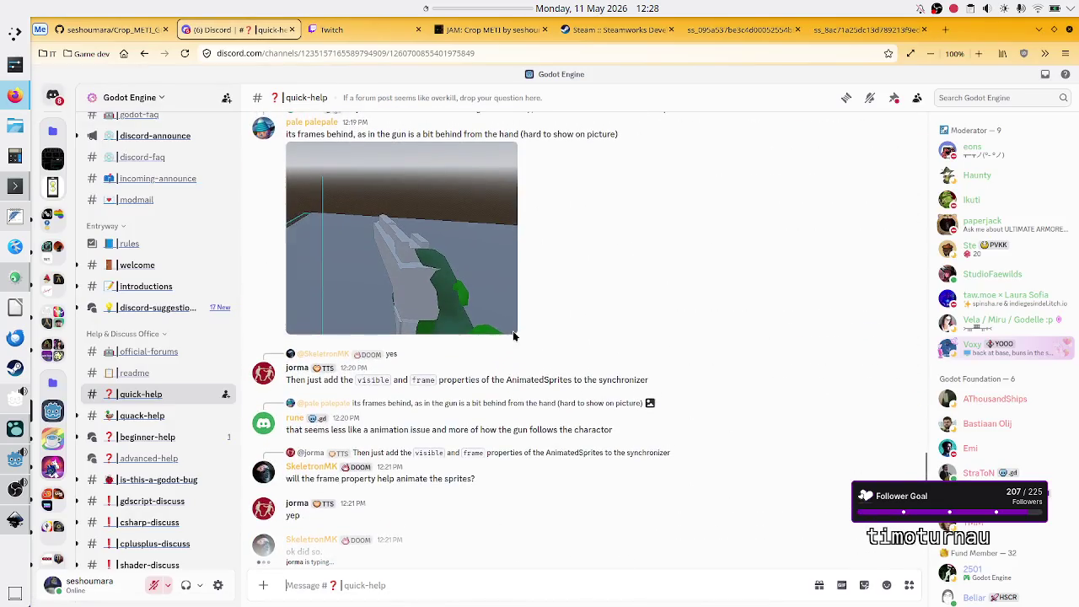
scroll(514, 336, down, 10)
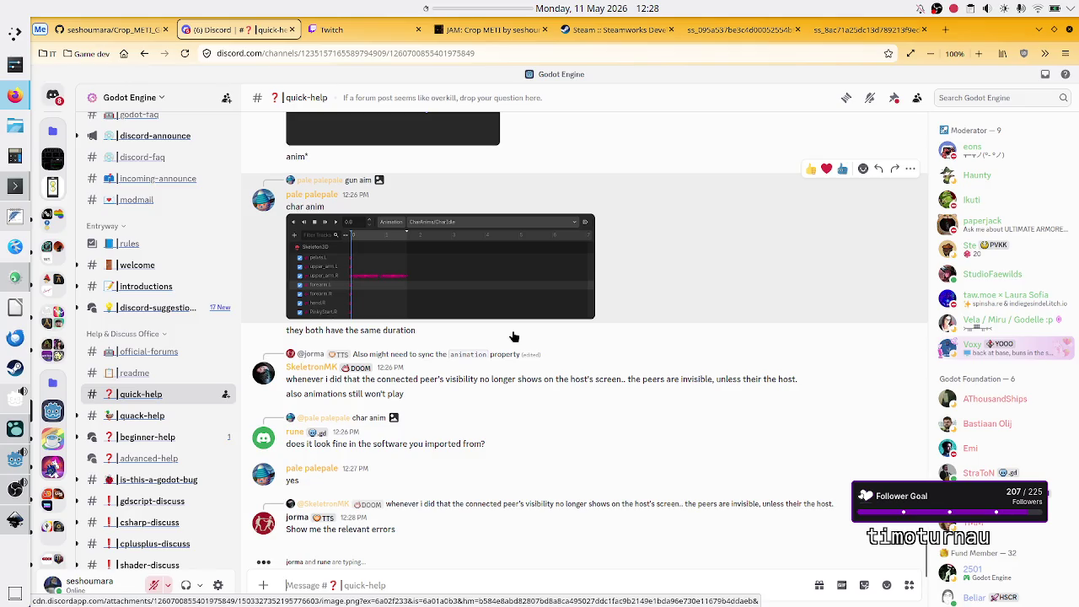
scroll(513, 336, up, 5)
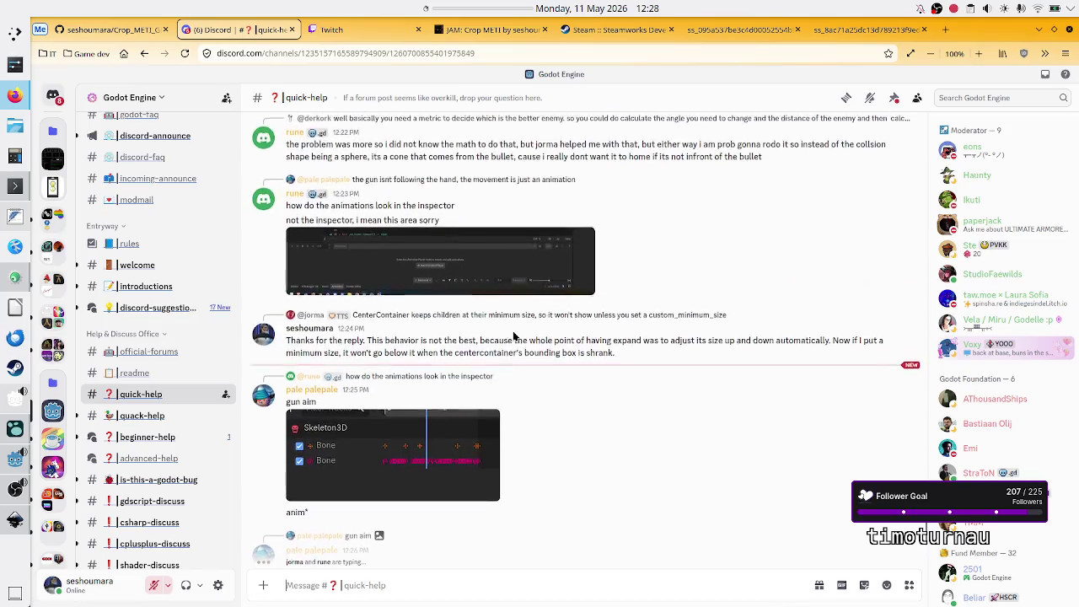
scroll(513, 336, down, 5)
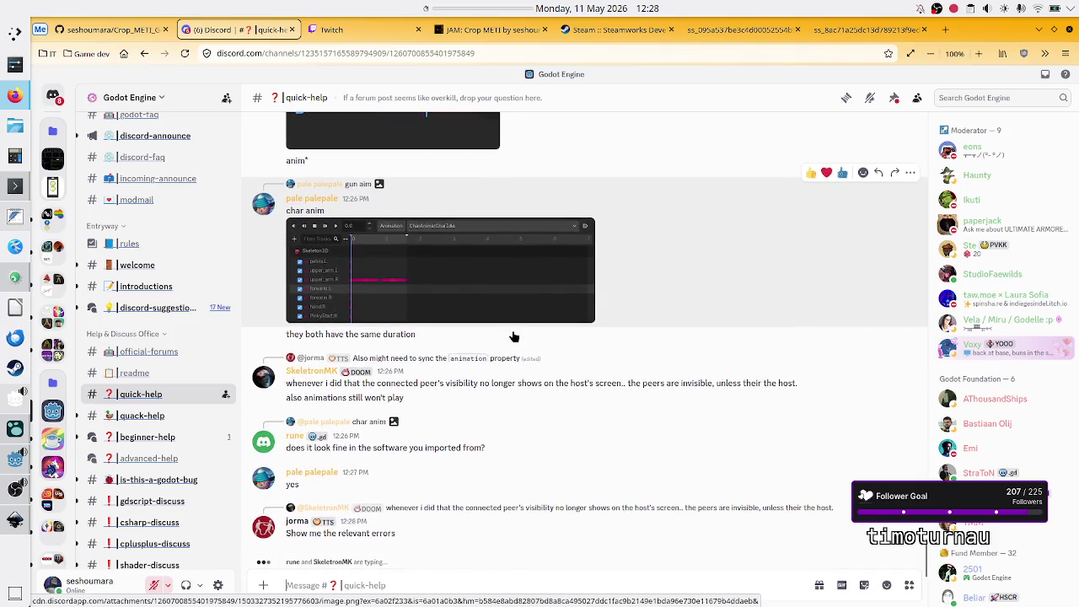
key(alt+Tab)
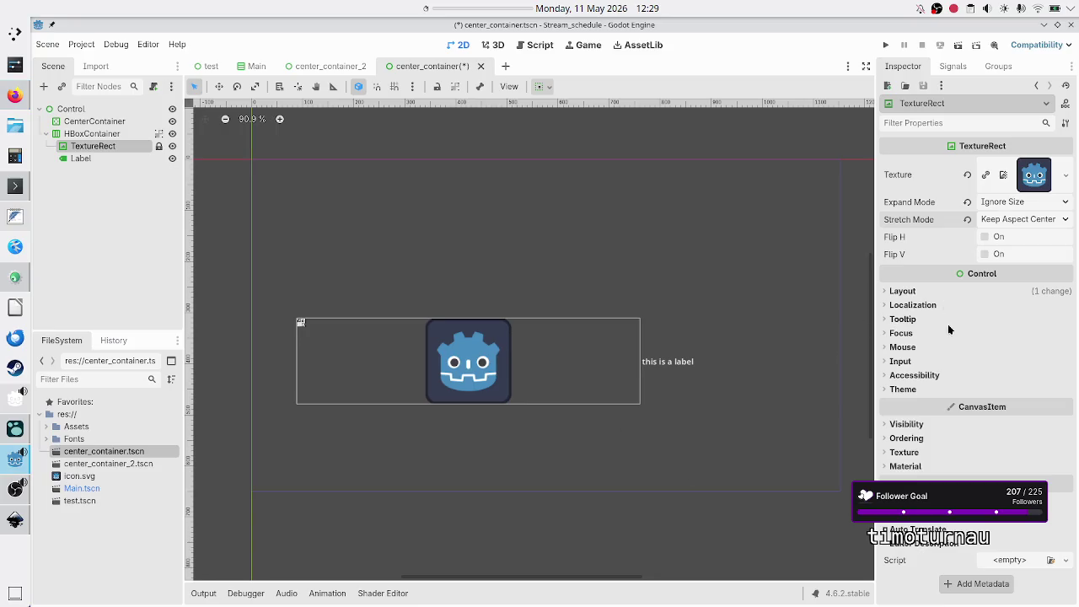
click(1028, 220)
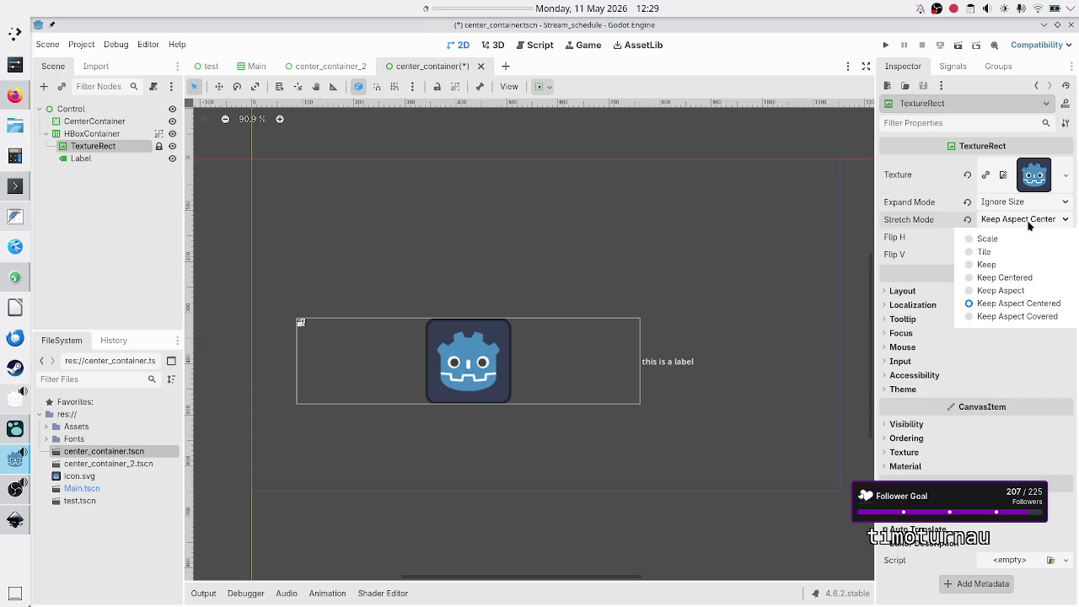
click(1021, 290)
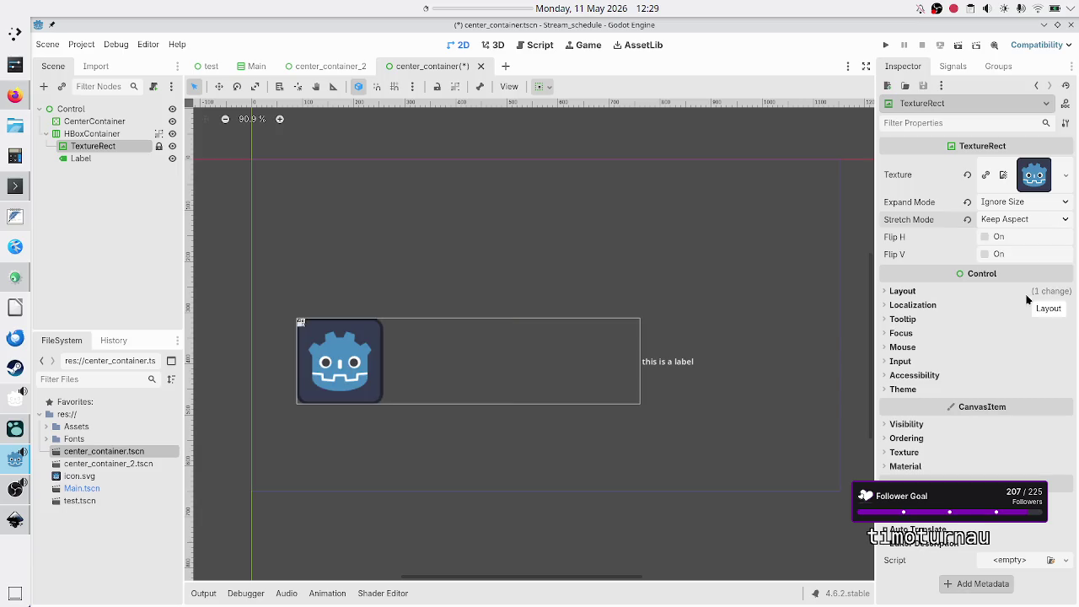
click(1020, 219)
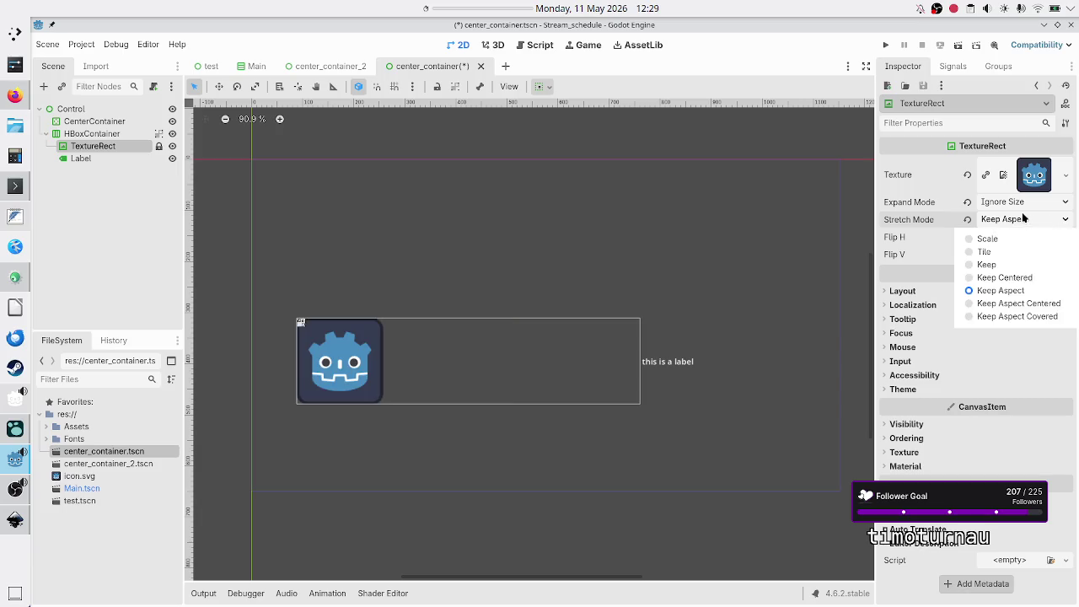
click(1036, 304)
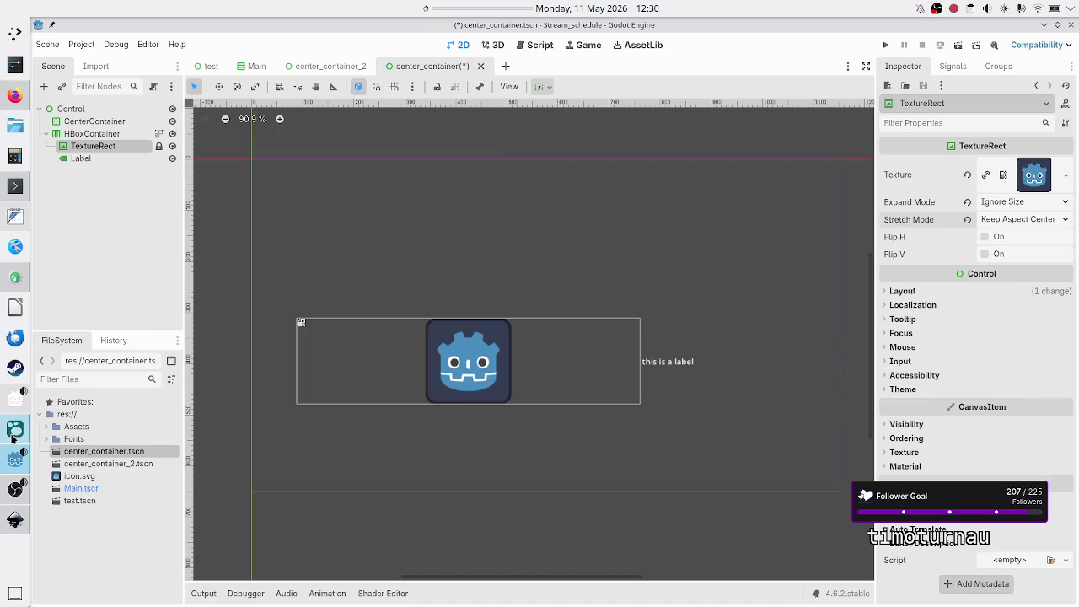
Step: Glance at the Discord quick-help replies, then bring up the Logseq May 11th journal
click(17, 468)
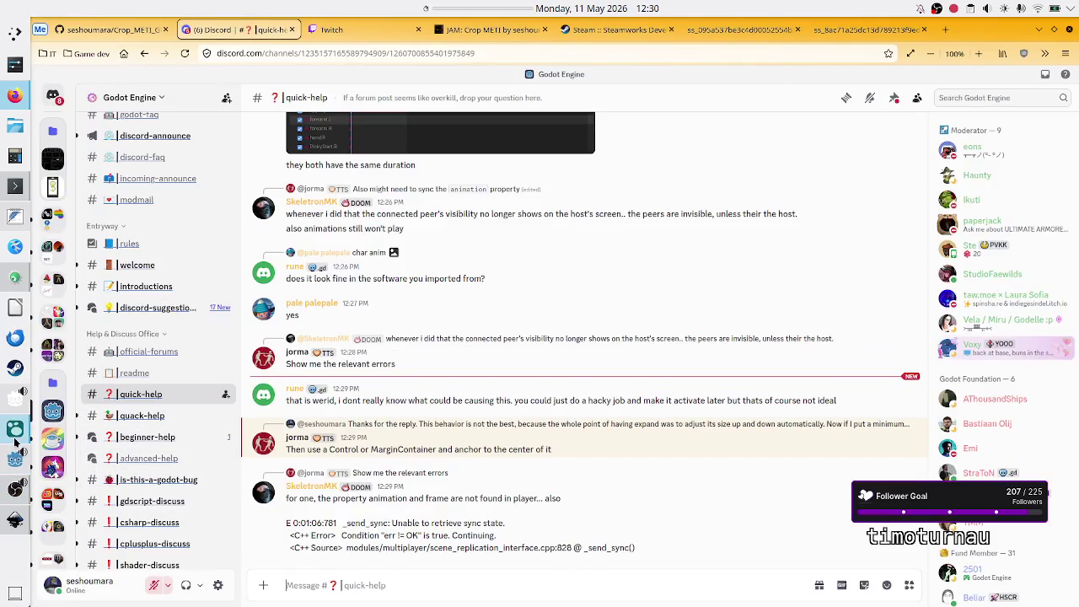
click(15, 432)
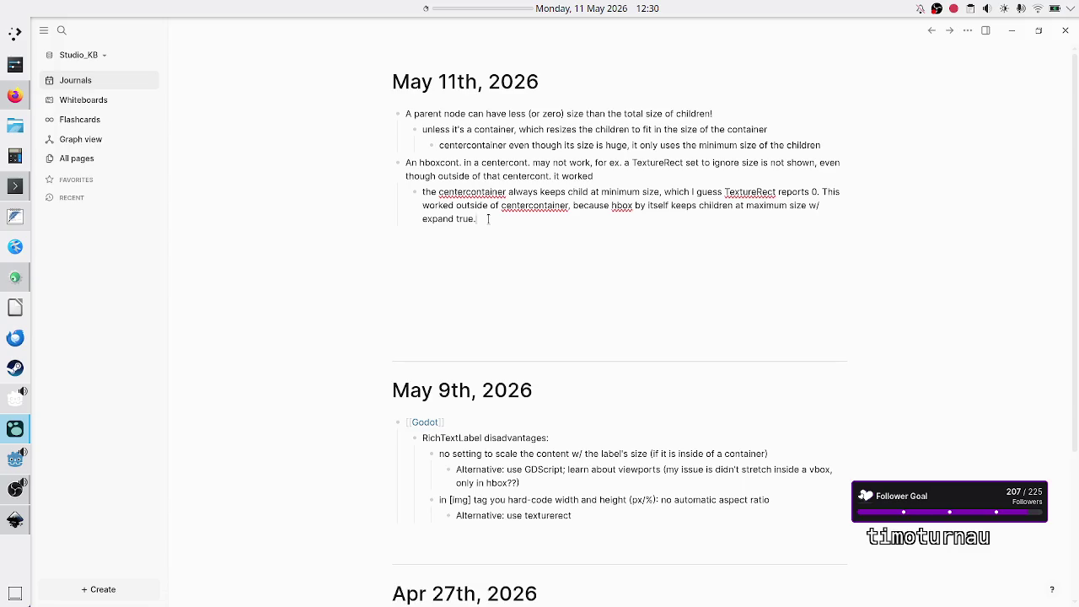
Step: Switch from the Logseq journal back to the Discord quick-help channel
key(alt+Tab)
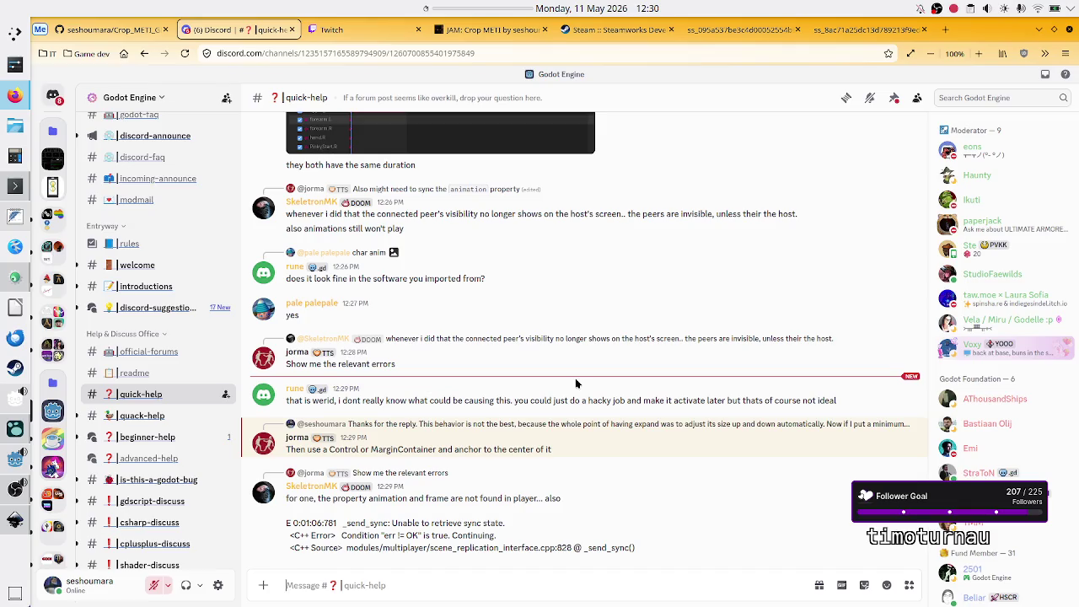
Step: Highlight Control, MarginContainer, anchor and center in the Discord reply, then return to Logseq
double_click(348, 449)
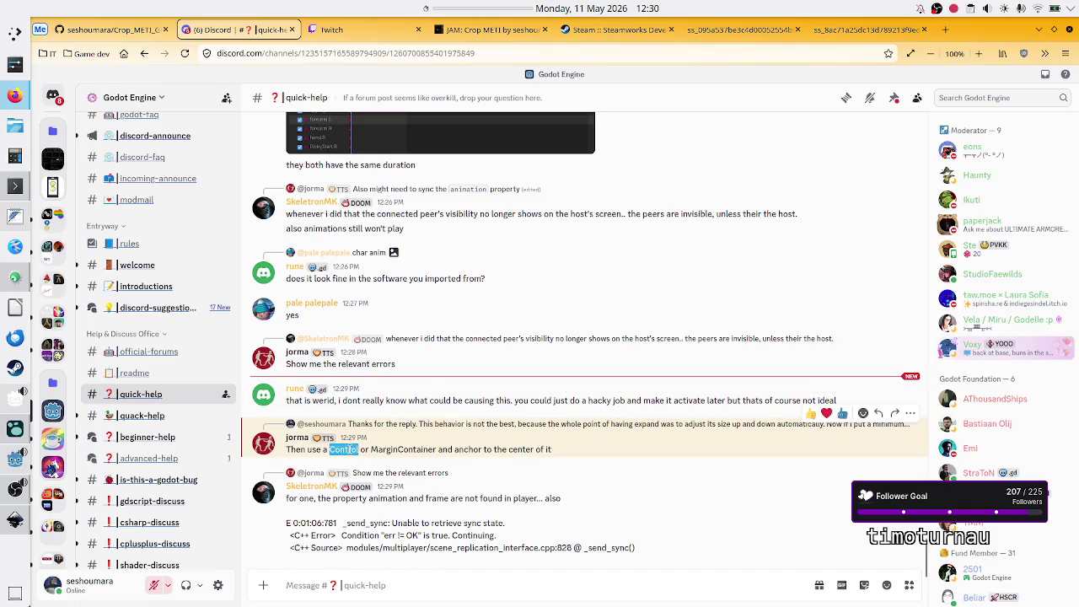
double_click(396, 449)
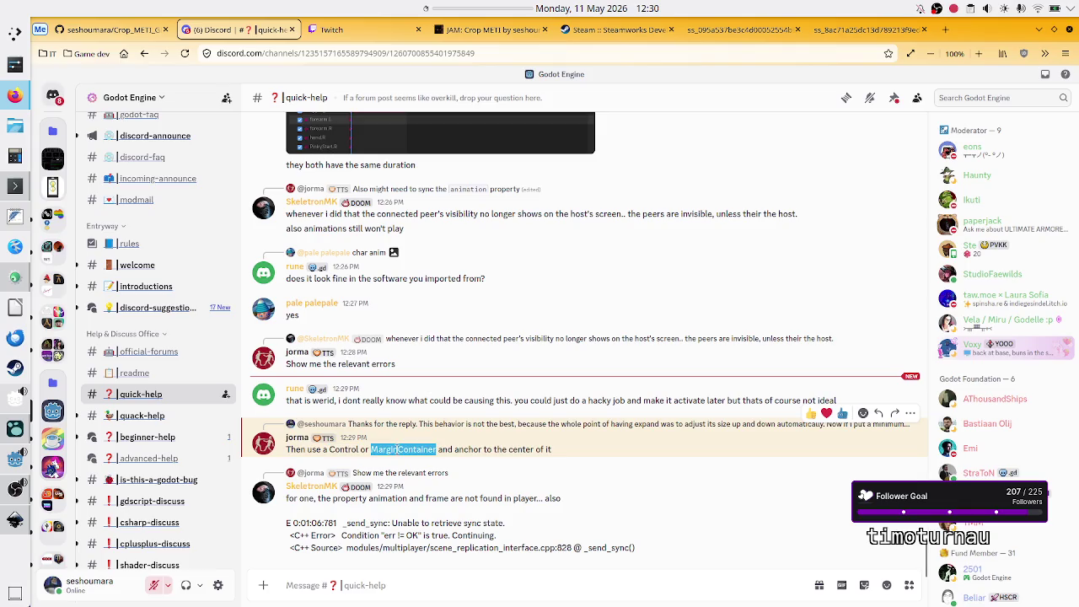
double_click(520, 451)
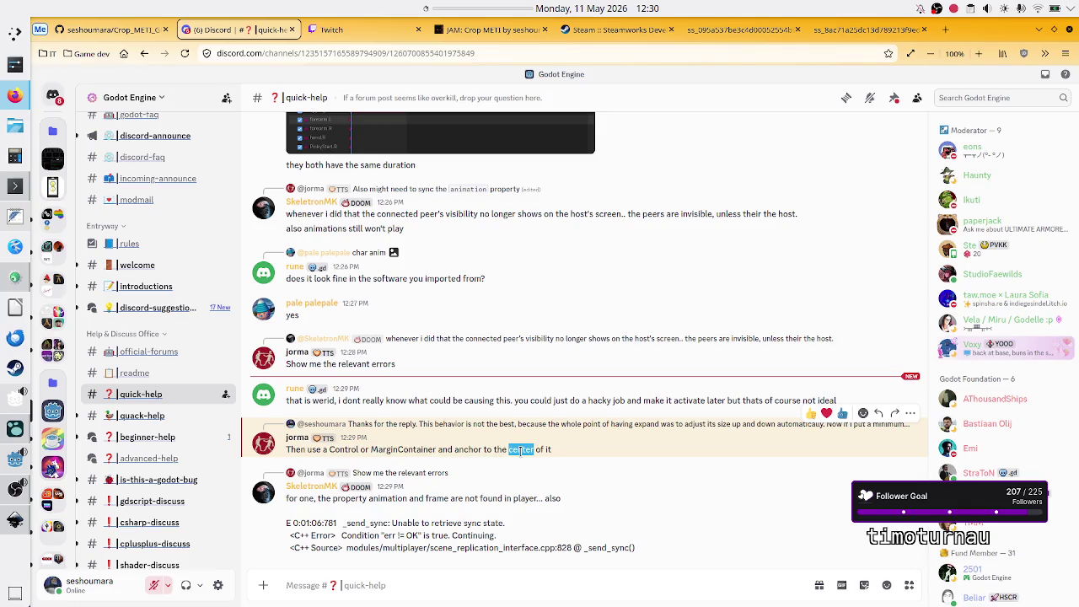
double_click(456, 449)
double_click(511, 449)
key(alt+Tab)
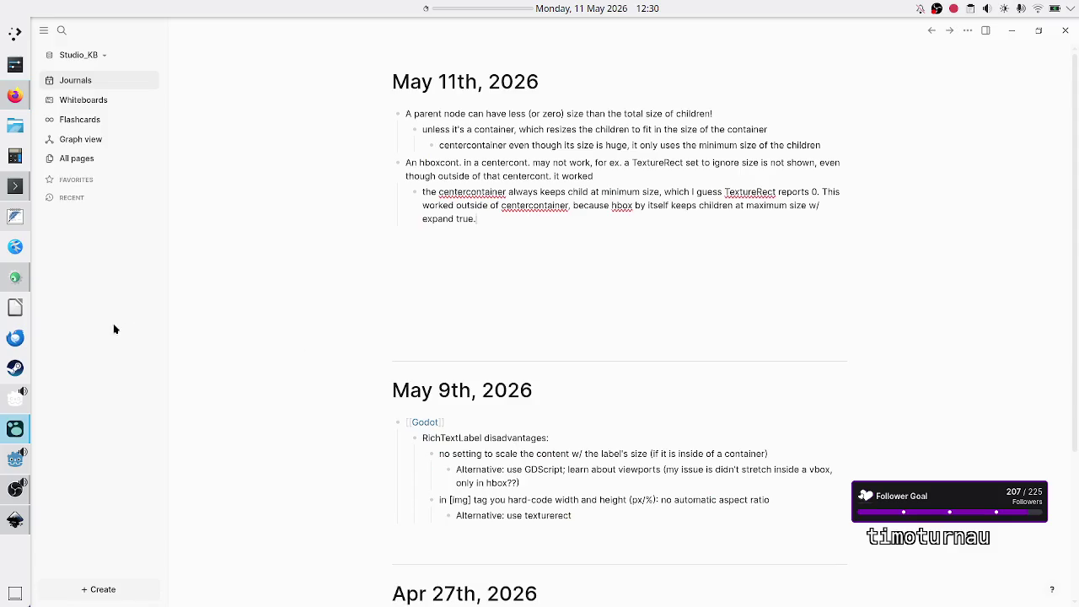
Step: Bring the Godot editor back to the front and select the HBoxContainer node
click(15, 462)
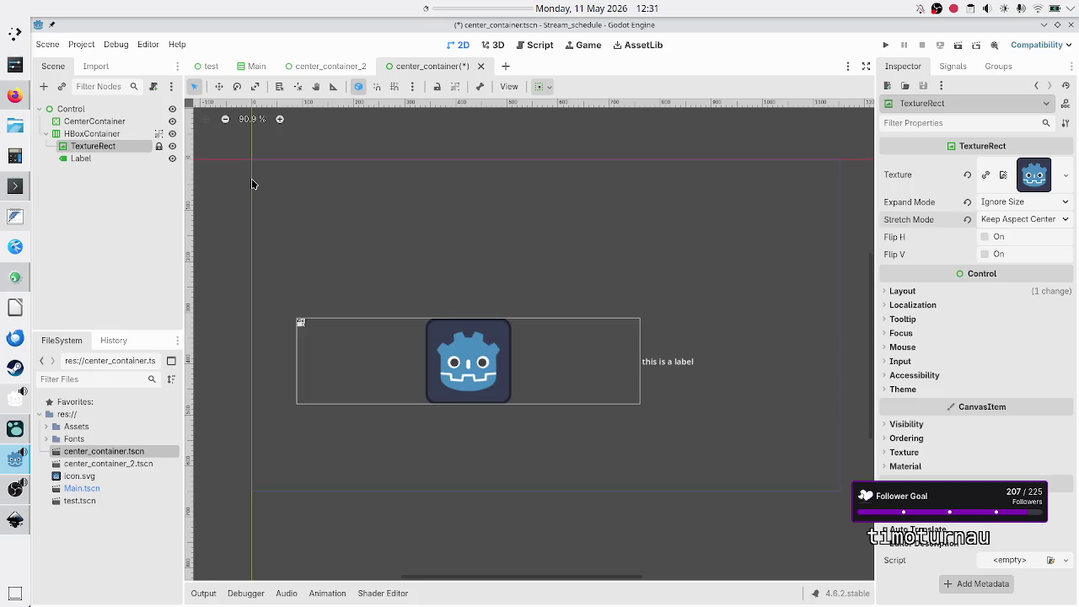
click(91, 135)
Step: Nest the HBoxContainer back inside the CenterContainer and switch to the Main scene
drag(91, 134, 94, 122)
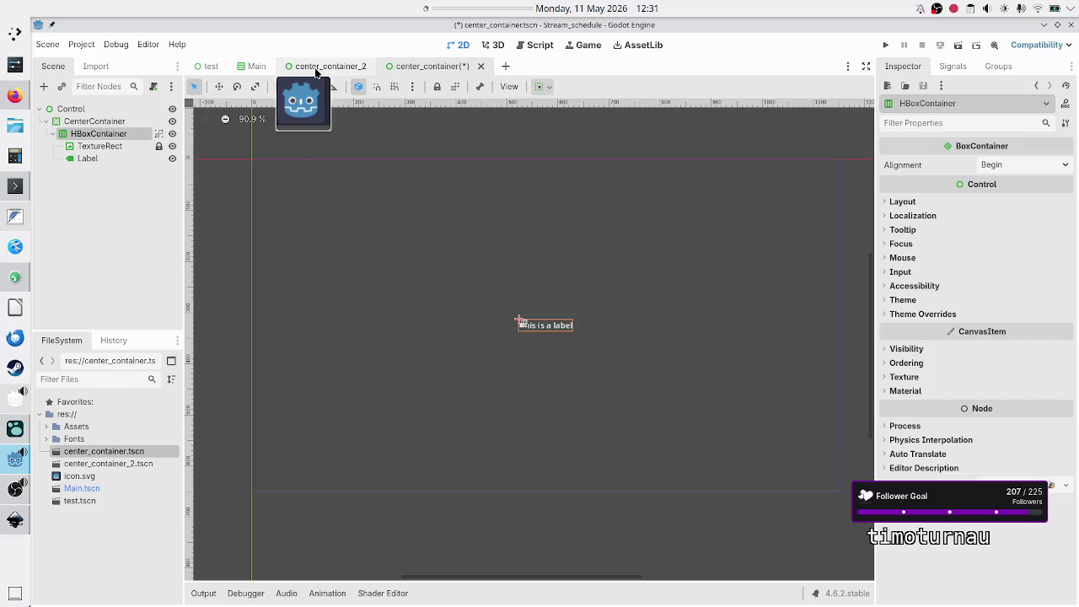
click(247, 71)
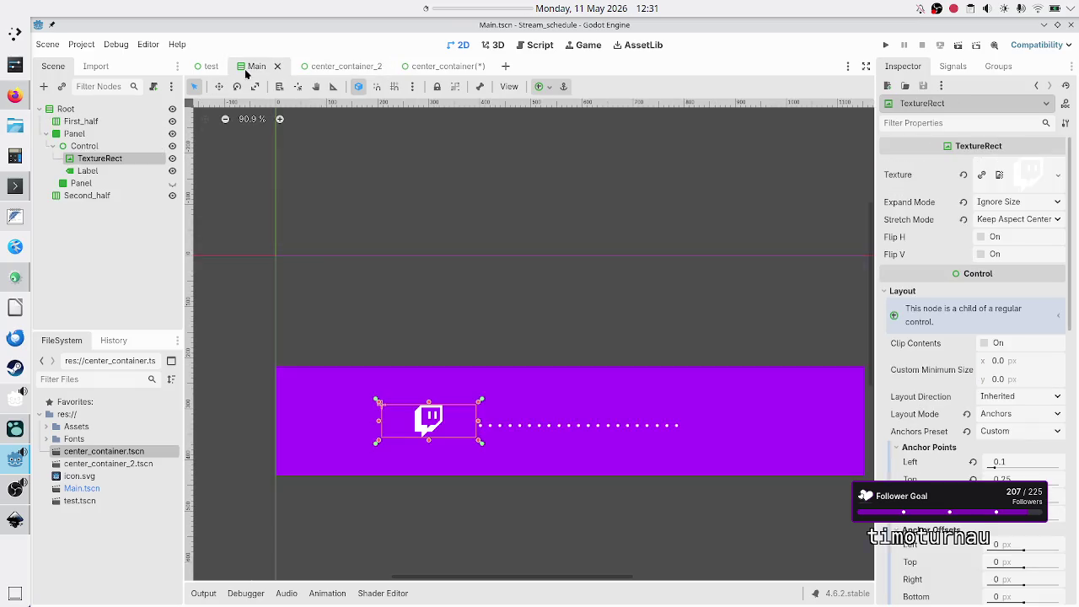
Step: Compare center_container_2 against Main, select Main's anchored Control node, then switch windows
click(330, 68)
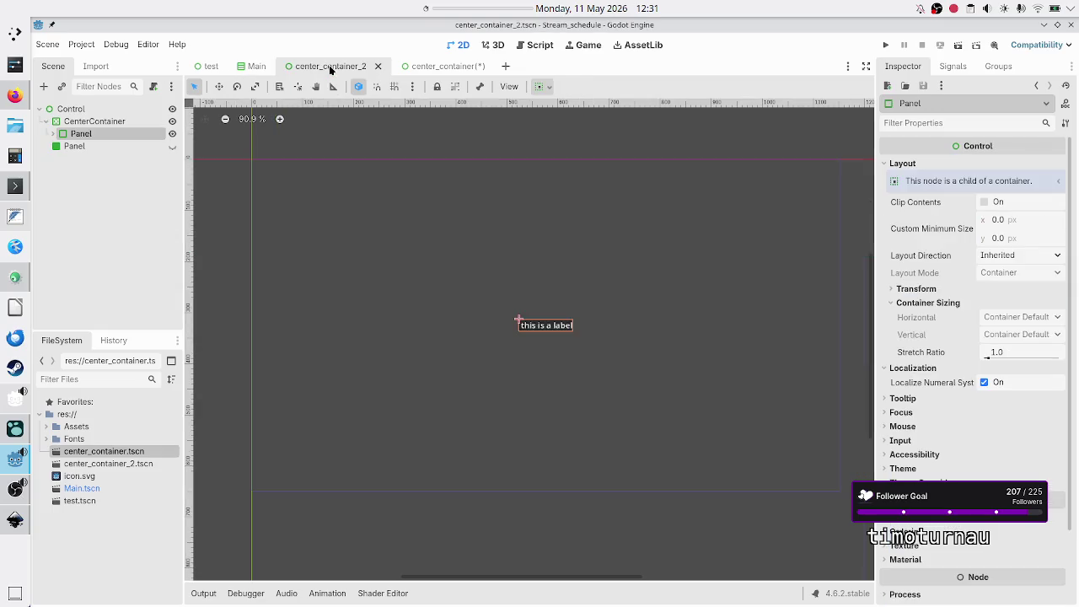
click(251, 68)
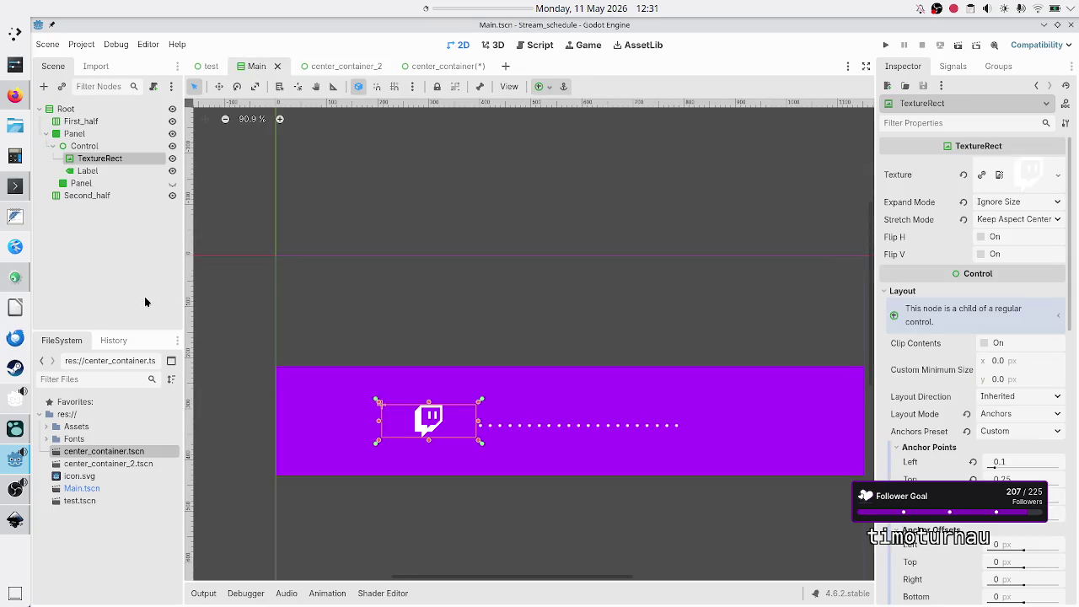
click(99, 147)
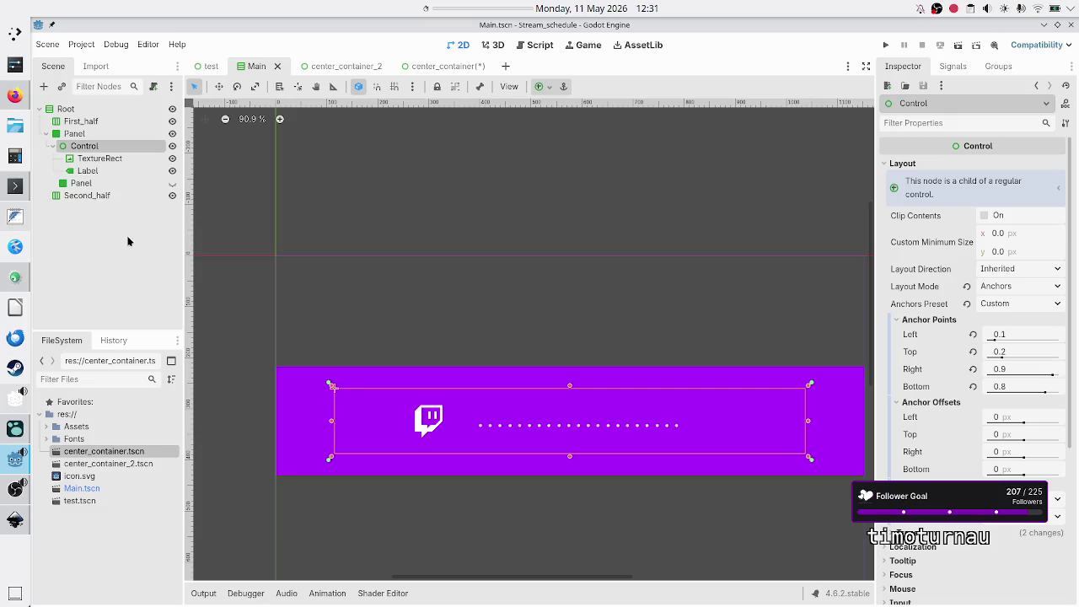
key(alt+Tab)
key(alt+Tab)
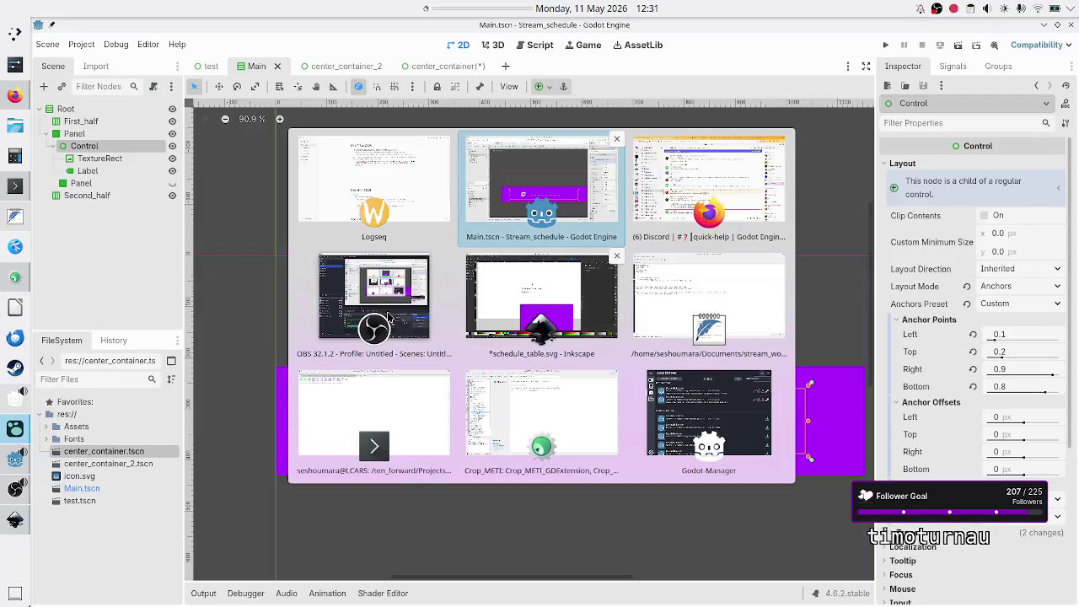
key(alt+Tab)
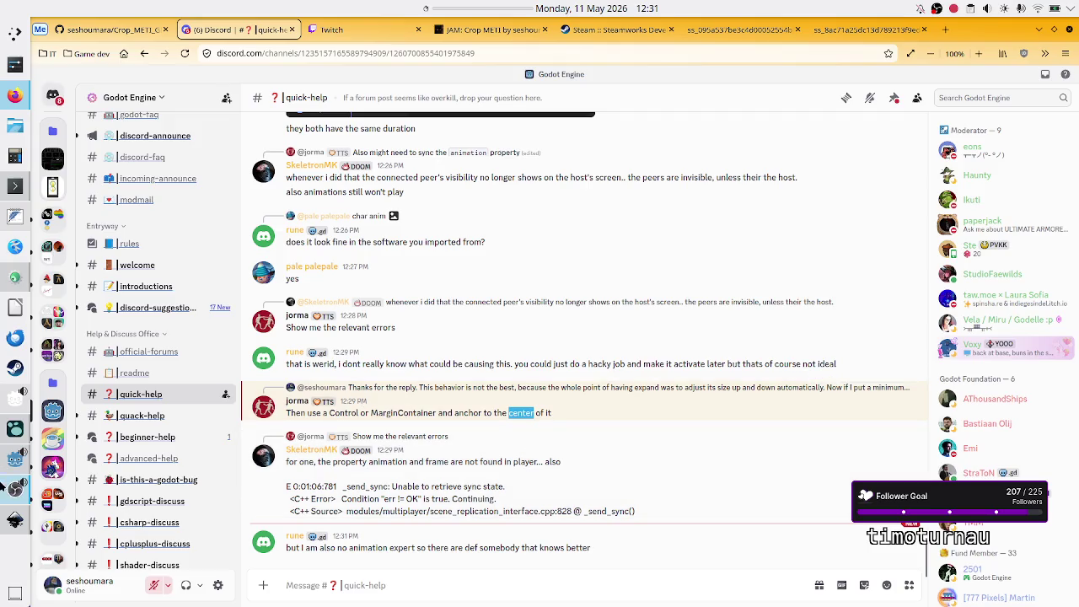
Step: Return to the Godot editor showing the Main scene's Twitch icon and label
mouse_move(14, 519)
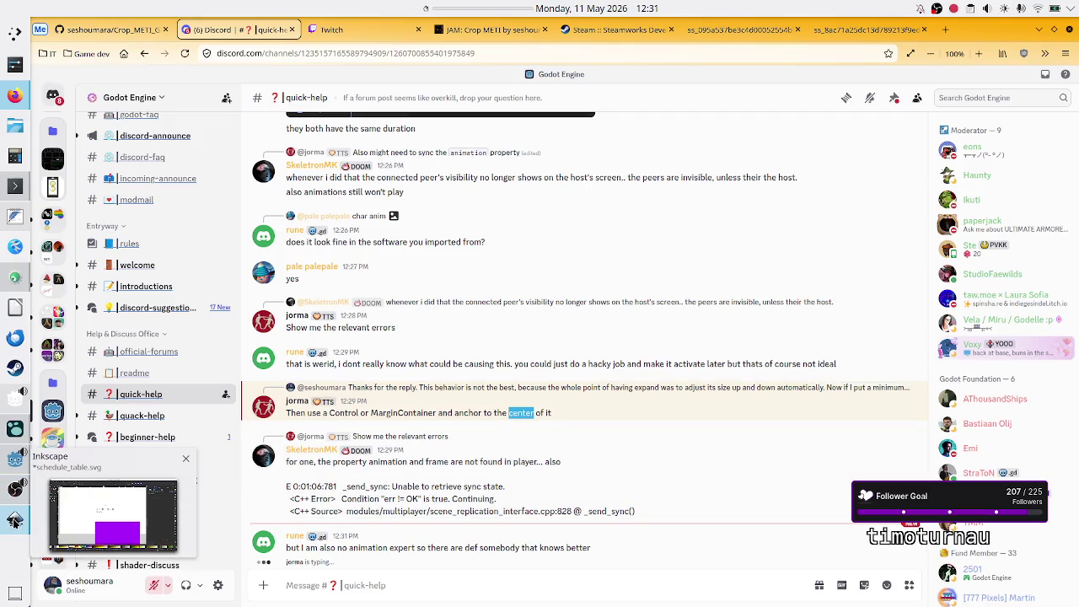
click(15, 459)
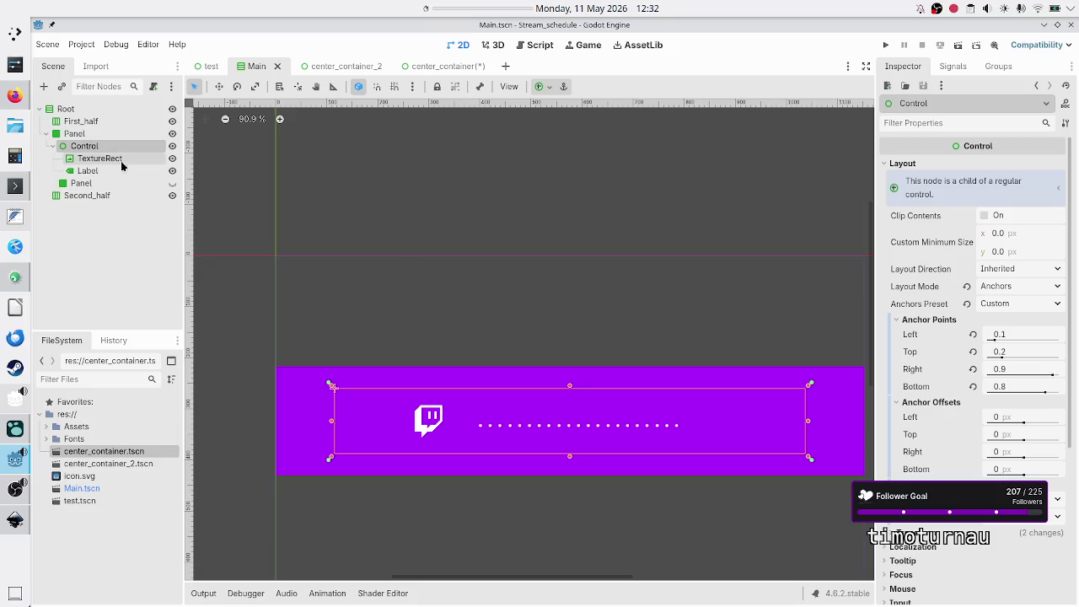
click(127, 241)
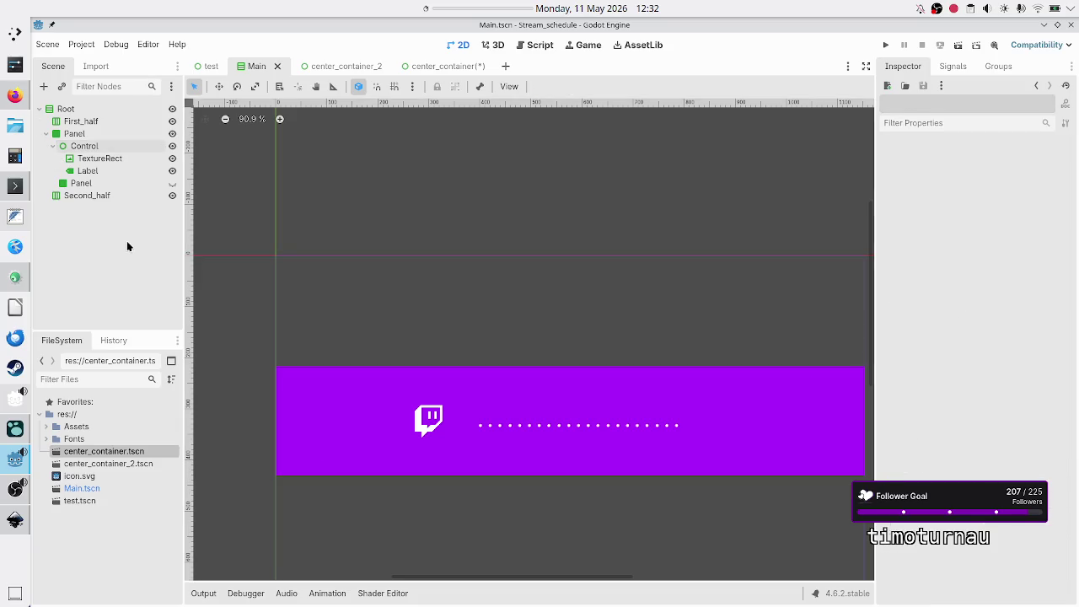
click(91, 147)
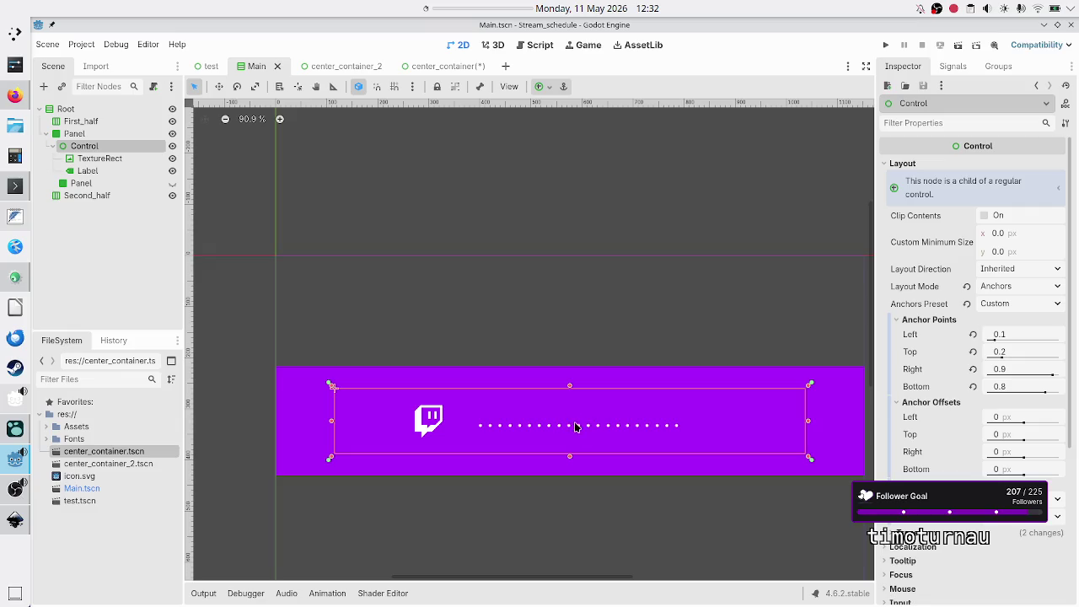
ctrl+click(108, 133)
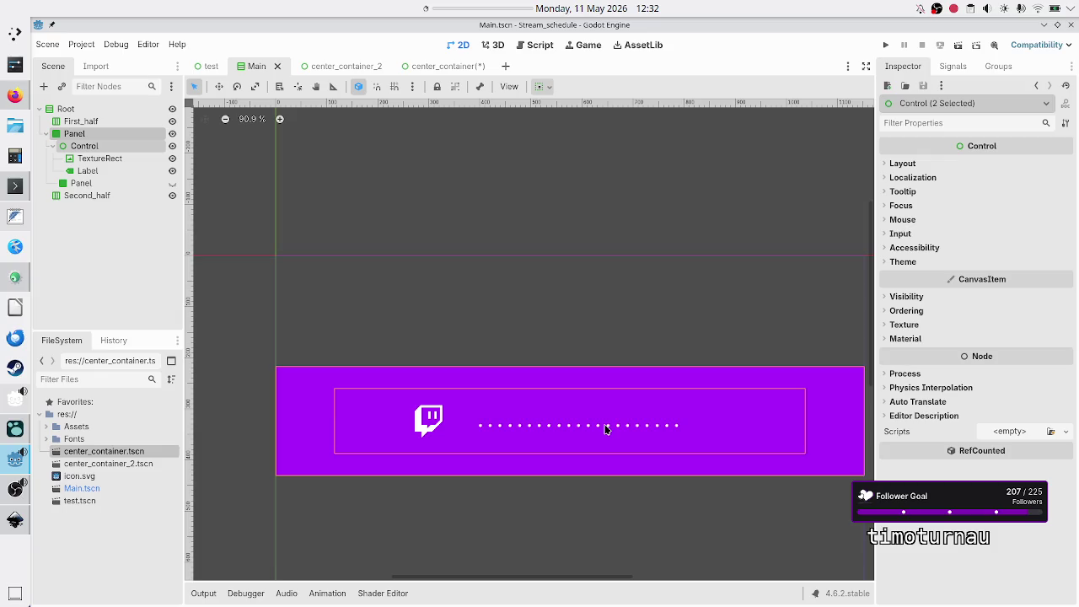
click(100, 160)
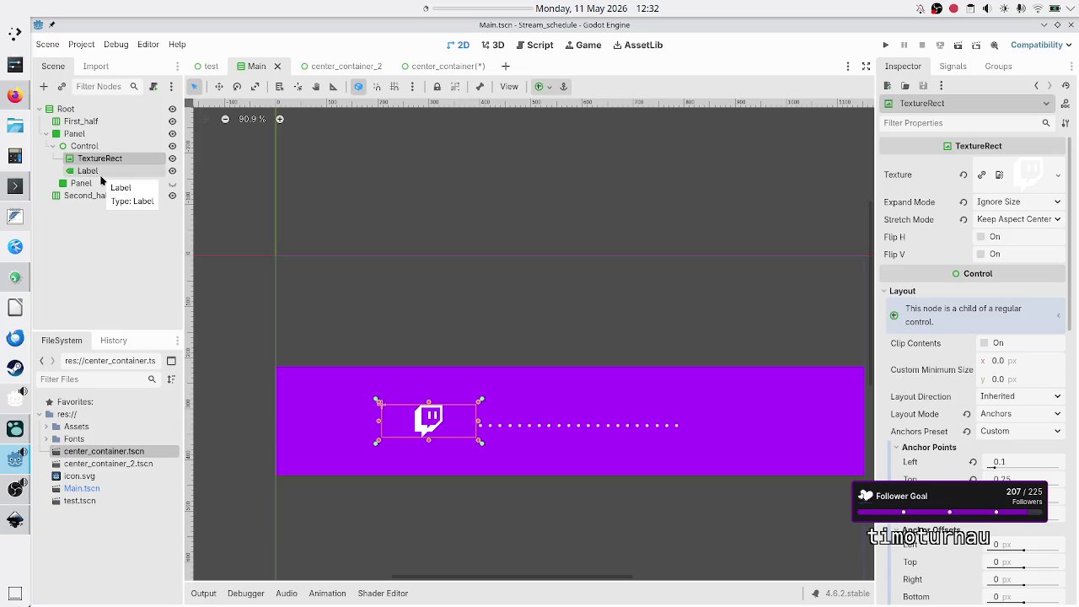
ctrl+click(101, 174)
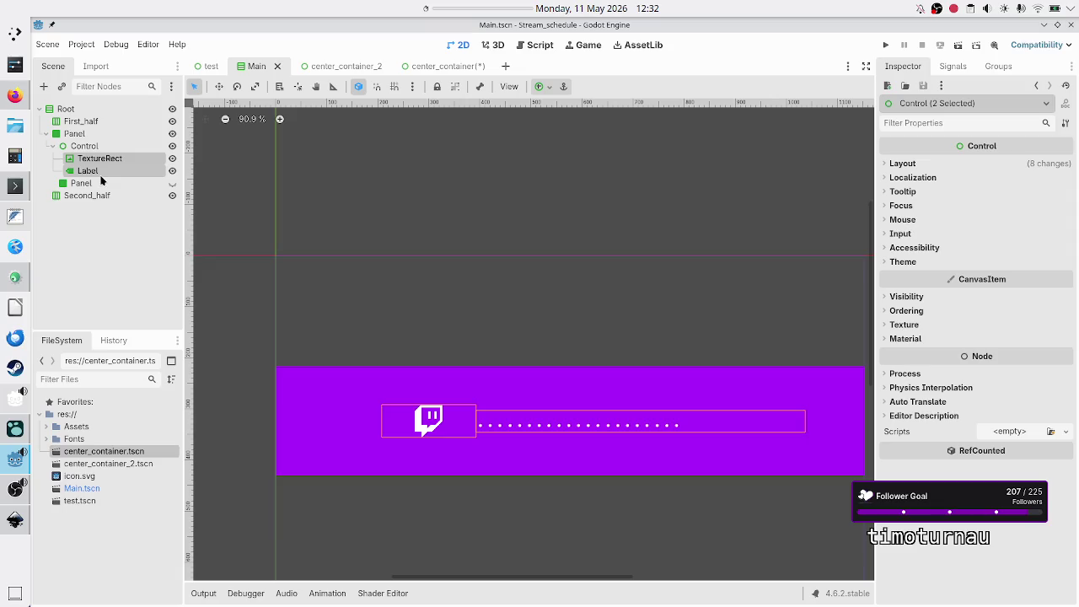
click(98, 148)
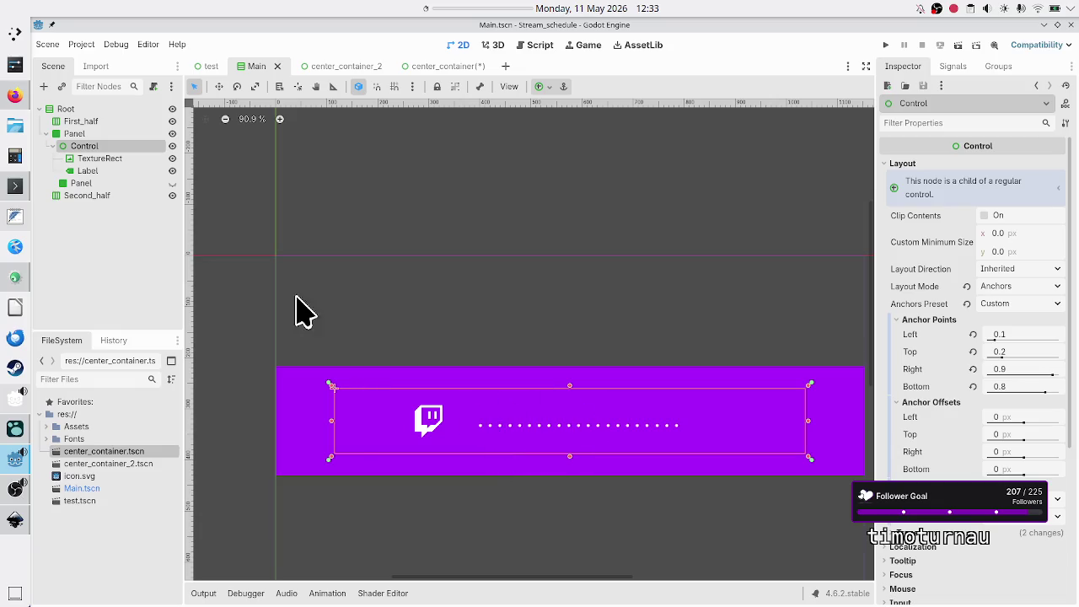
click(109, 162)
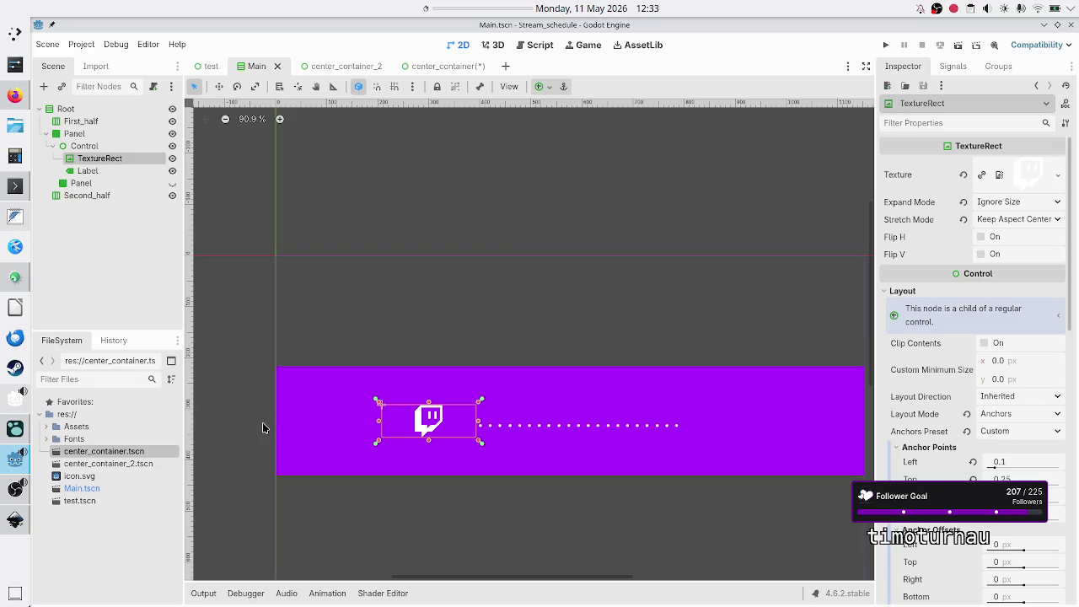
click(115, 147)
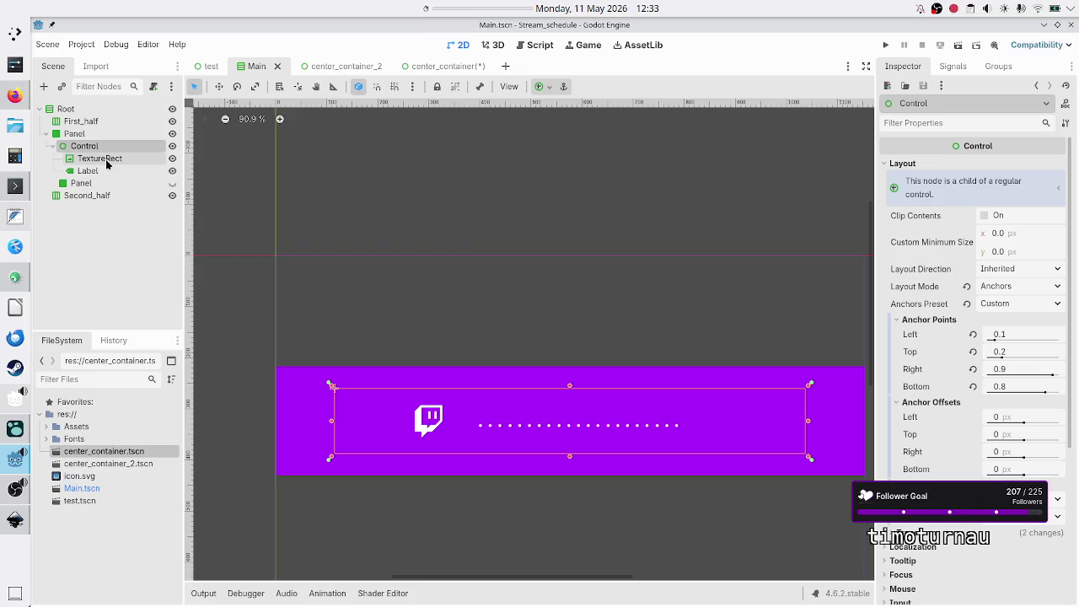
click(107, 160)
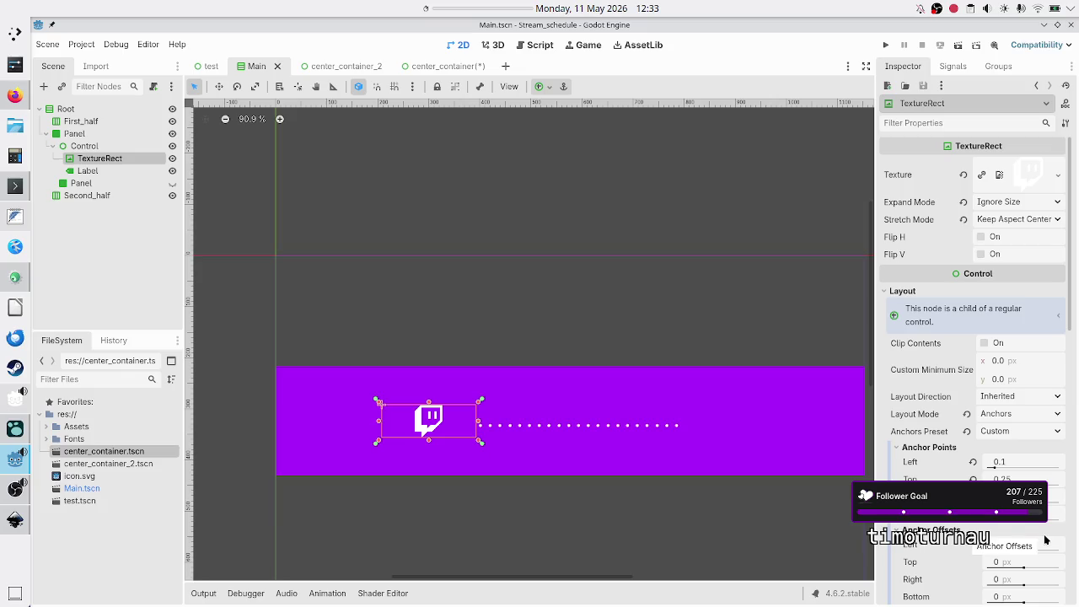
click(111, 172)
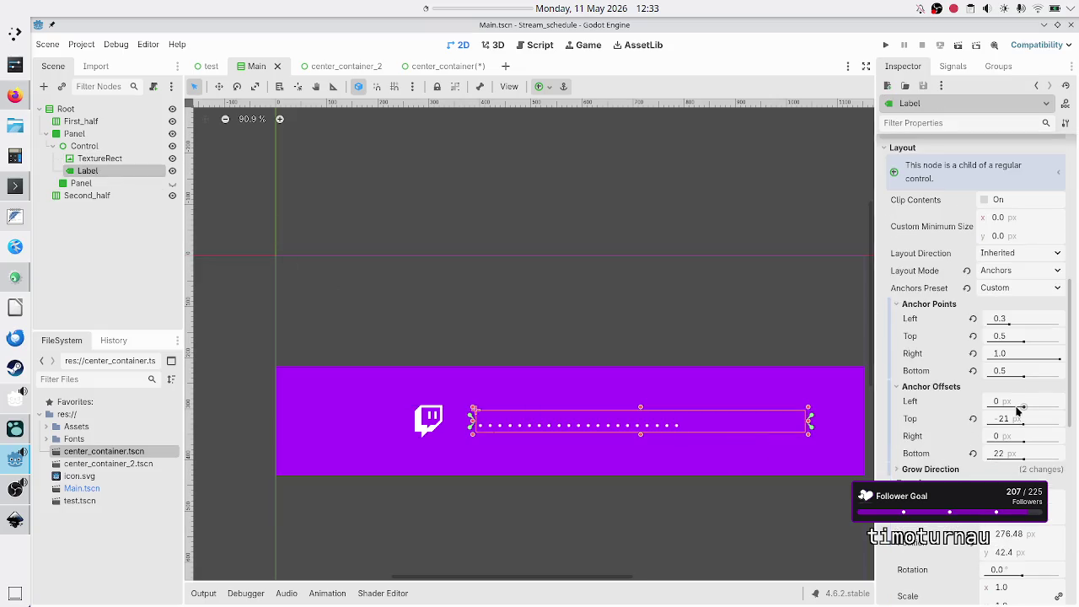
Step: Revert the Label's Top and Bottom anchor offsets from -21 and 22 to 0 px
click(973, 420)
click(974, 453)
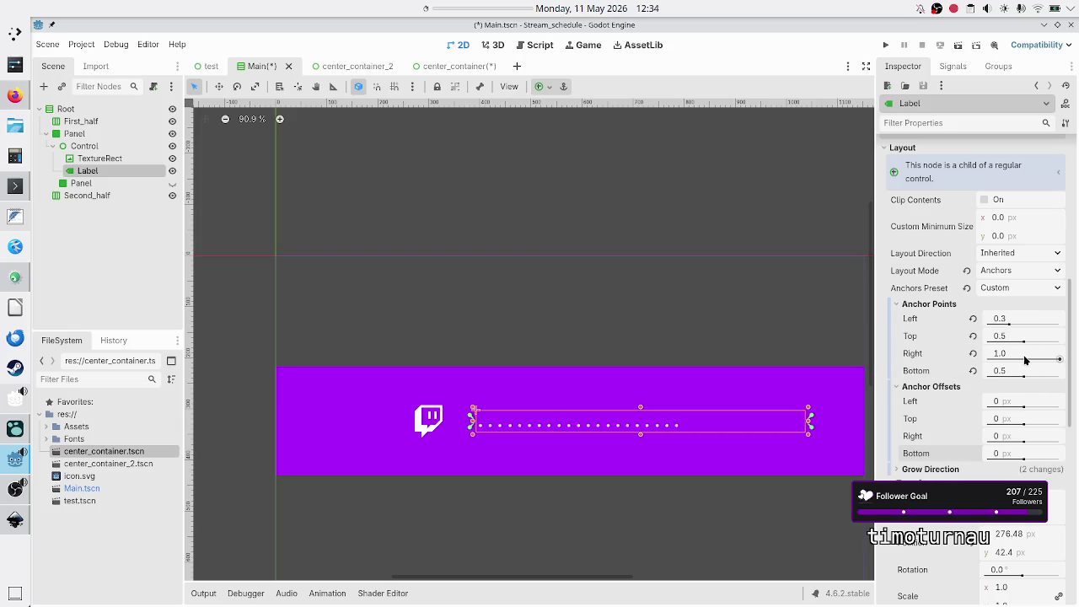
mouse_move(1023, 358)
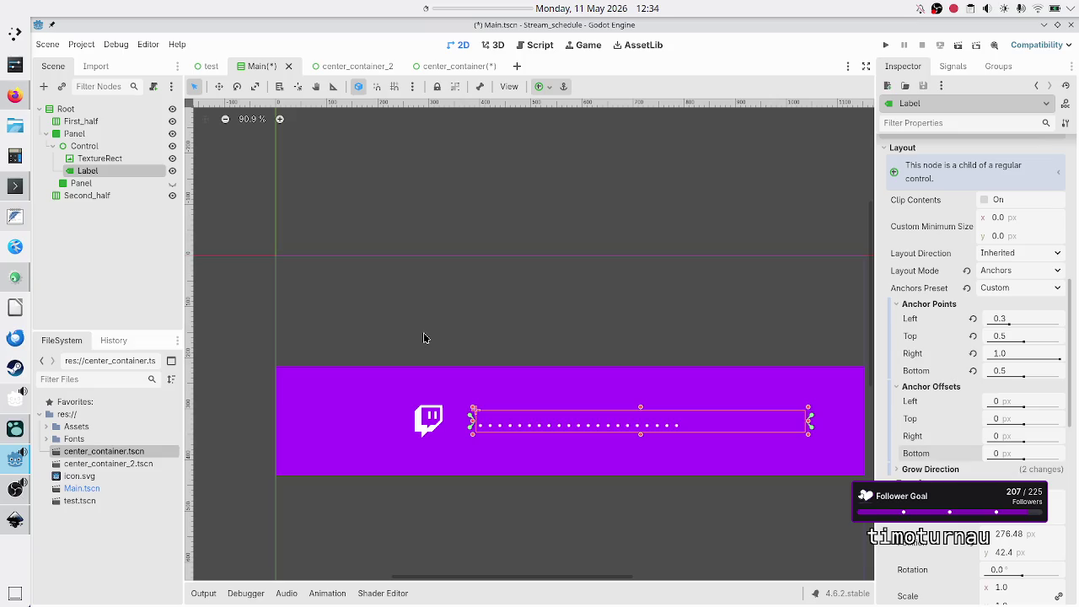
shift+click(84, 145)
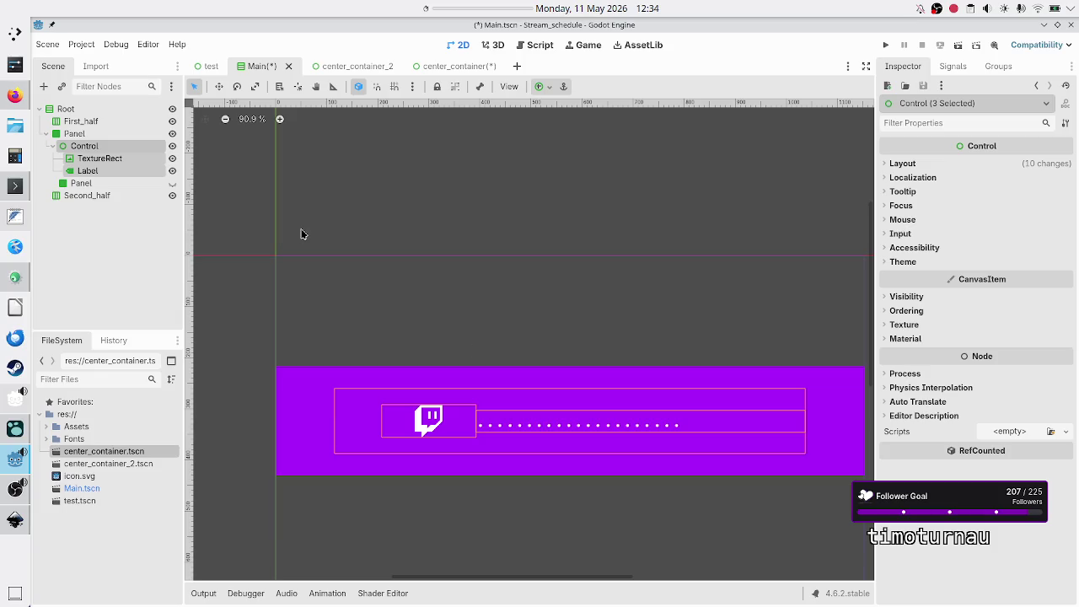
click(113, 172)
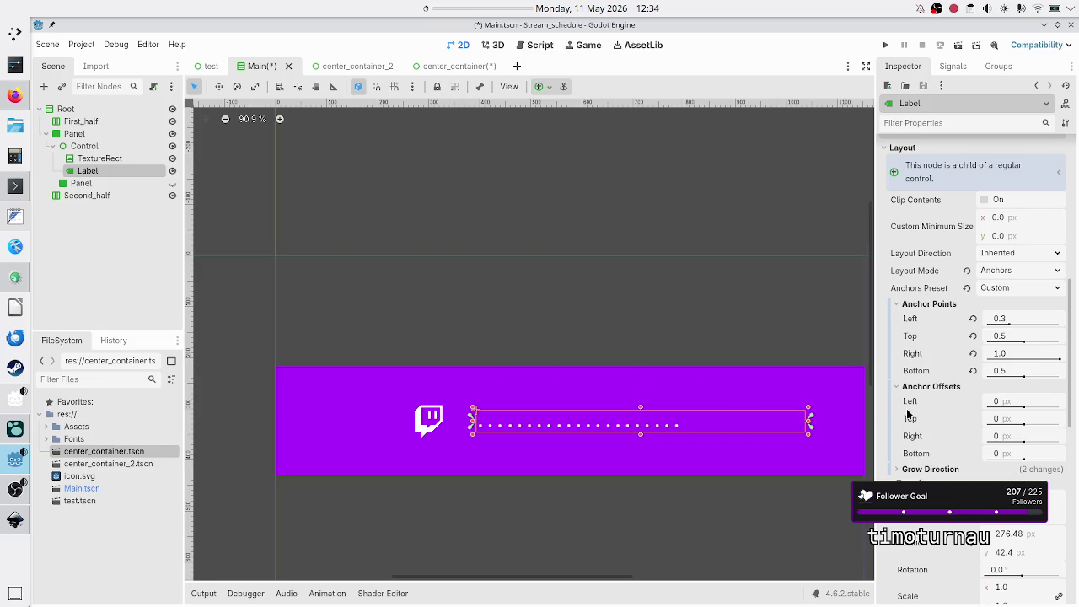
click(111, 158)
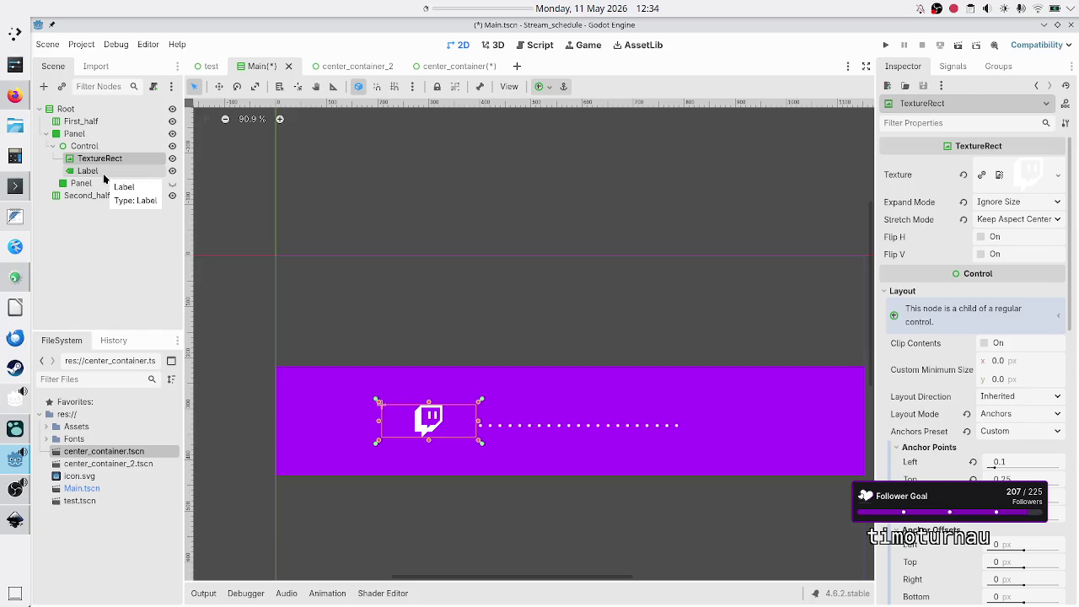
ctrl+click(104, 175)
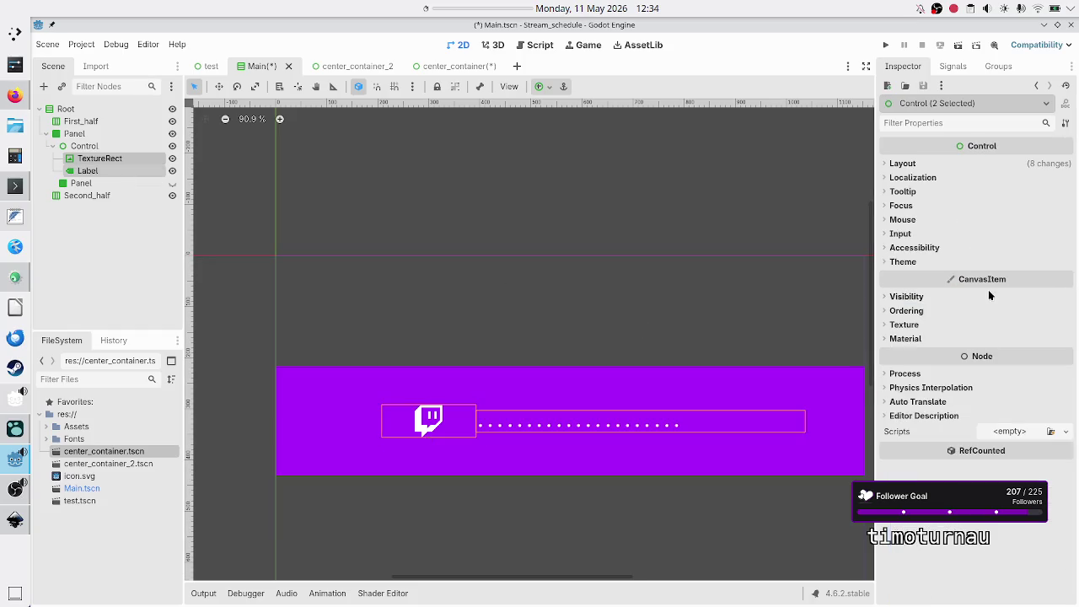
click(116, 162)
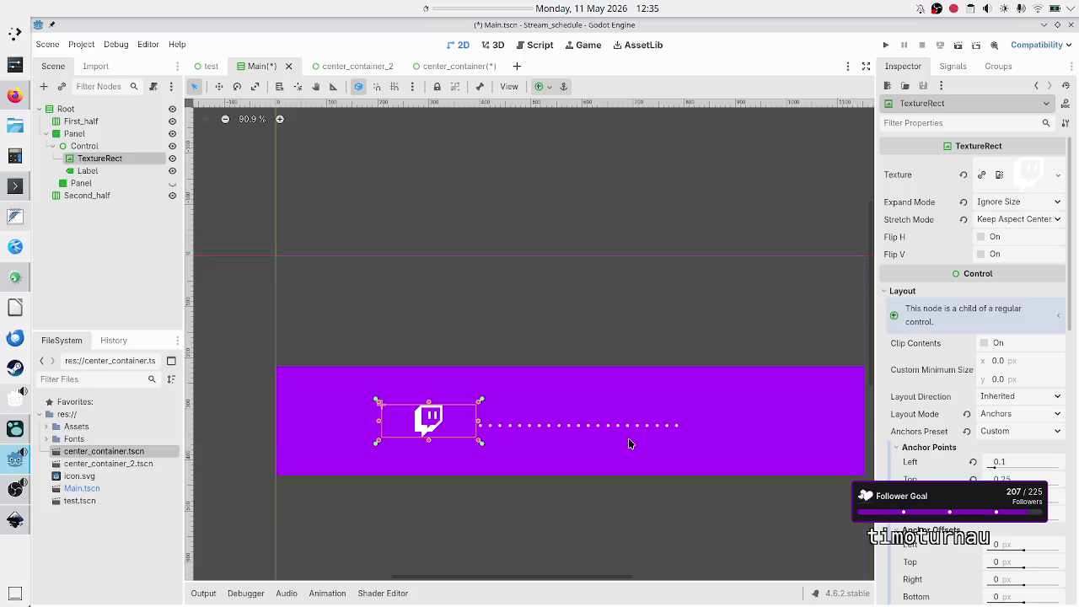
ctrl+click(86, 172)
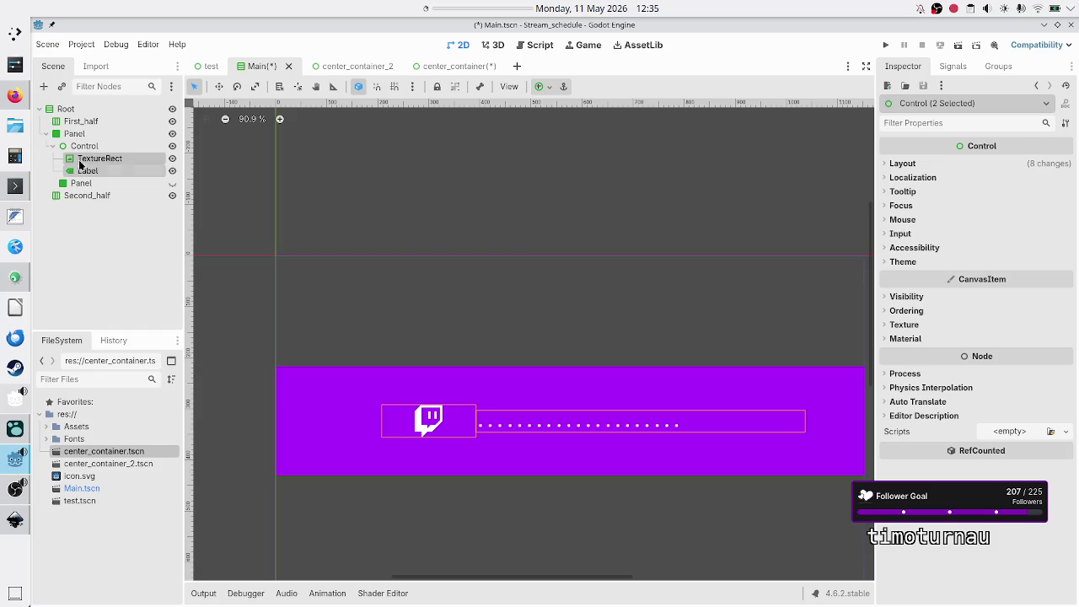
click(84, 146)
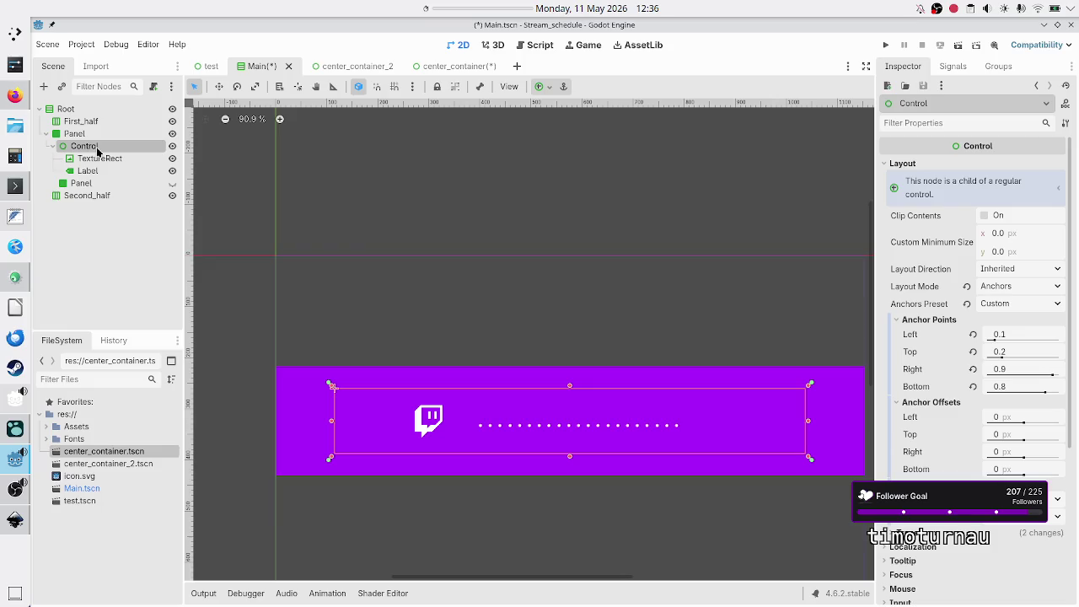
Step: Open the center_container scene, select its CenterContainer node, then switch to Inkscape
click(453, 72)
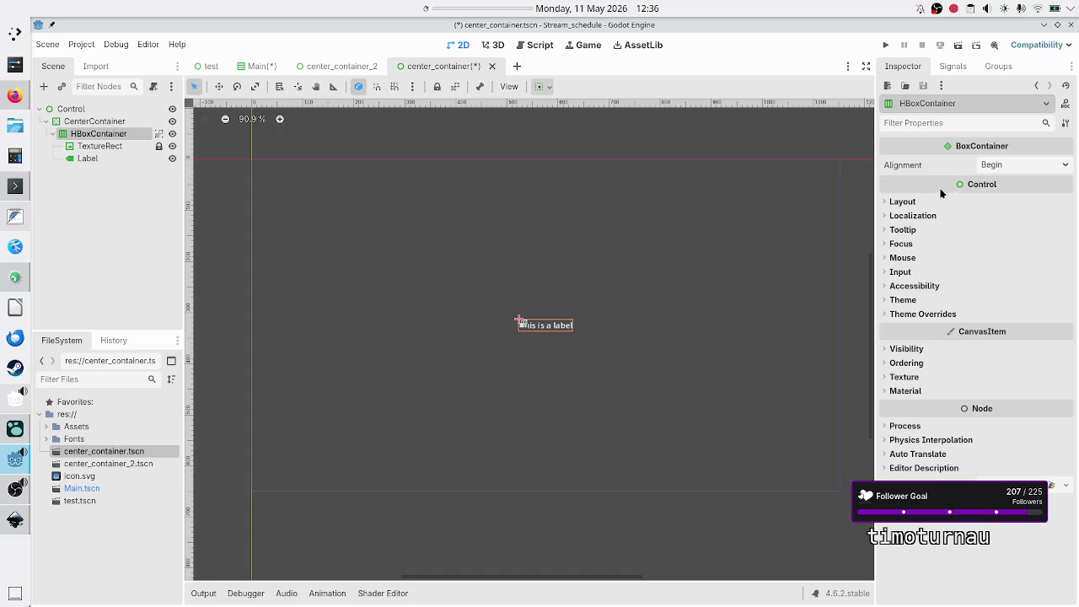
click(114, 122)
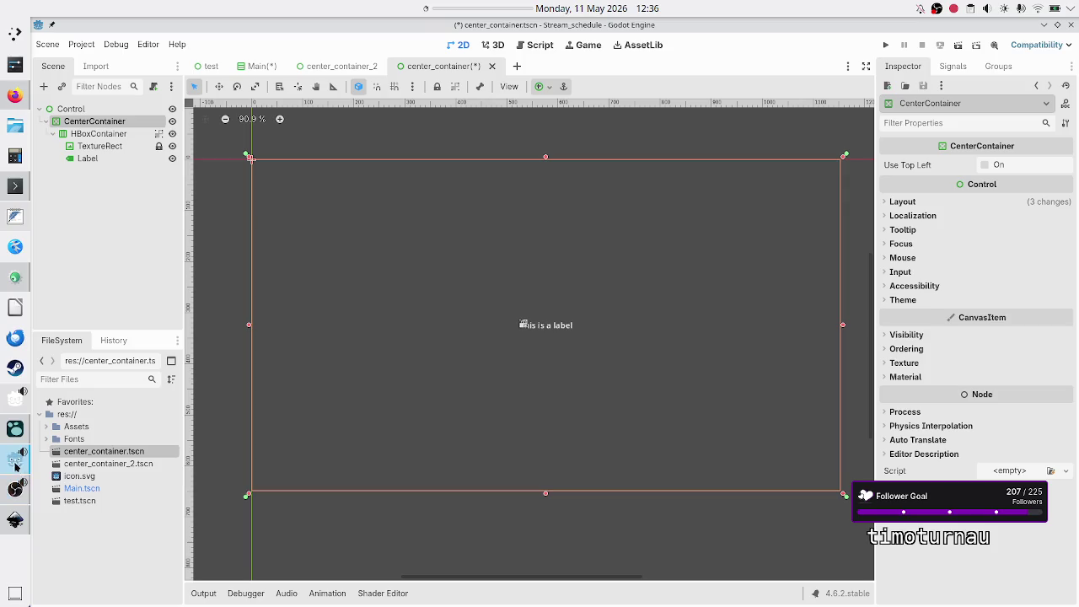
click(15, 519)
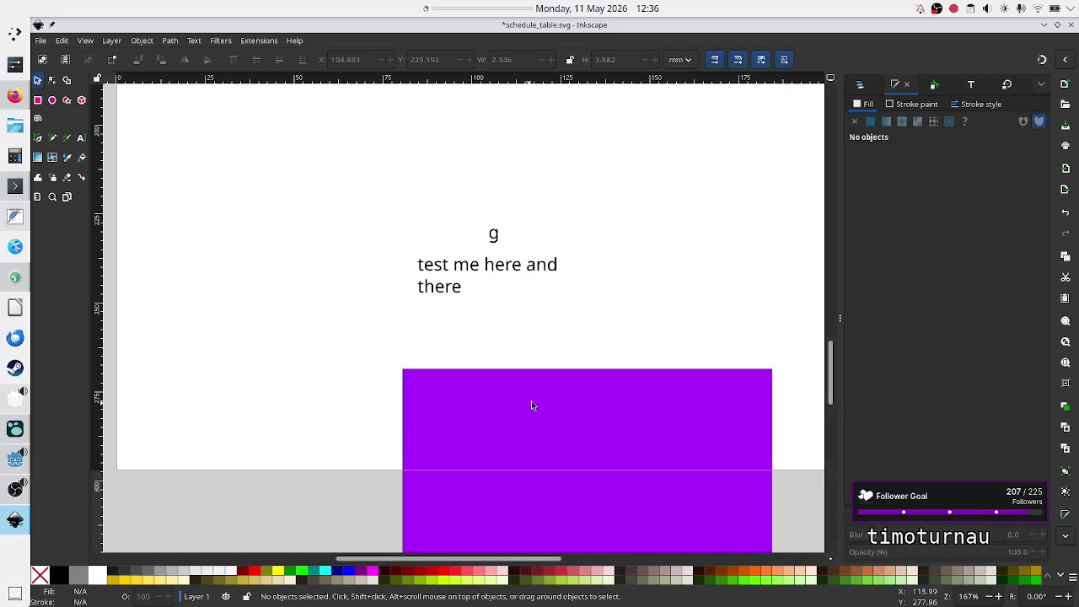
Step: Reposition the purple rectangle up and over to the page's left edge
click(567, 411)
mouse_move(567, 407)
mouse_down()
mouse_move(451, 312)
mouse_move(449, 232)
mouse_up()
drag(453, 209, 452, 208)
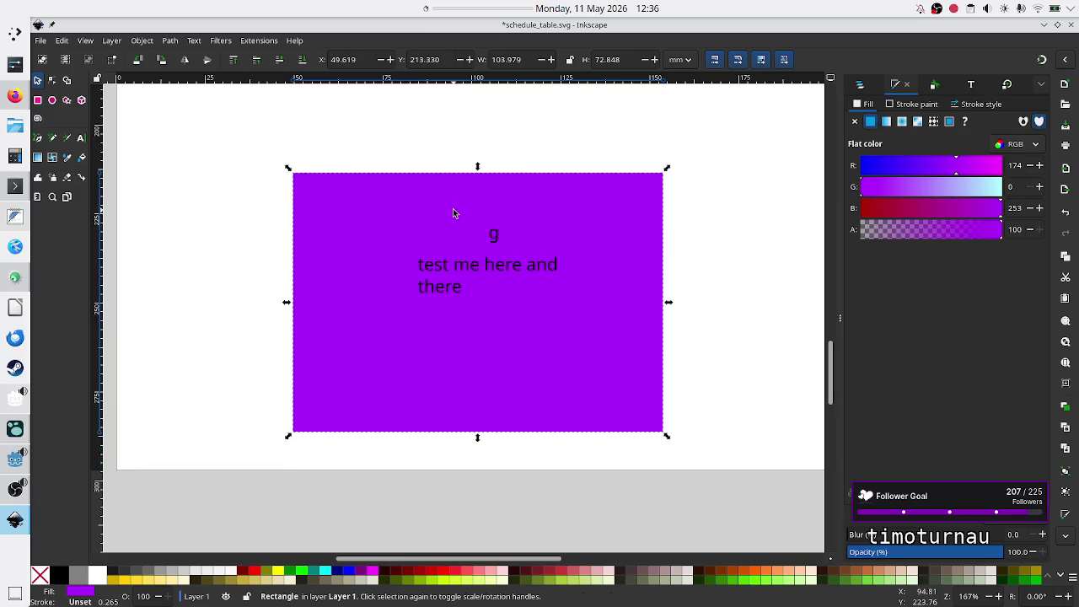
click(689, 289)
click(497, 255)
drag(542, 297, 359, 286)
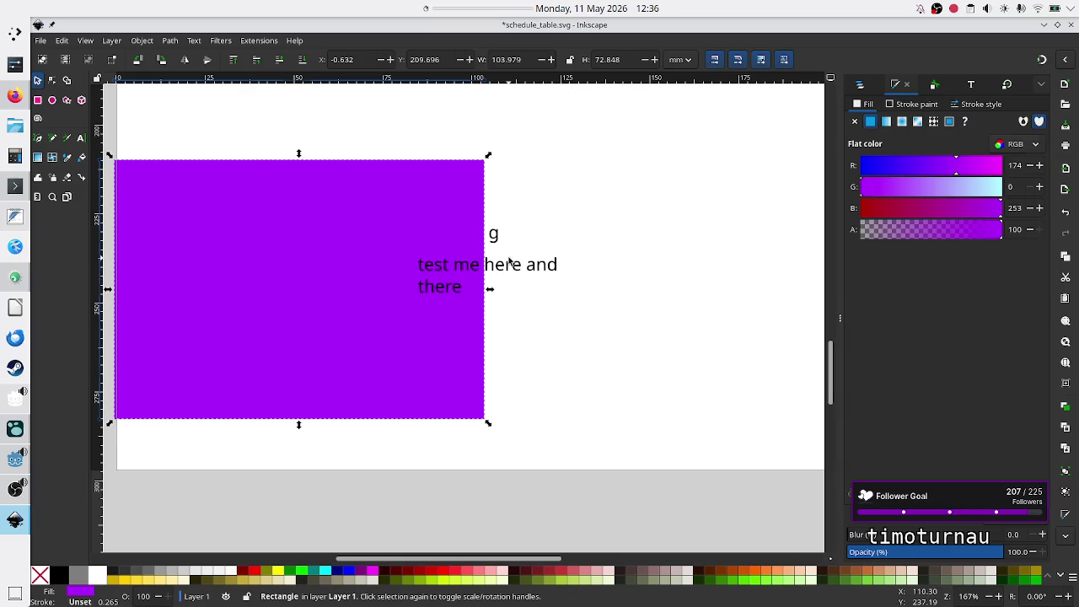
key(Escape)
Step: Delete the 'test me here and there' and 'g' text objects, moving the purple rectangle back toward centre
click(541, 271)
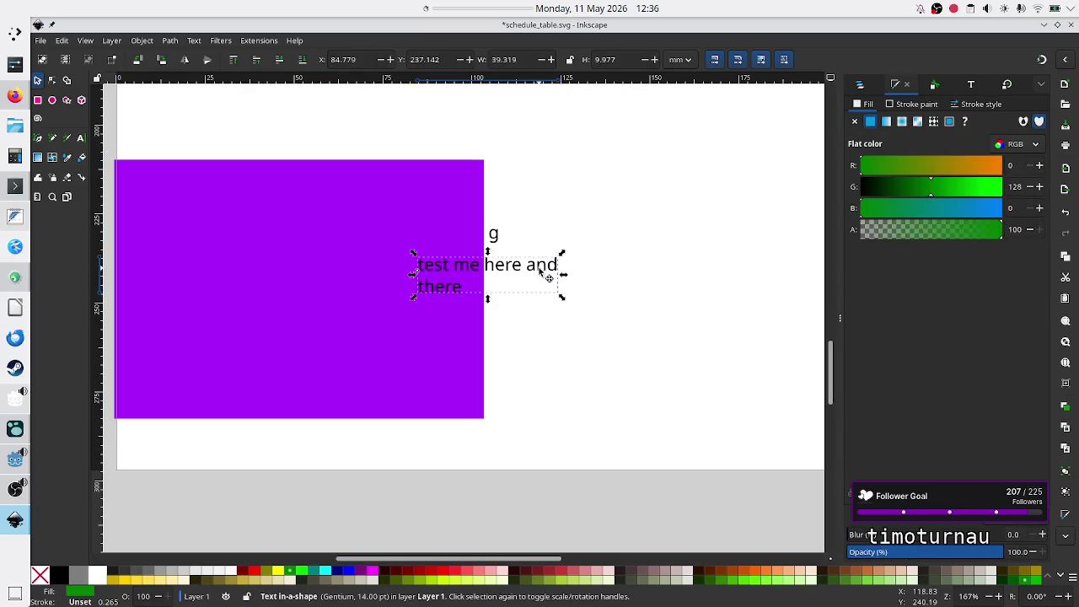
key(Delete)
click(493, 236)
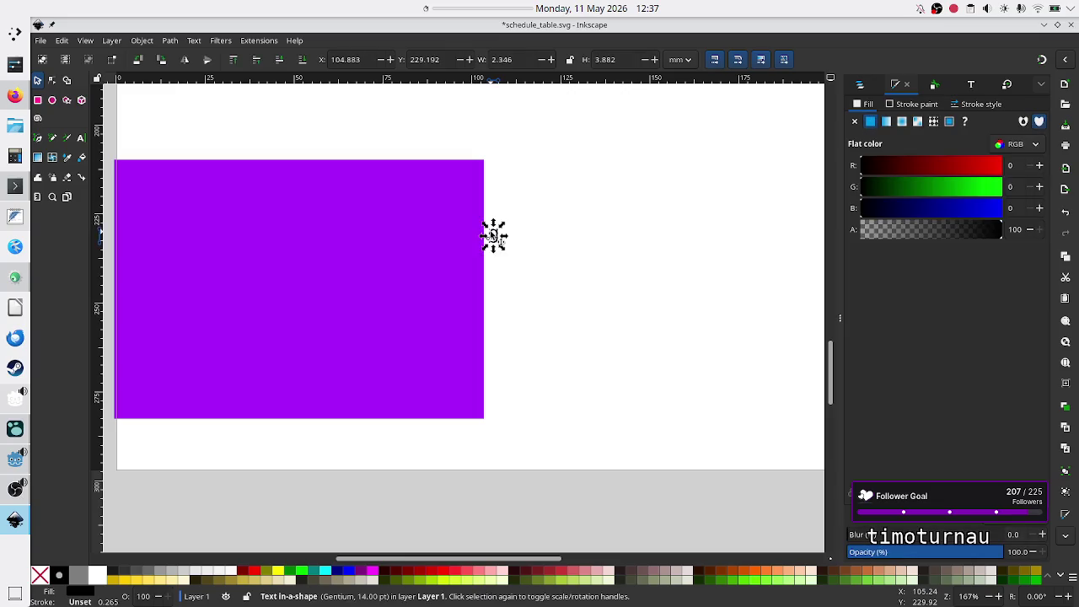
key(Delete)
mouse_move(337, 281)
mouse_down()
mouse_move(536, 283)
mouse_move(497, 275)
mouse_up()
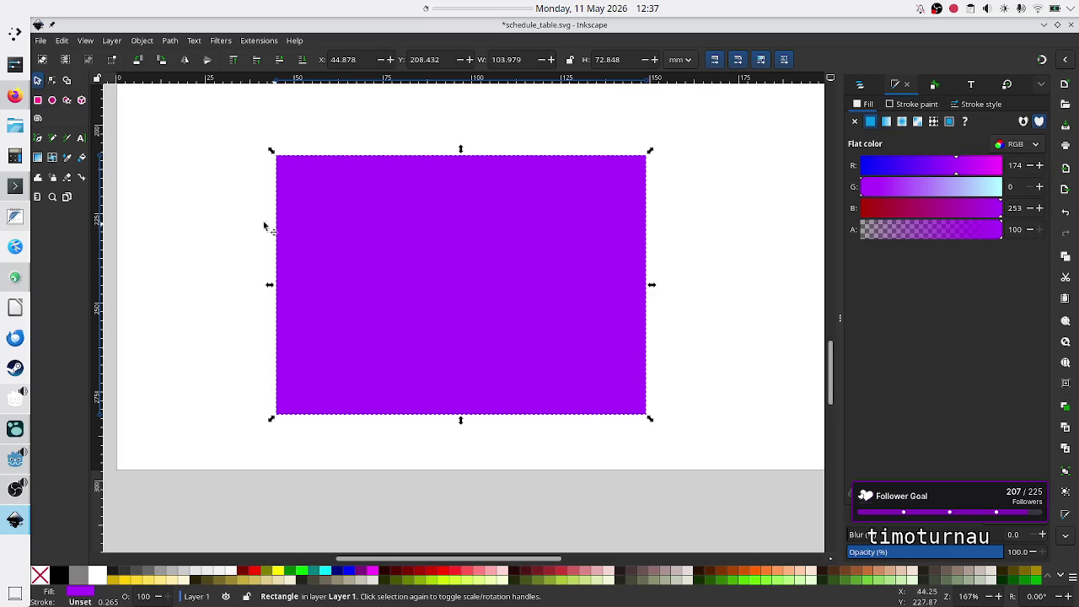
click(214, 213)
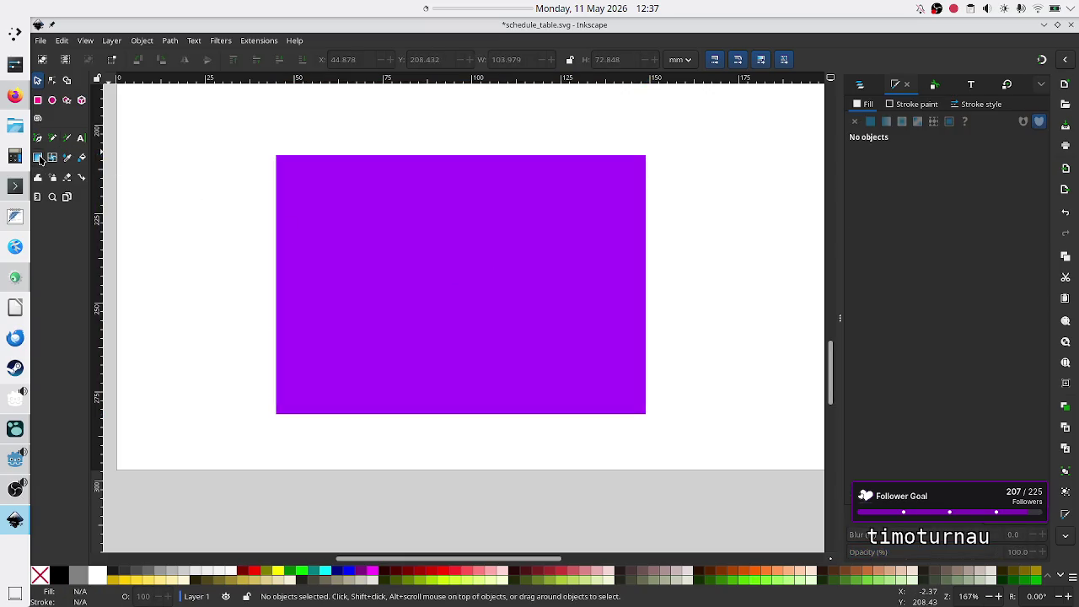
Step: Draw a black rectangle, narrow and centre it inside the purple rectangle, then return to Discord
click(43, 102)
mouse_move(158, 195)
mouse_down()
mouse_move(258, 296)
mouse_move(260, 262)
mouse_up()
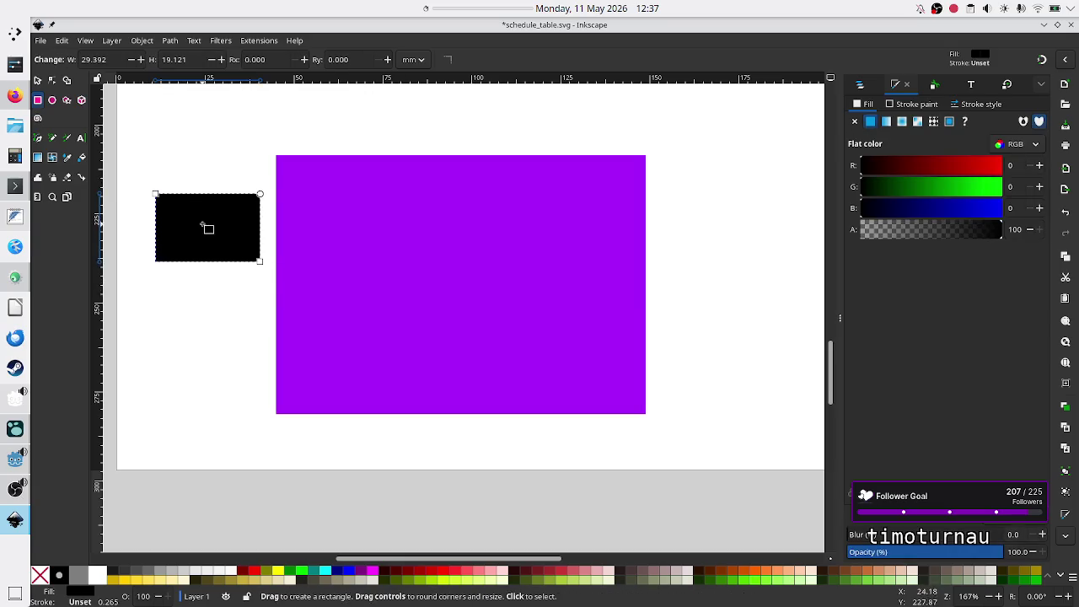
click(38, 80)
mouse_move(213, 226)
mouse_down()
mouse_move(207, 248)
mouse_move(489, 257)
mouse_move(473, 273)
mouse_move(473, 306)
mouse_up()
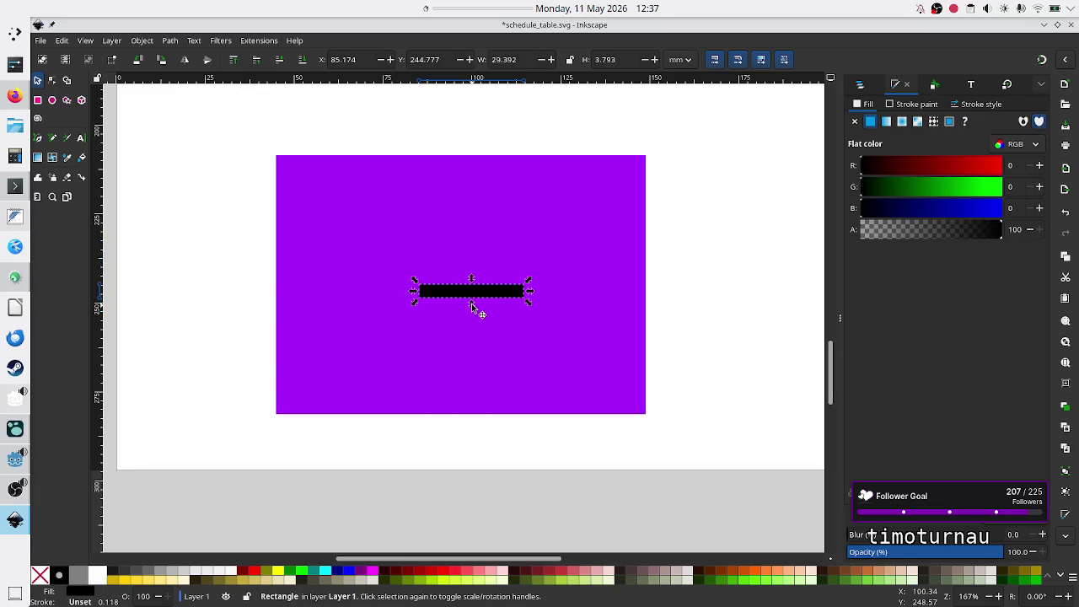
drag(413, 294, 459, 292)
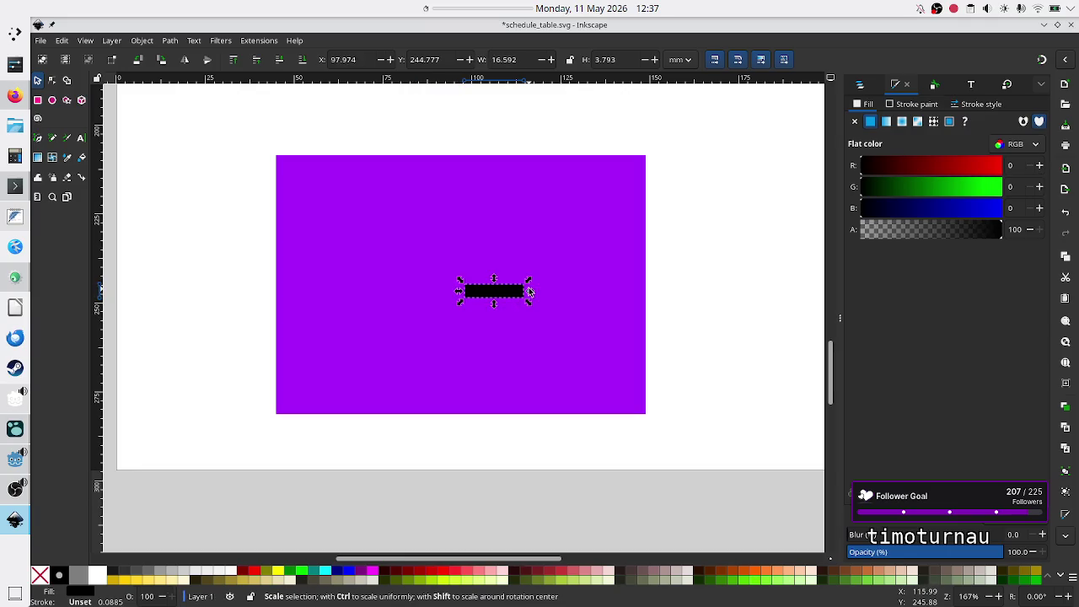
drag(529, 291, 512, 297)
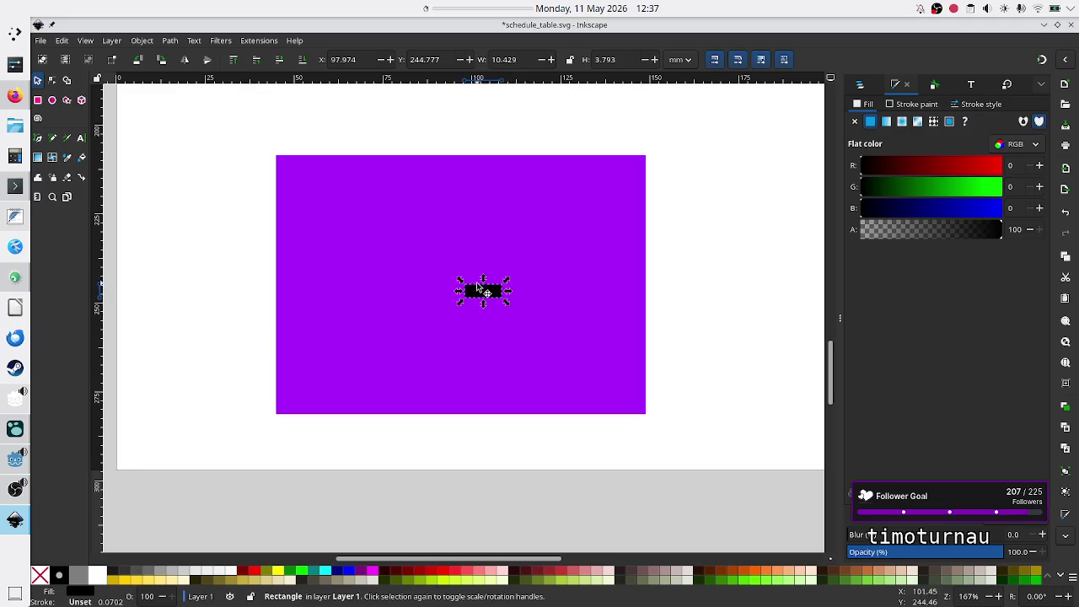
mouse_move(481, 293)
mouse_down()
mouse_move(450, 286)
mouse_move(384, 217)
mouse_move(342, 214)
mouse_move(342, 194)
mouse_up()
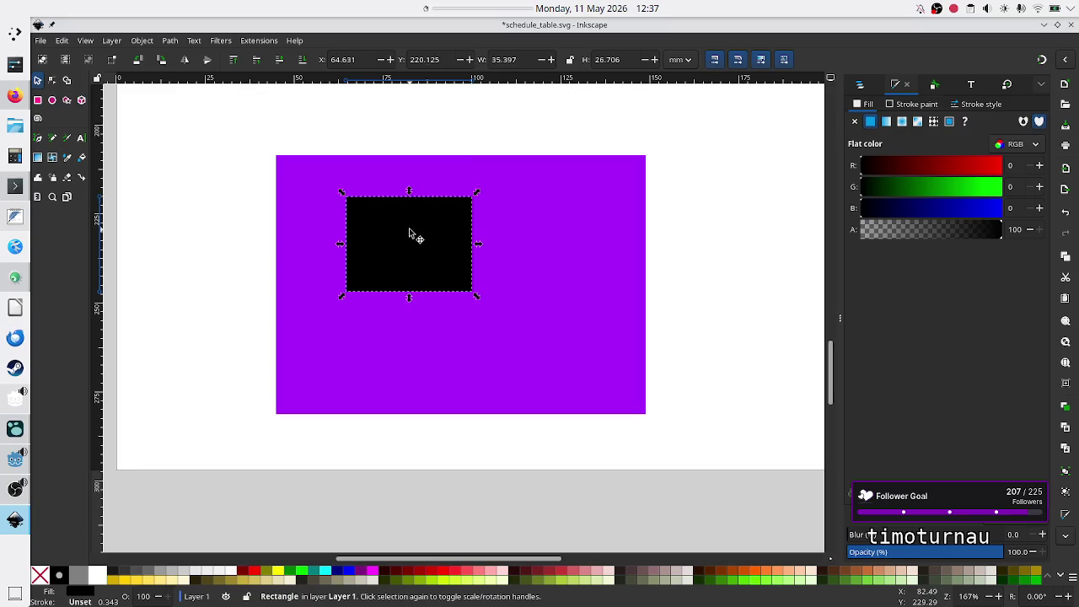
mouse_move(409, 233)
mouse_down()
mouse_move(484, 290)
mouse_move(465, 268)
mouse_move(406, 260)
mouse_move(492, 258)
mouse_move(473, 276)
mouse_up()
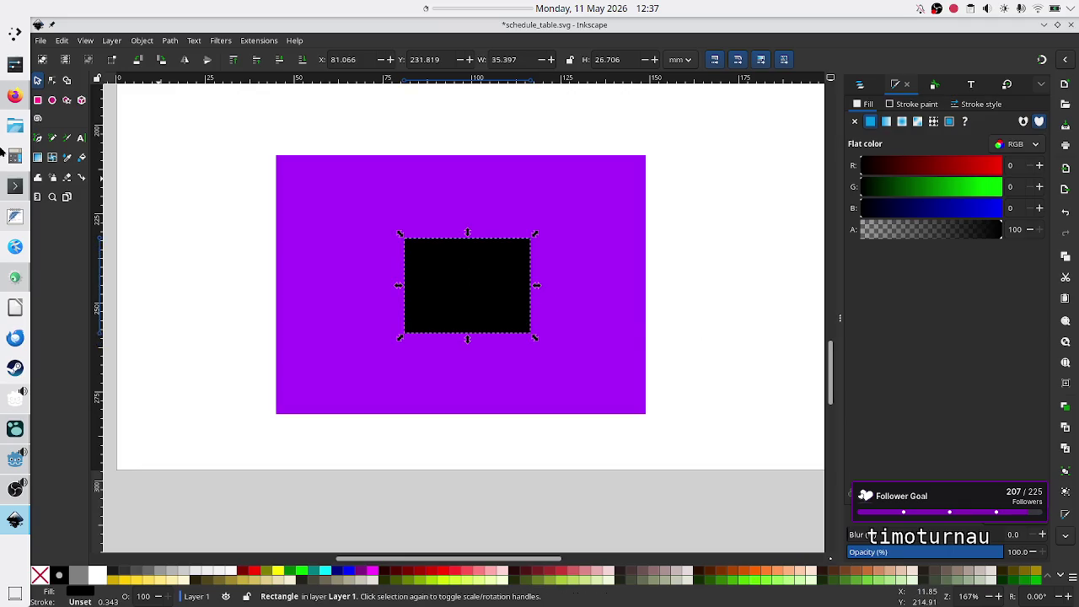
click(15, 95)
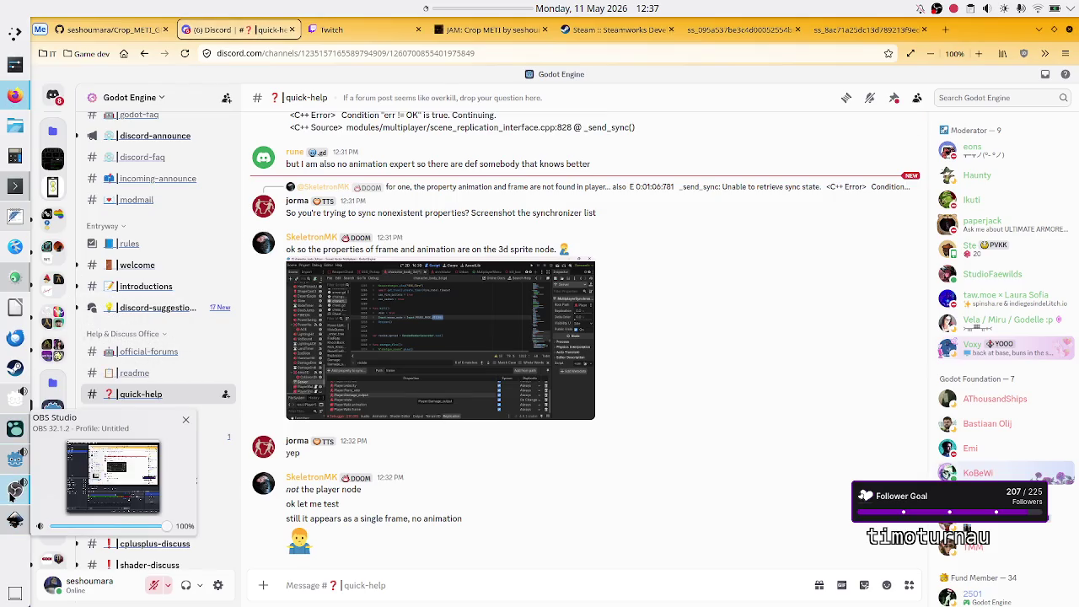
Step: Bring the Godot editor back in front of the Discord browser window
click(11, 465)
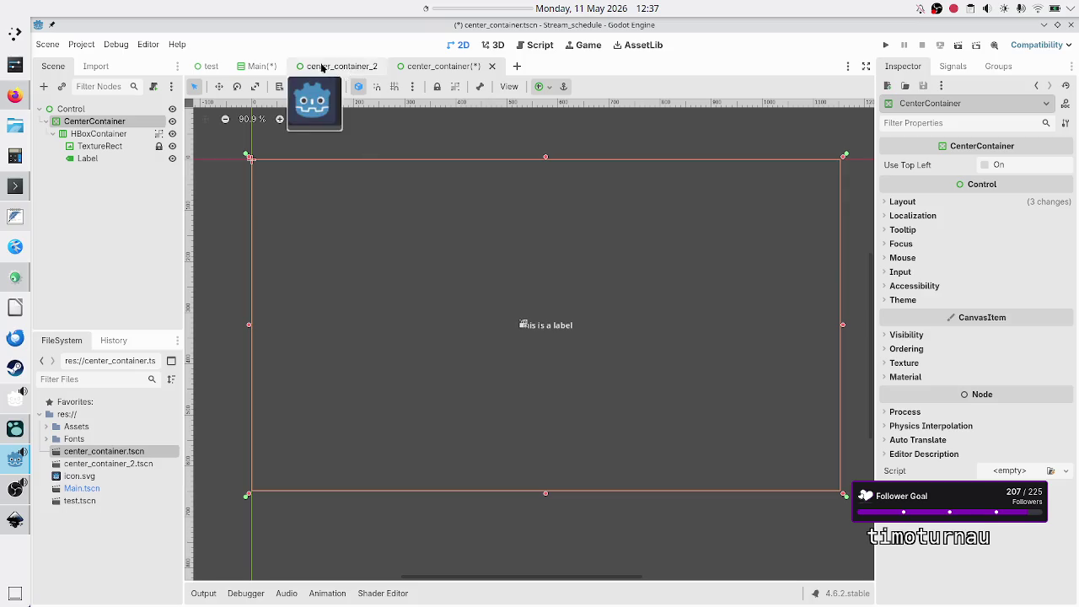
Step: View the Main scene's purple panel, then go back to the center_container scene
click(267, 67)
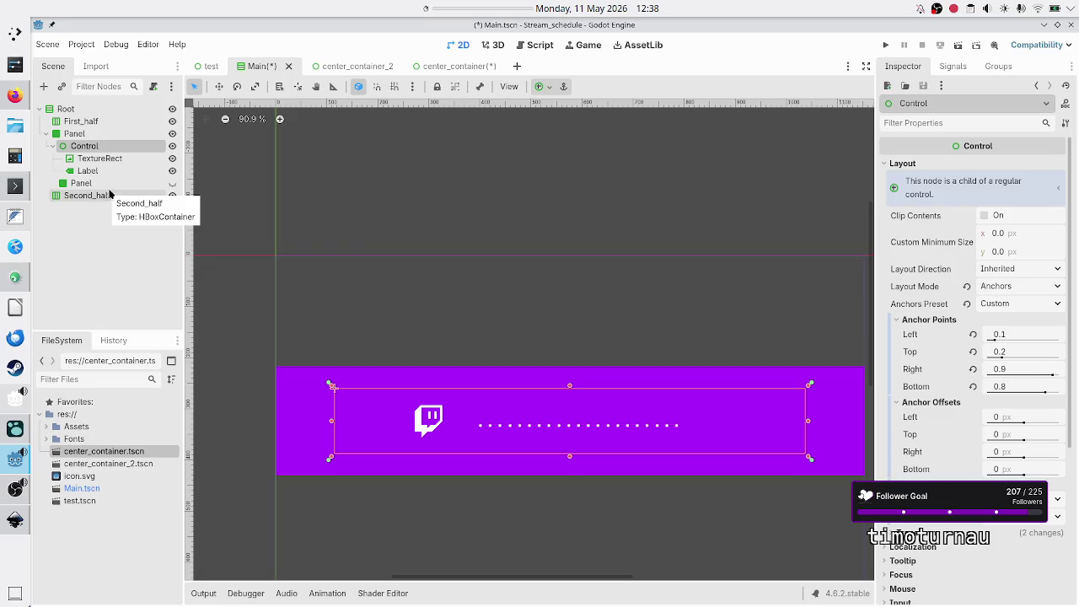
click(455, 67)
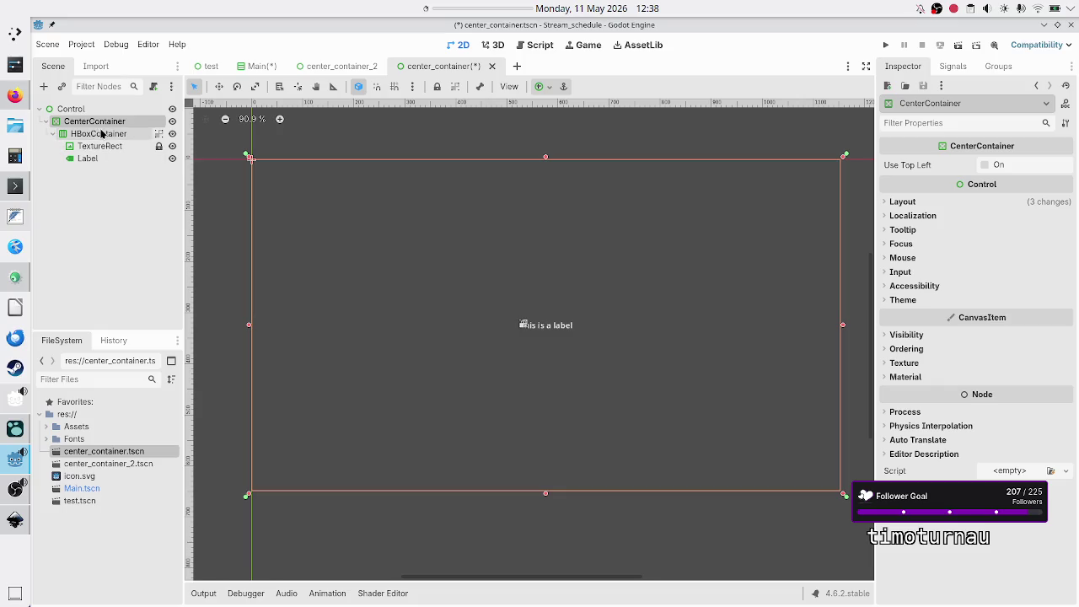
Step: Lift HBoxContainer out of CenterContainer, add a VBoxContainer under Control, and nest HBoxContainer inside it
click(99, 196)
key(ctrl+z)
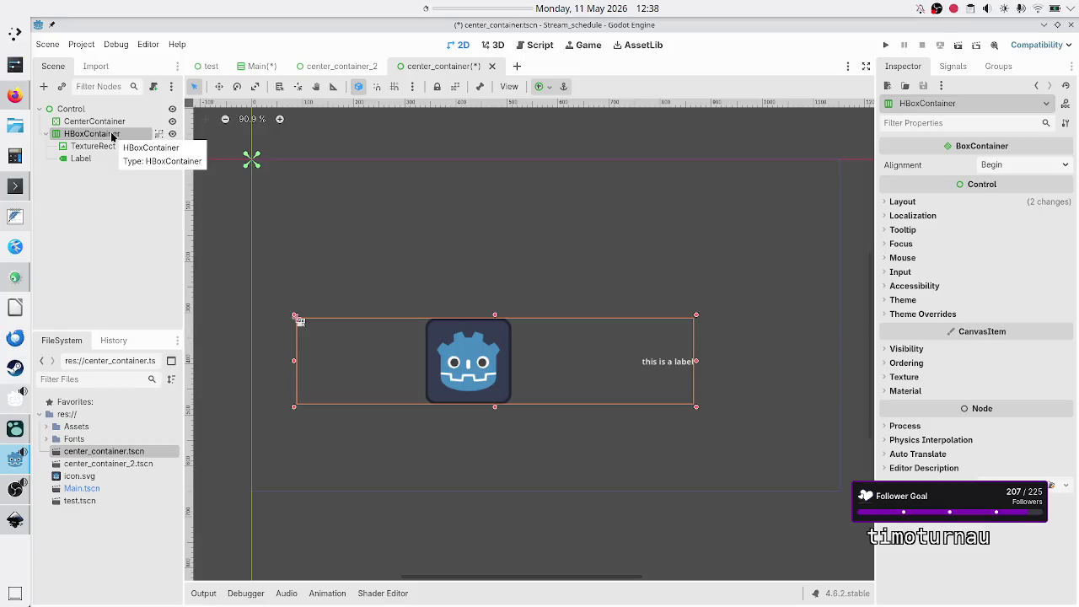
click(64, 109)
click(44, 88)
text(vbox)
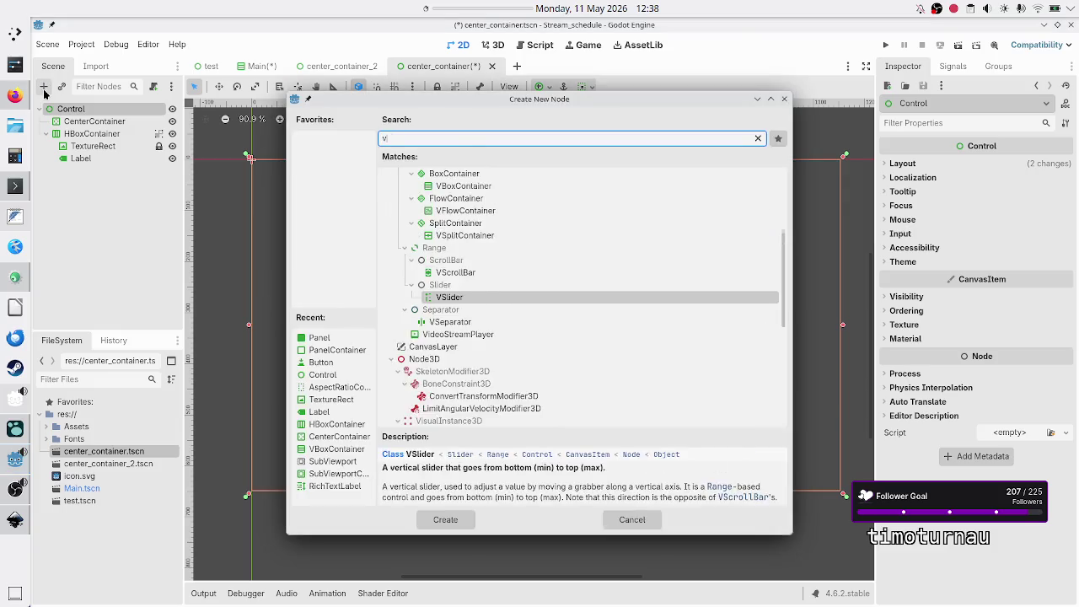
key(Return)
drag(84, 133, 102, 176)
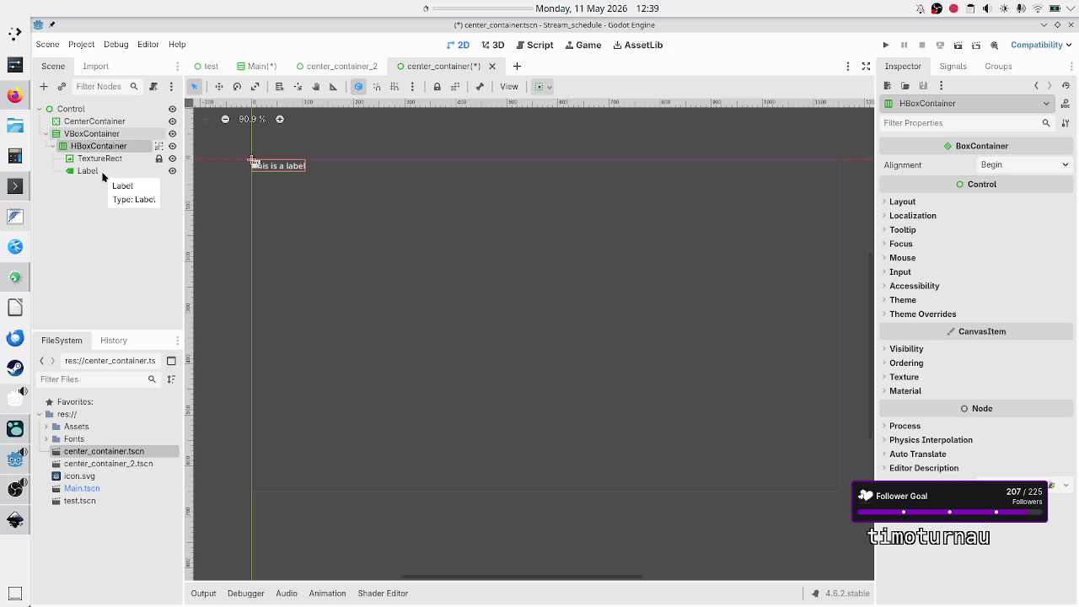
Step: Tick Vertical Expand in HBoxContainer's Container Sizing, then drag the VBoxContainer larger
click(907, 204)
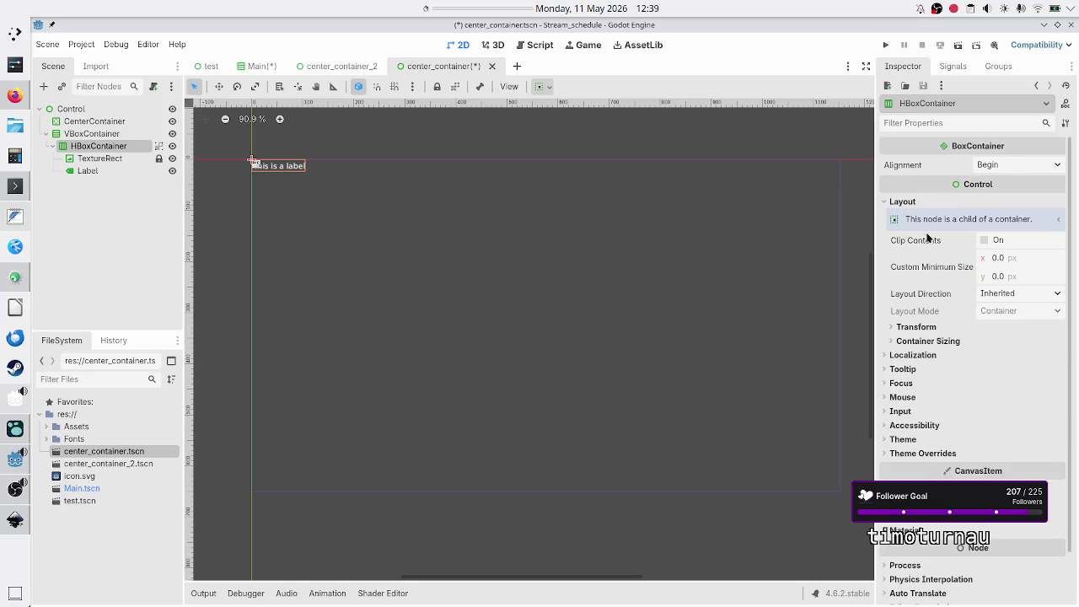
click(932, 340)
click(997, 392)
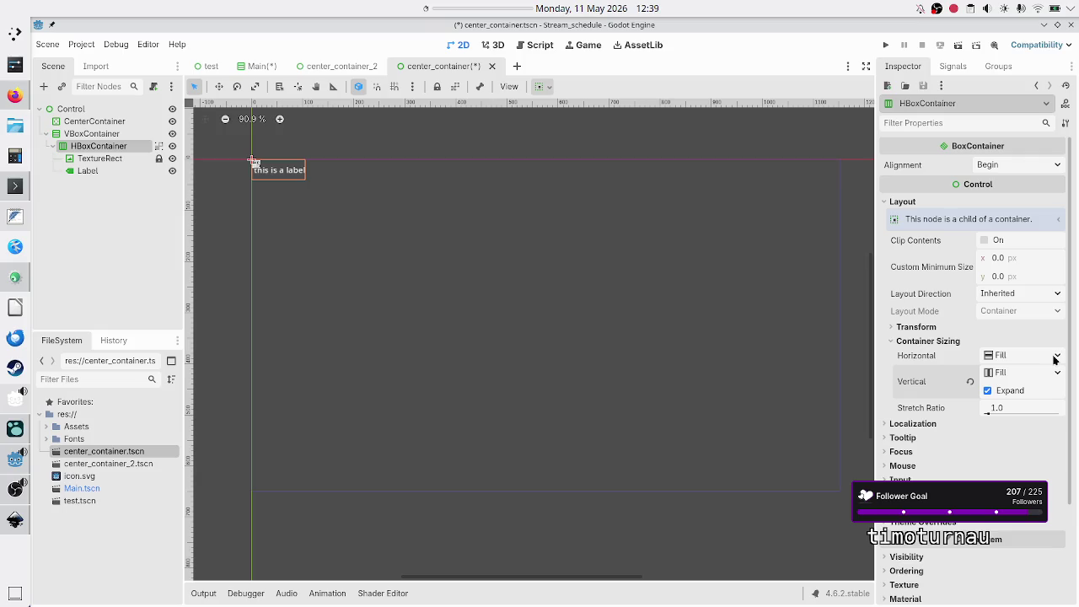
click(108, 134)
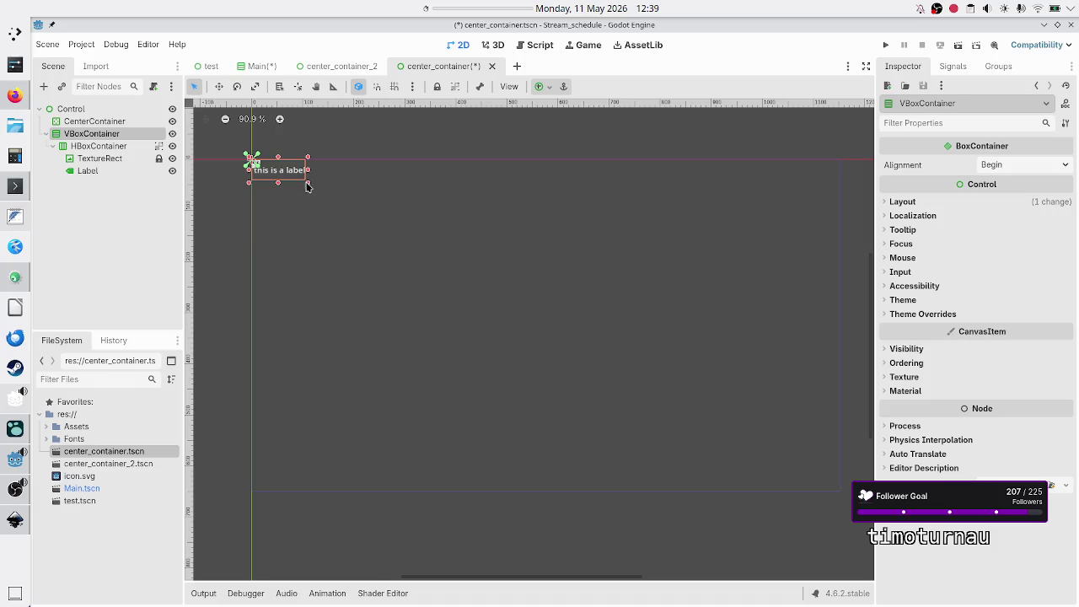
mouse_move(309, 182)
mouse_down()
mouse_move(488, 270)
mouse_move(730, 425)
mouse_move(721, 391)
mouse_up()
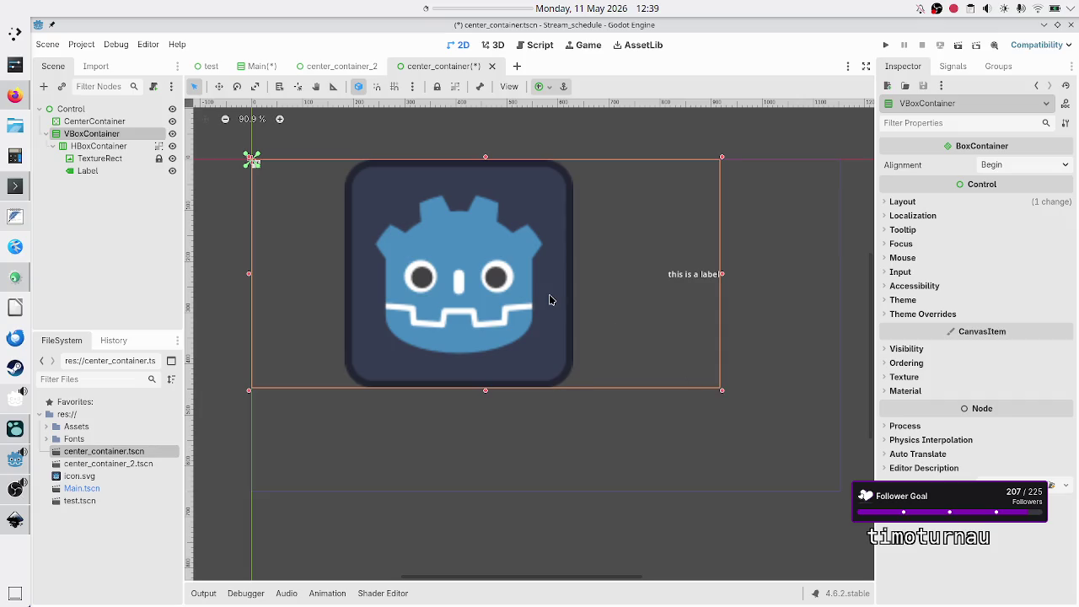
Step: Set the VBoxContainer's alignment to Center, then turn off the HBoxContainer's vertical Expand
click(99, 145)
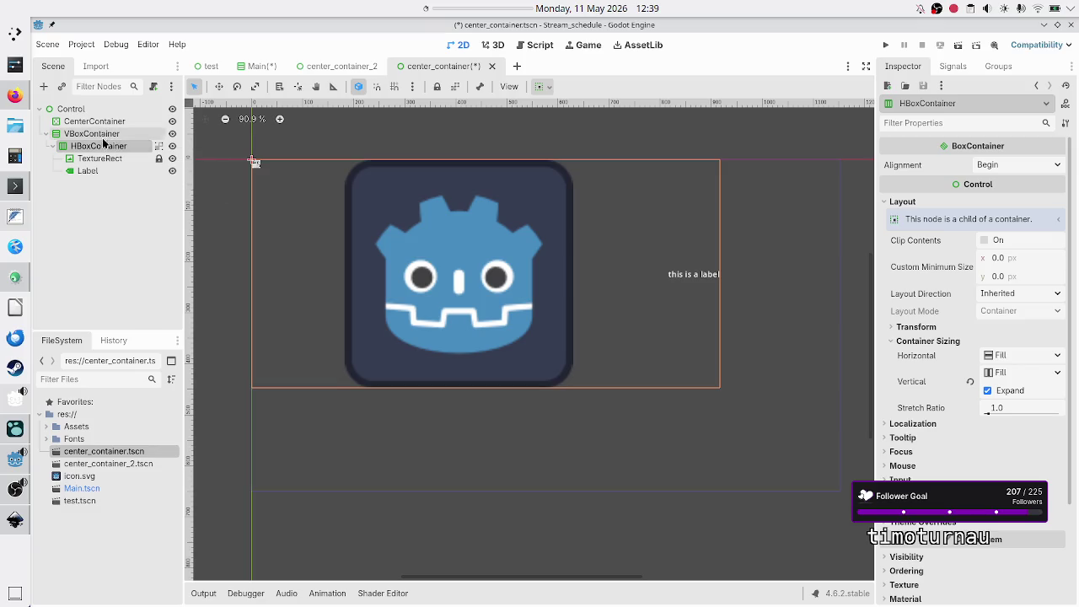
click(103, 134)
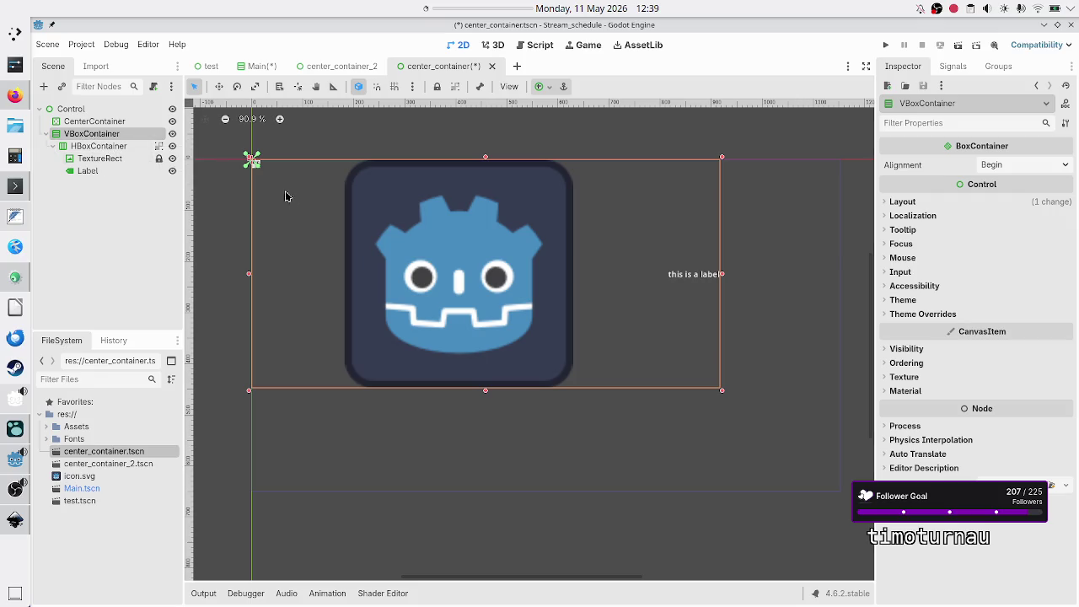
click(1015, 167)
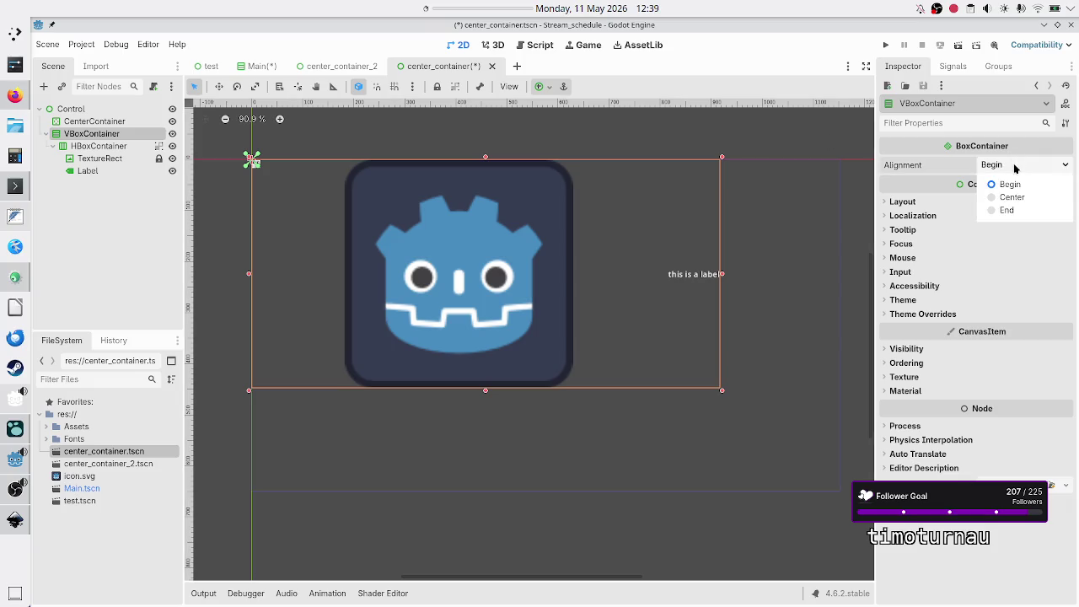
click(1016, 198)
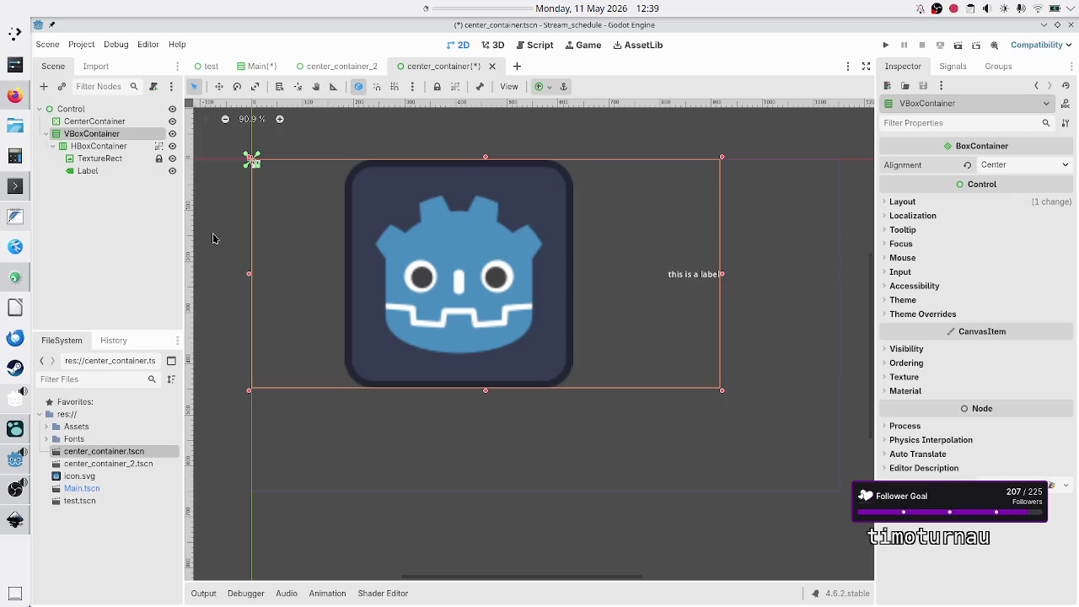
click(110, 148)
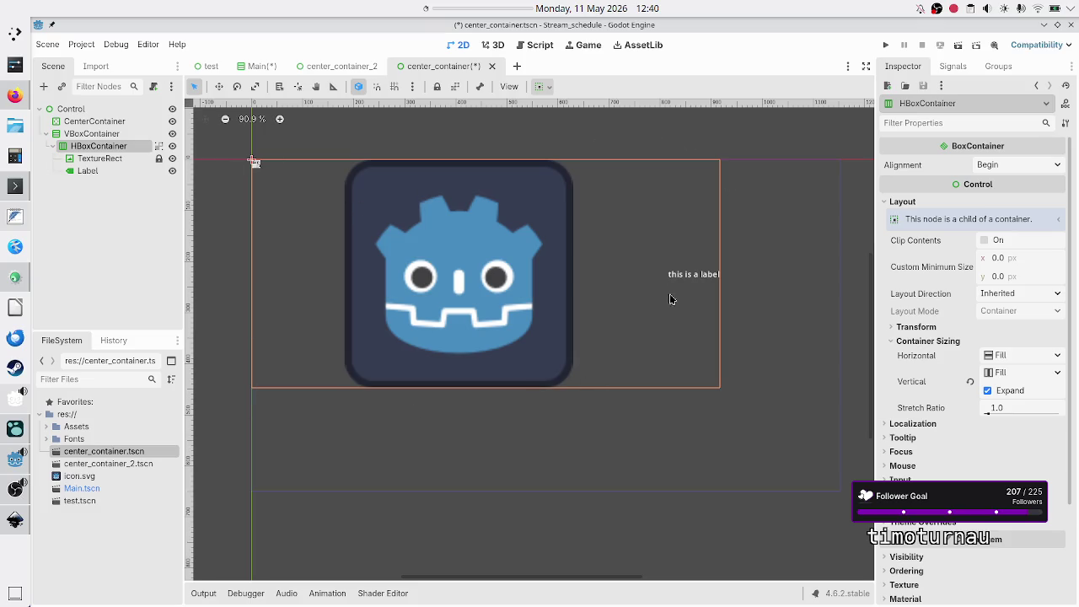
click(1018, 391)
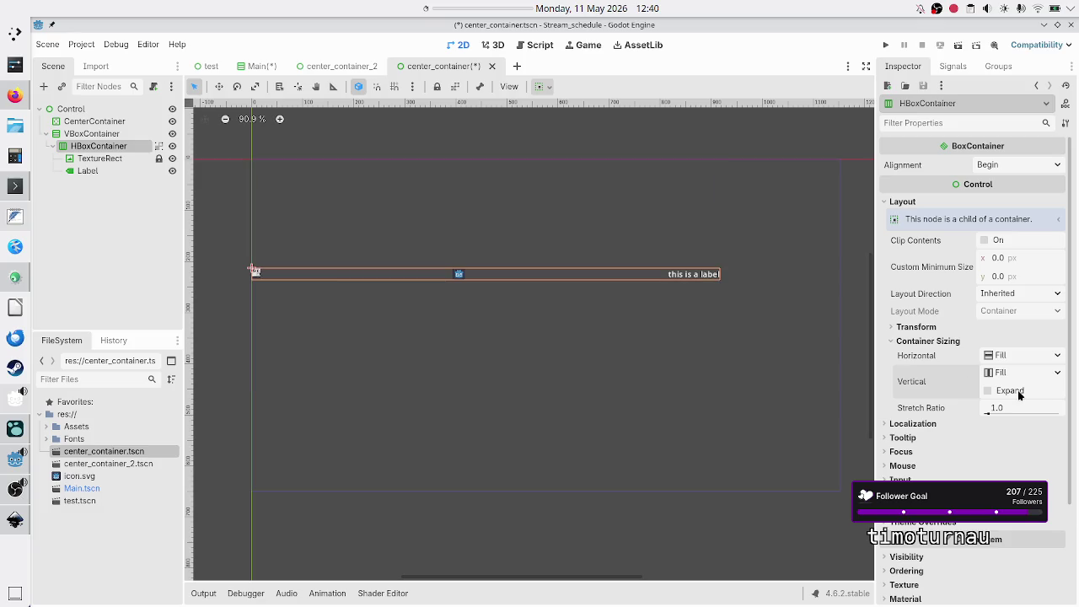
Step: Click through VBoxContainer, Control and HBoxContainer, ending with HBoxContainer selected alone
click(117, 139)
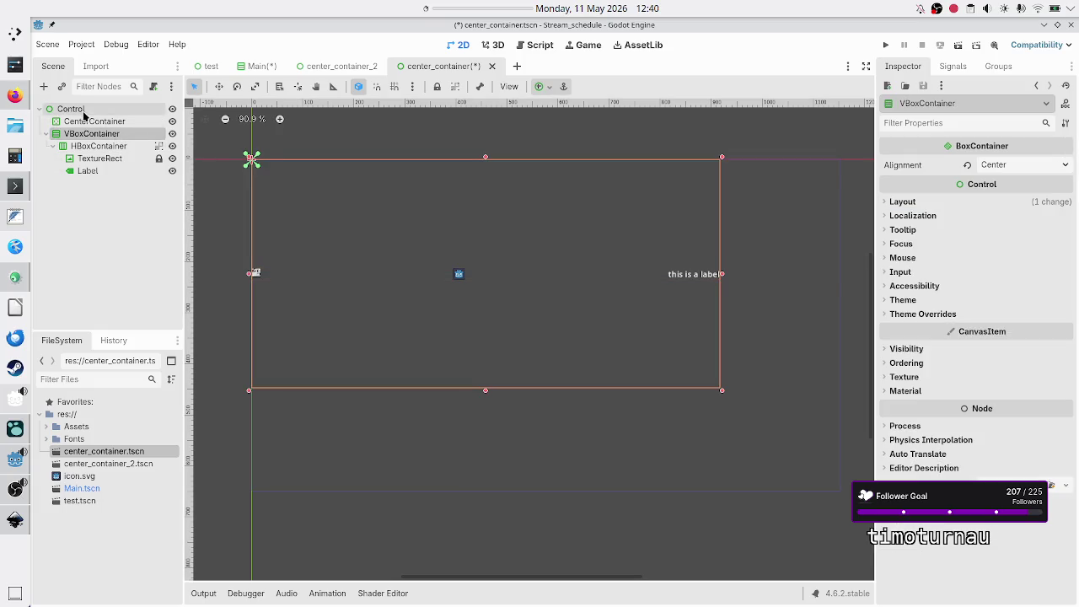
click(84, 111)
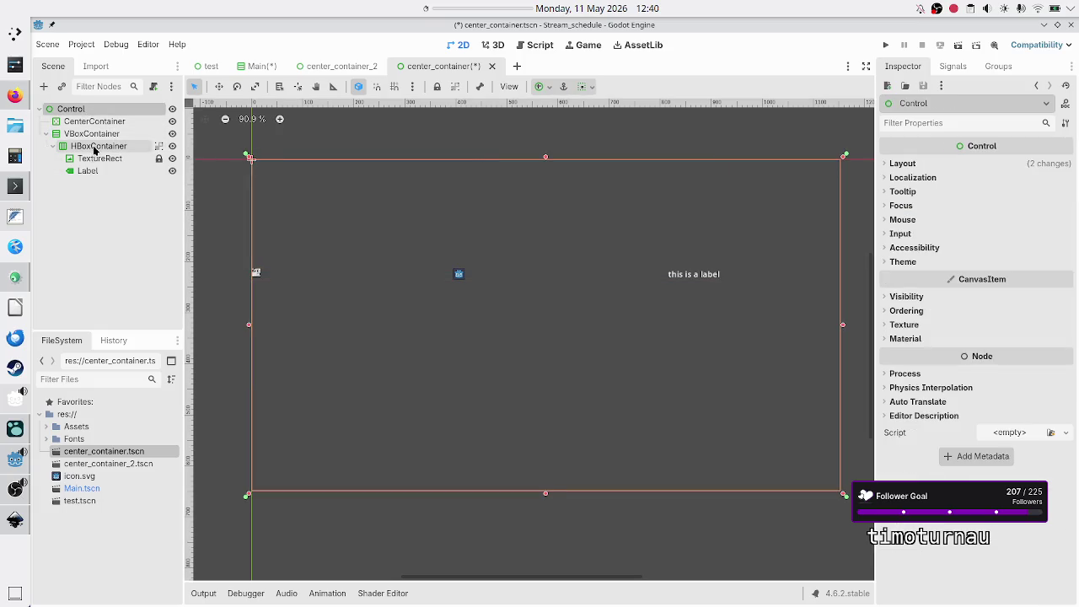
click(103, 135)
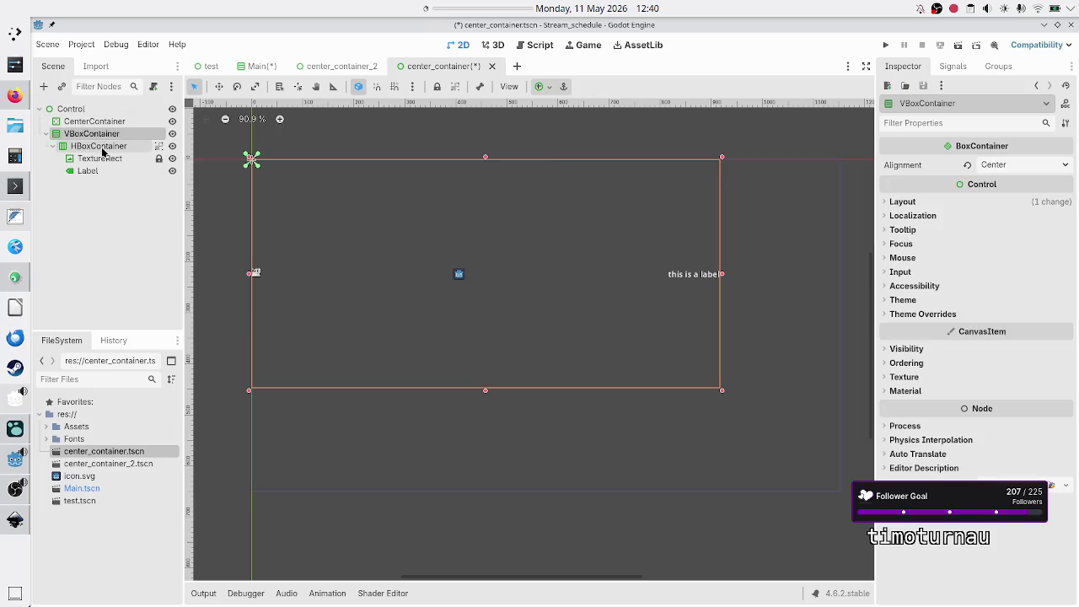
ctrl+click(103, 149)
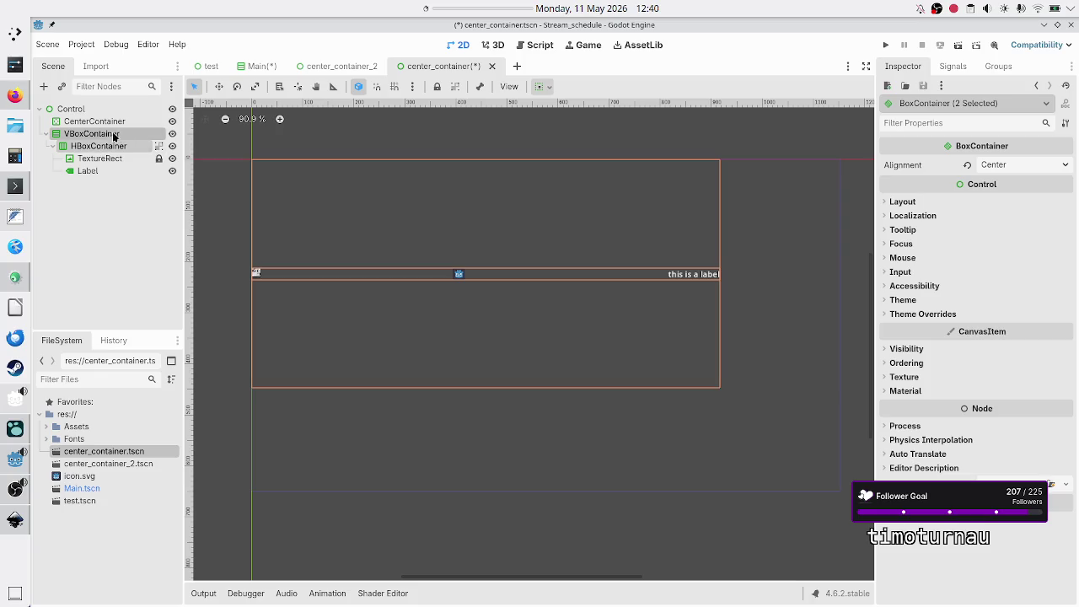
click(103, 147)
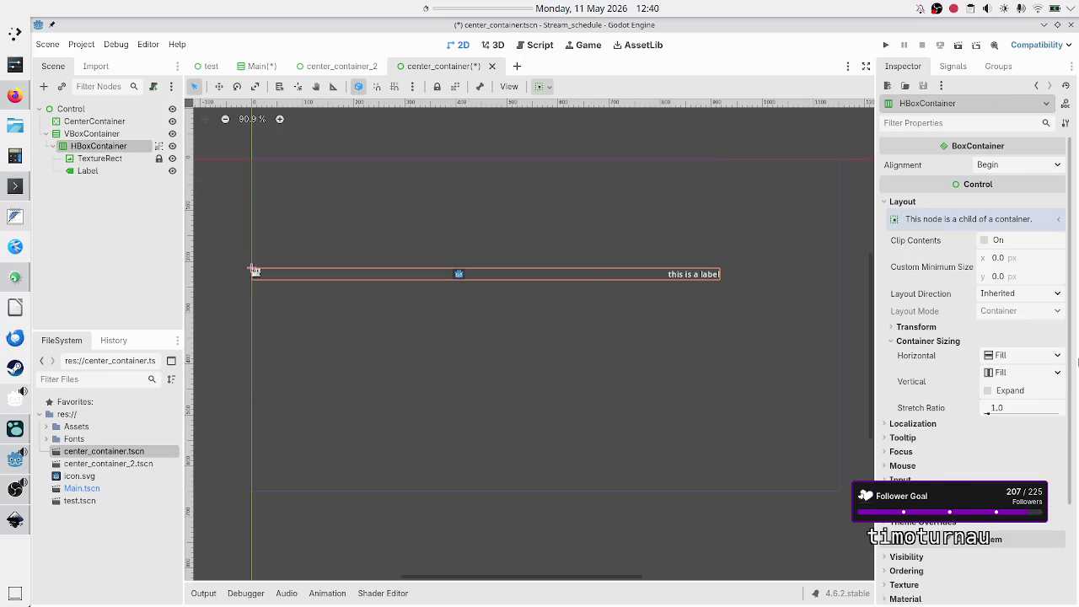
Step: Set HBoxContainer's vertical and horizontal sizing to Custom, leaving horizontal Fill off after comparing
click(1058, 376)
click(1026, 450)
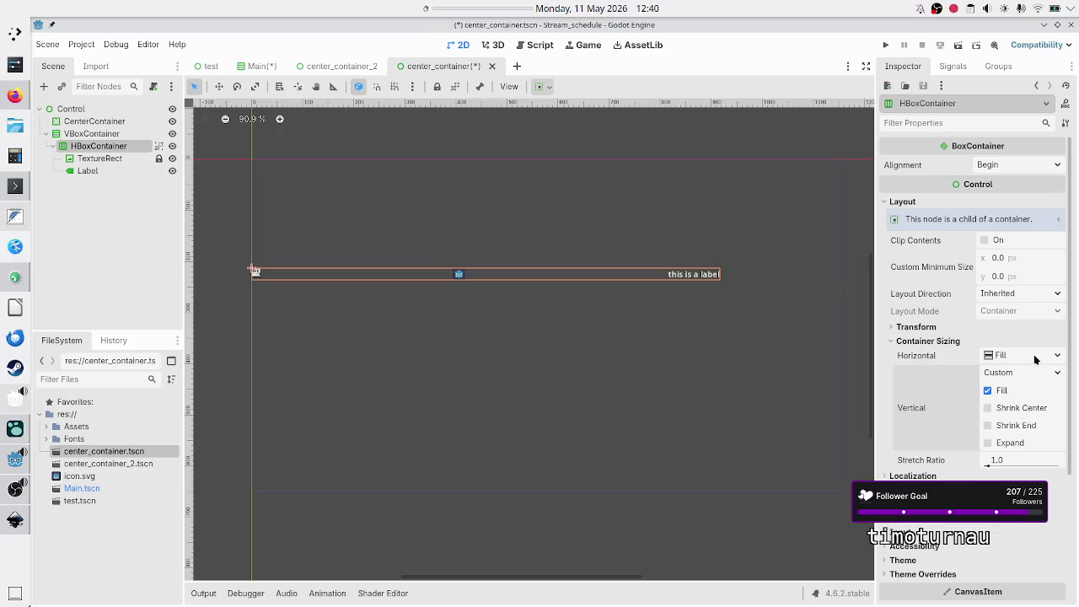
click(1058, 357)
click(1030, 432)
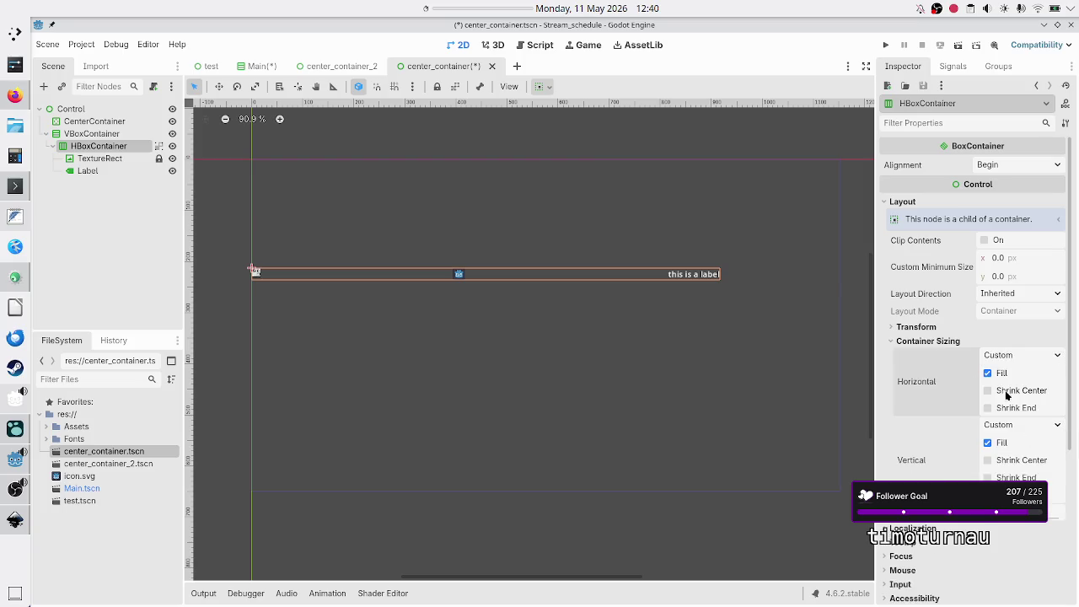
click(998, 374)
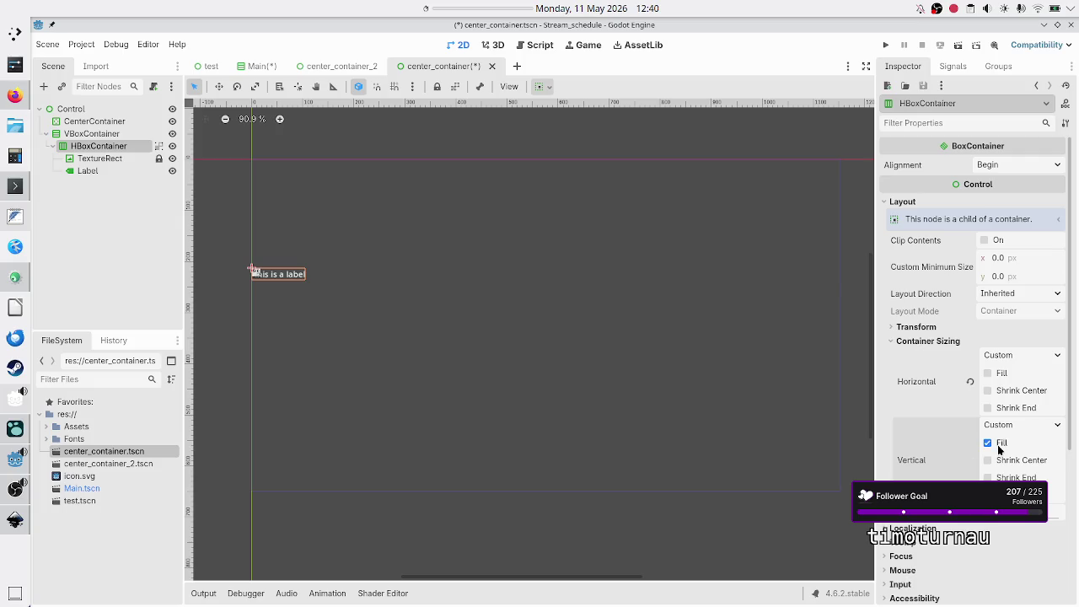
click(1002, 374)
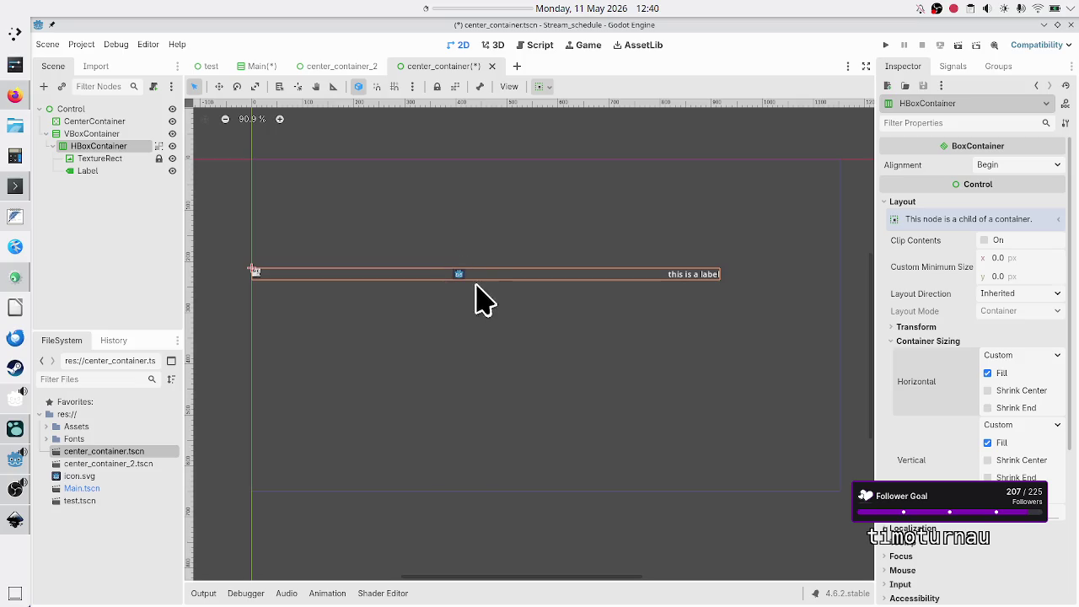
click(1001, 373)
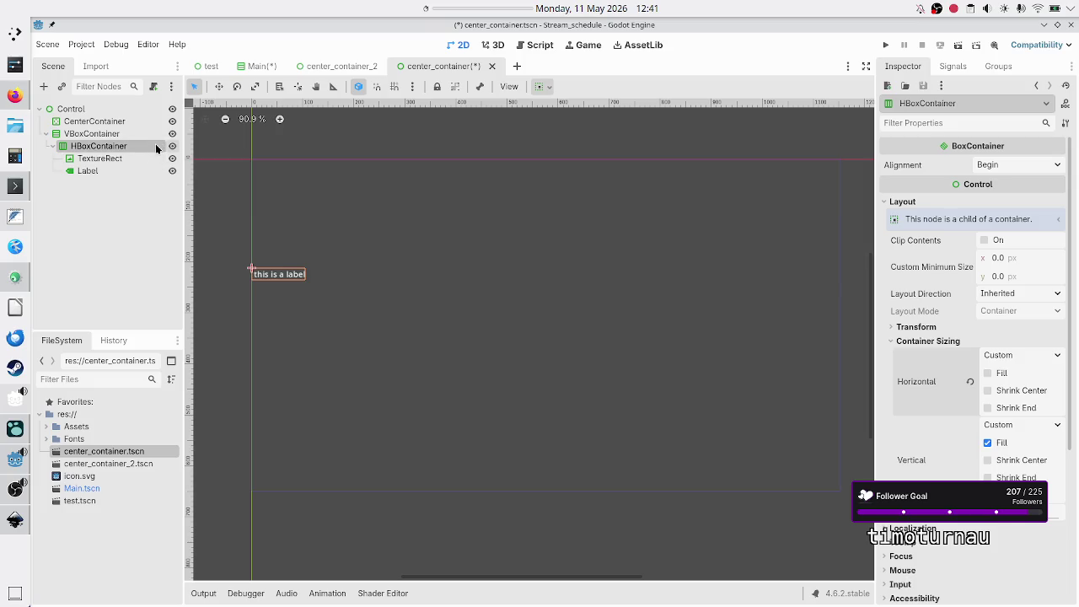
scroll(251, 304, up, 5)
scroll(251, 301, up, 1)
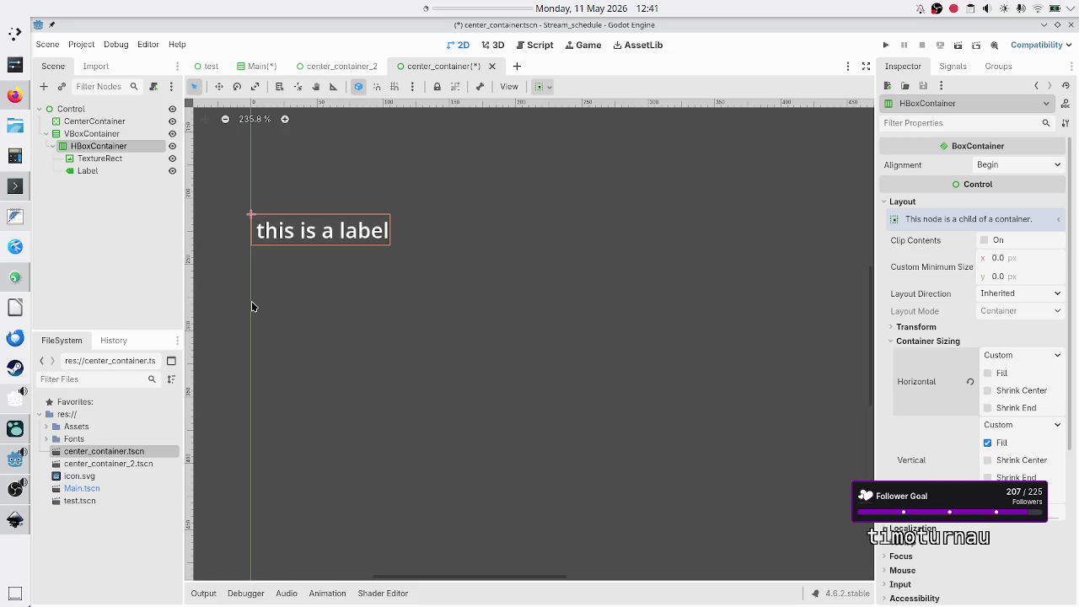
click(110, 135)
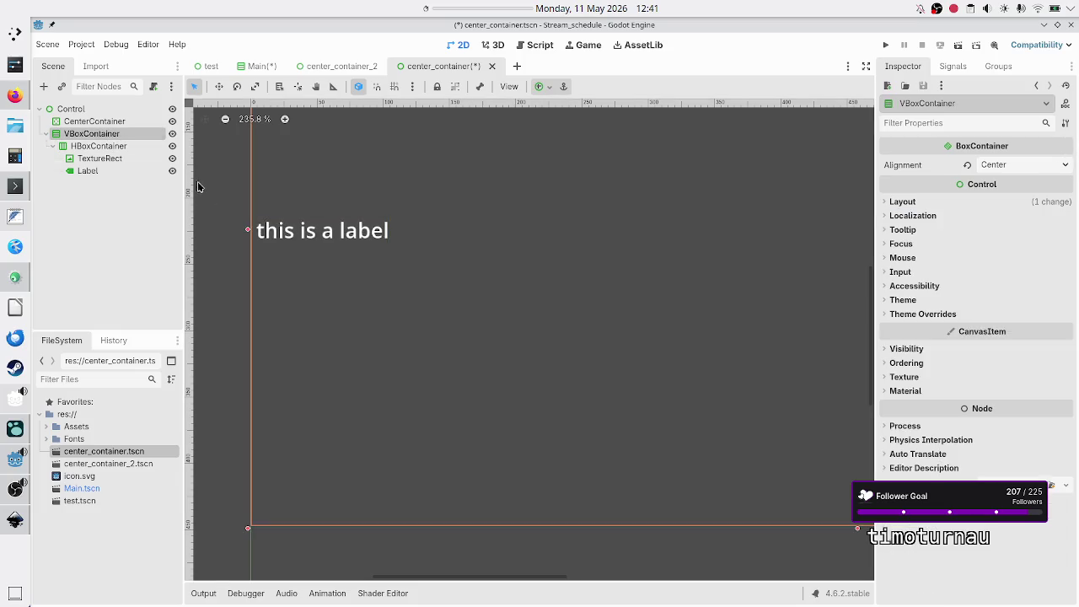
click(105, 149)
click(98, 133)
click(1039, 167)
click(1040, 167)
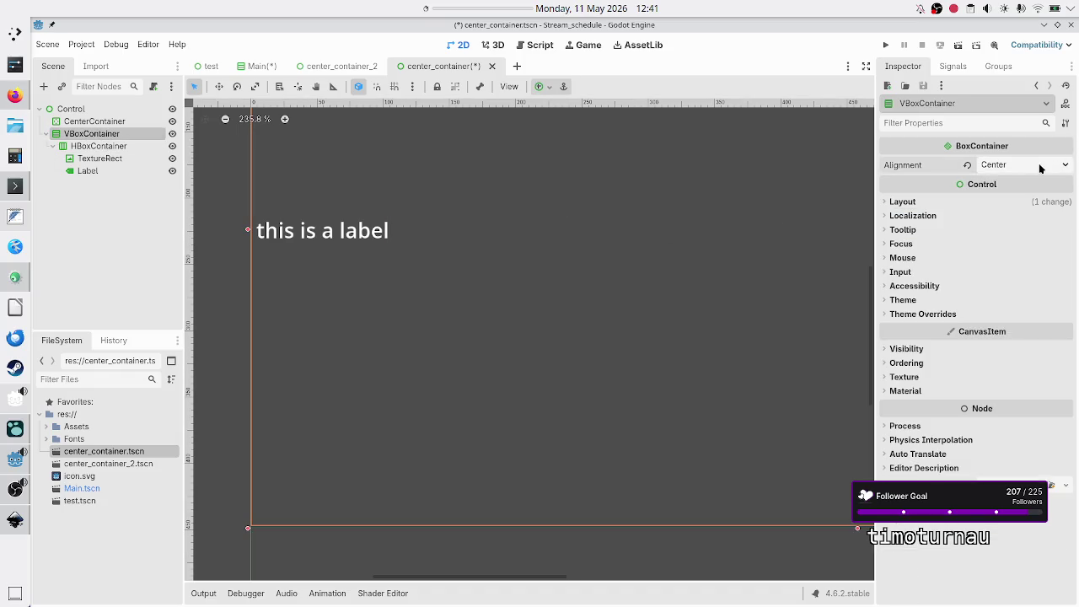
ctrl+click(98, 147)
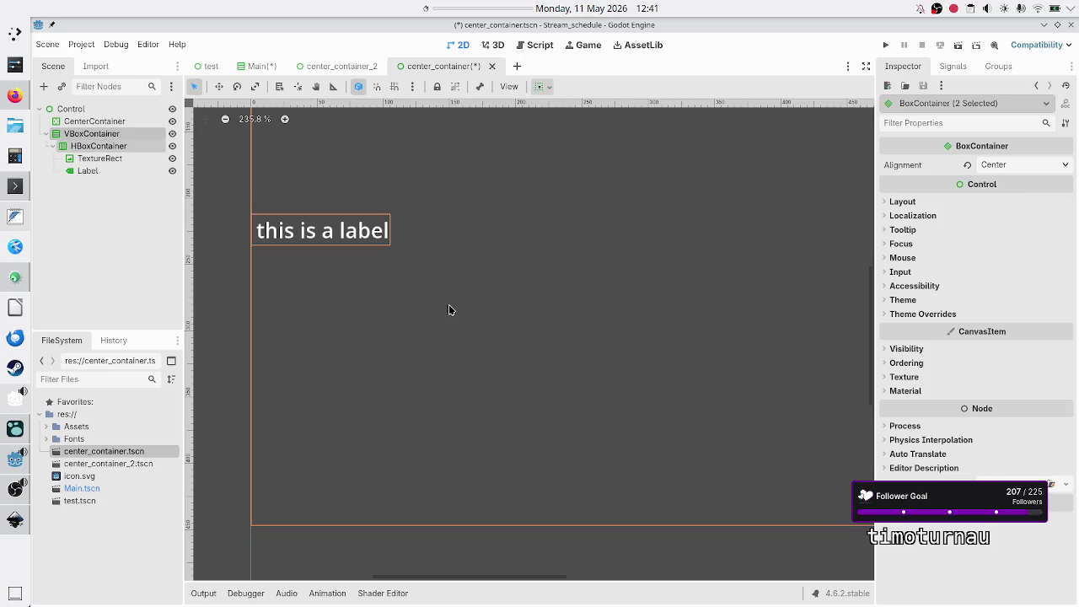
scroll(516, 267, down, 6)
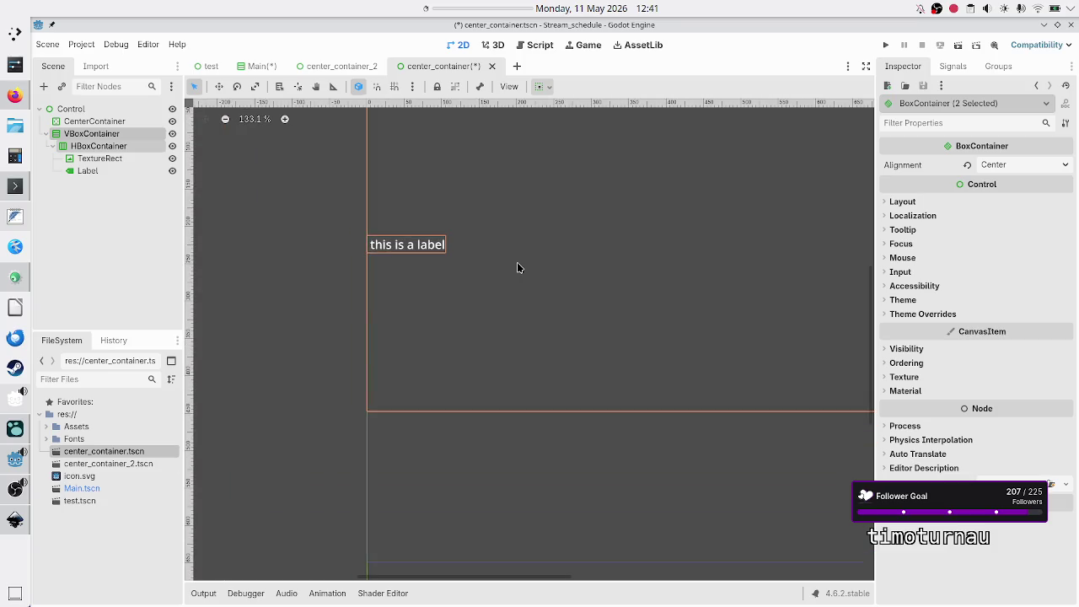
drag(871, 359, 865, 327)
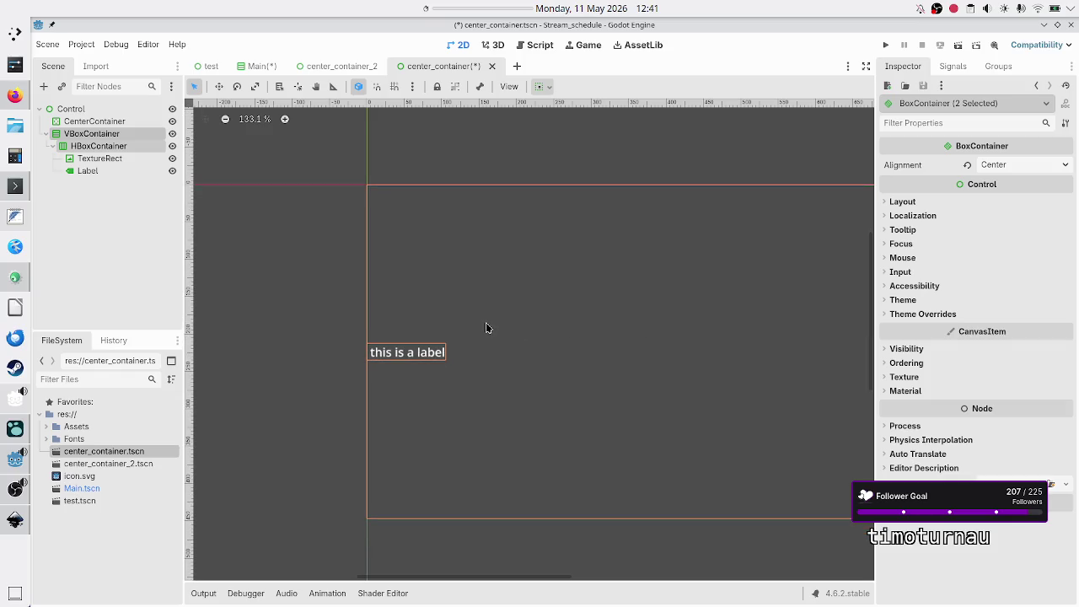
click(113, 148)
click(108, 136)
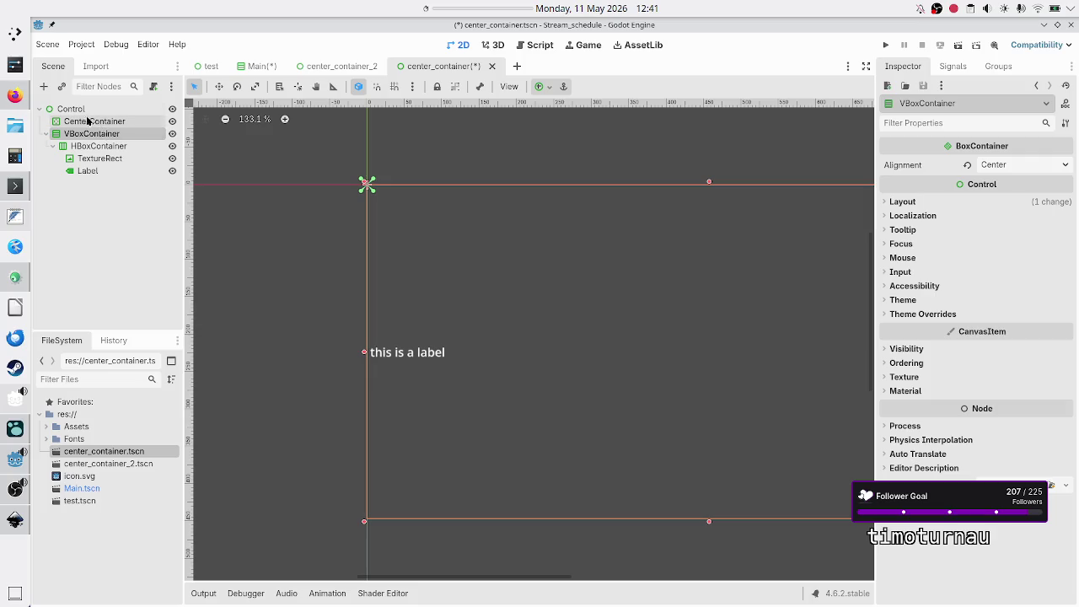
click(73, 111)
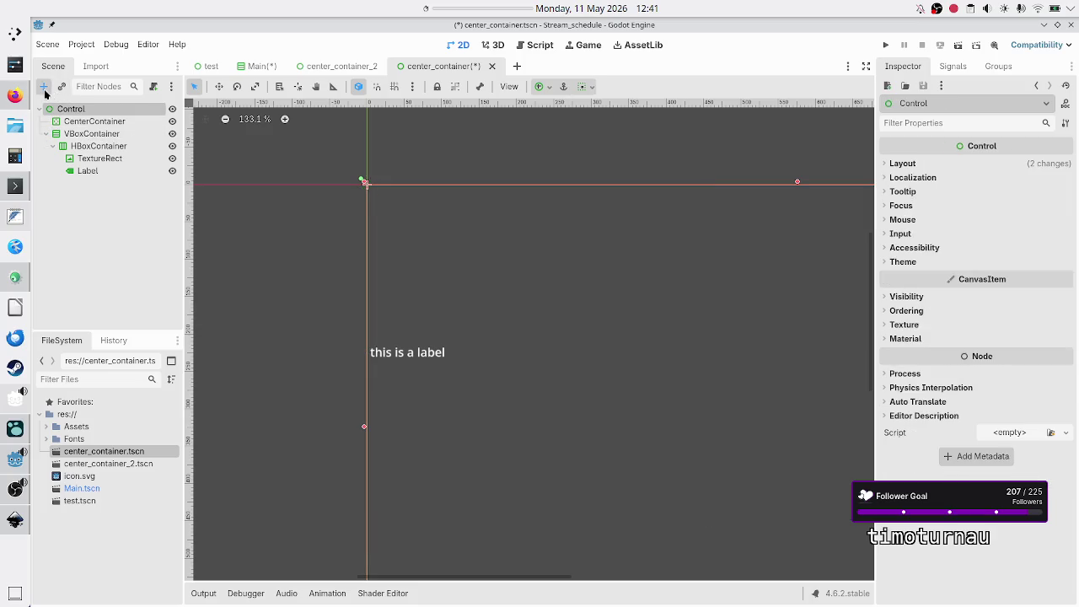
Step: Add a new HBoxContainer under Control and move the VBoxContainer inside it
click(43, 88)
text(hbox)
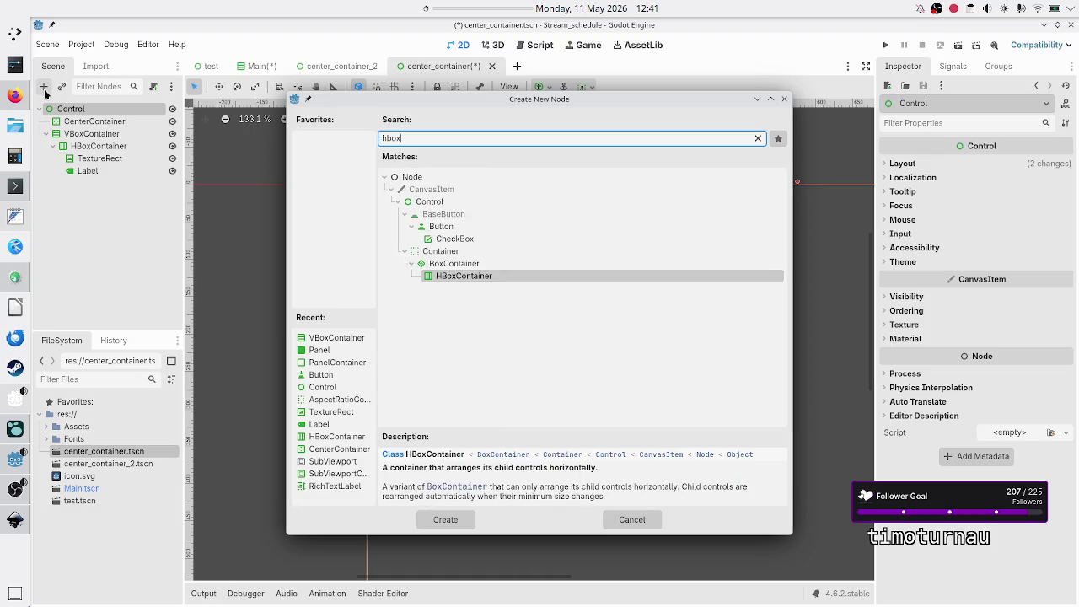
key(Return)
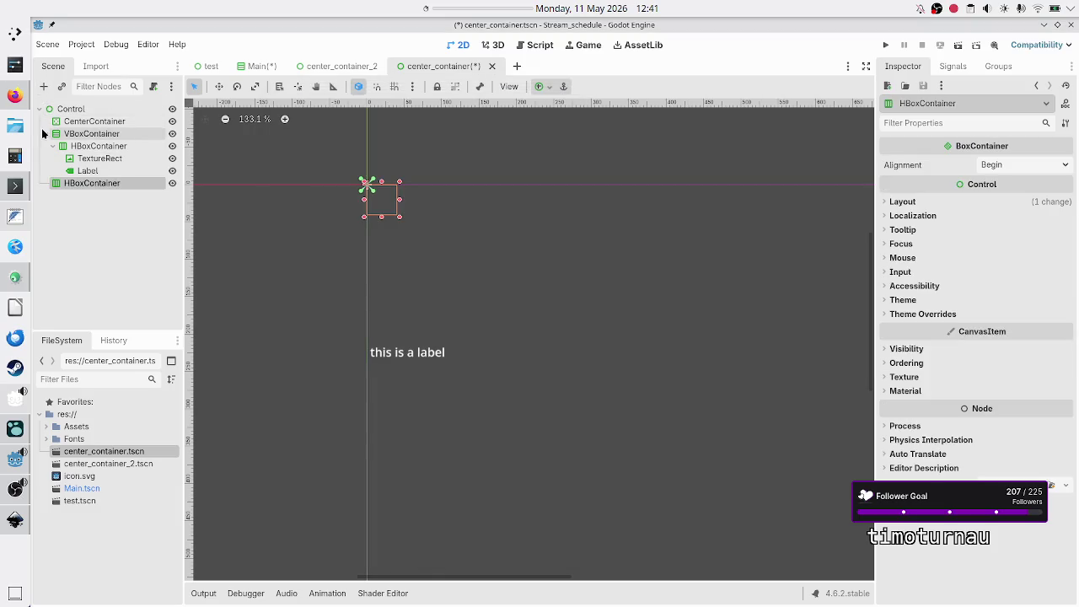
click(44, 133)
drag(88, 136, 99, 149)
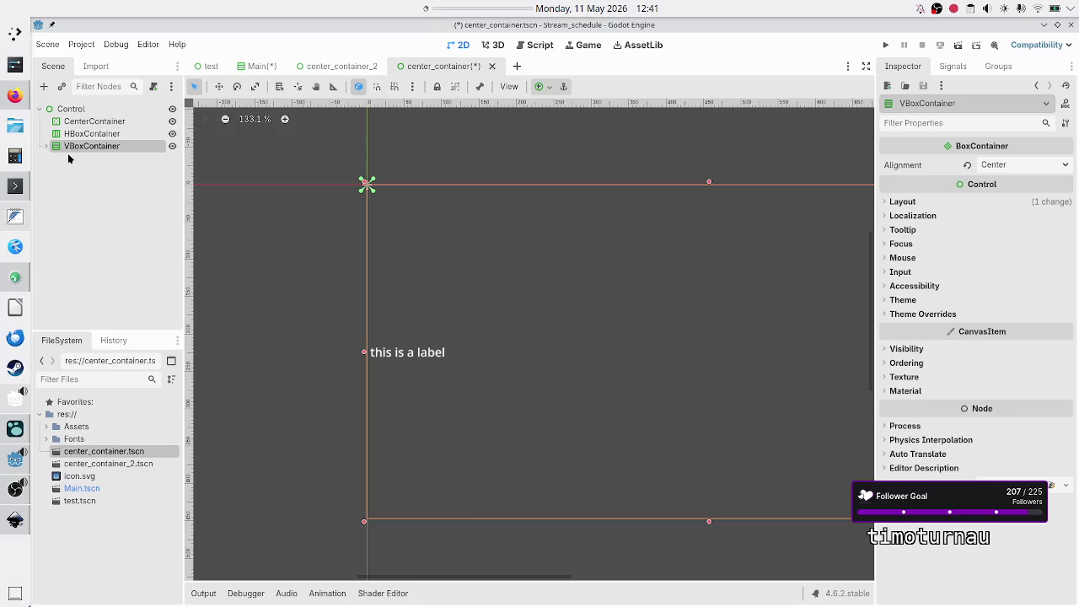
drag(74, 145, 98, 133)
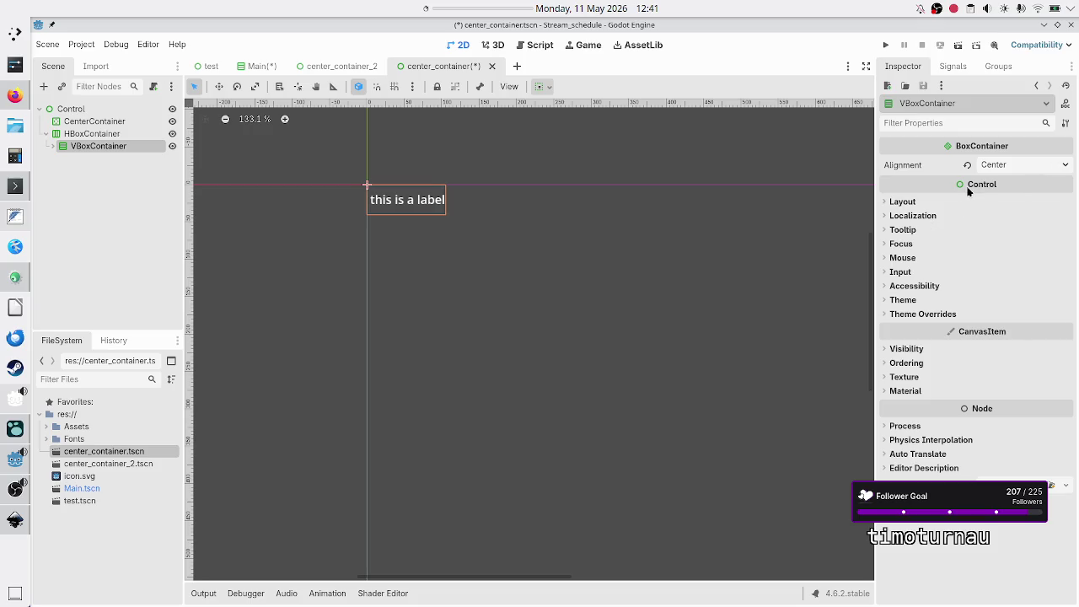
Step: Set the outer HBoxContainer's alignment to Center and drag it larger so the label centres
click(99, 135)
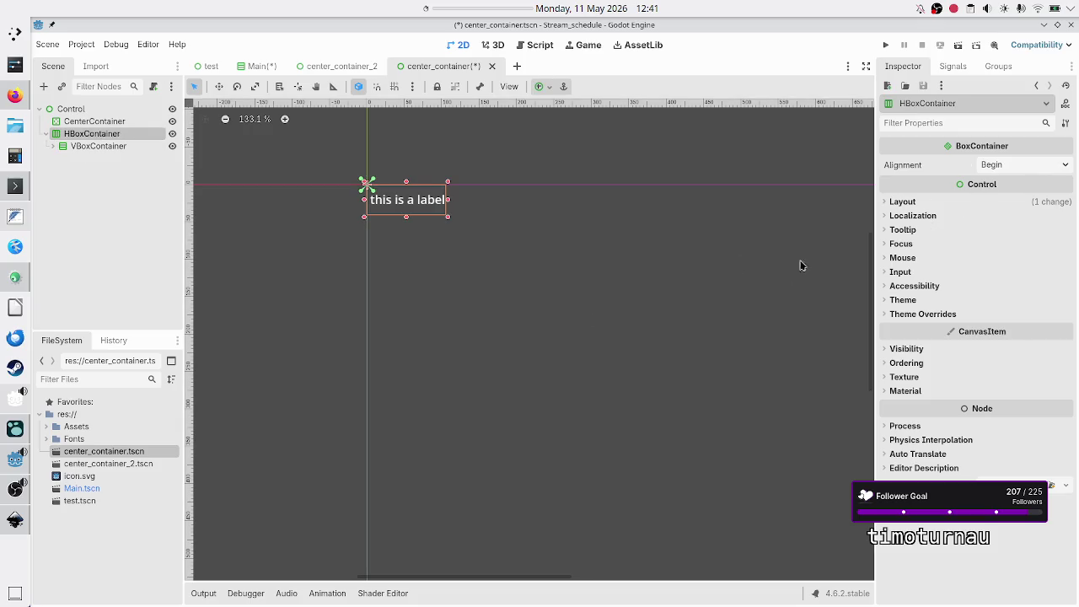
click(1013, 160)
click(1017, 201)
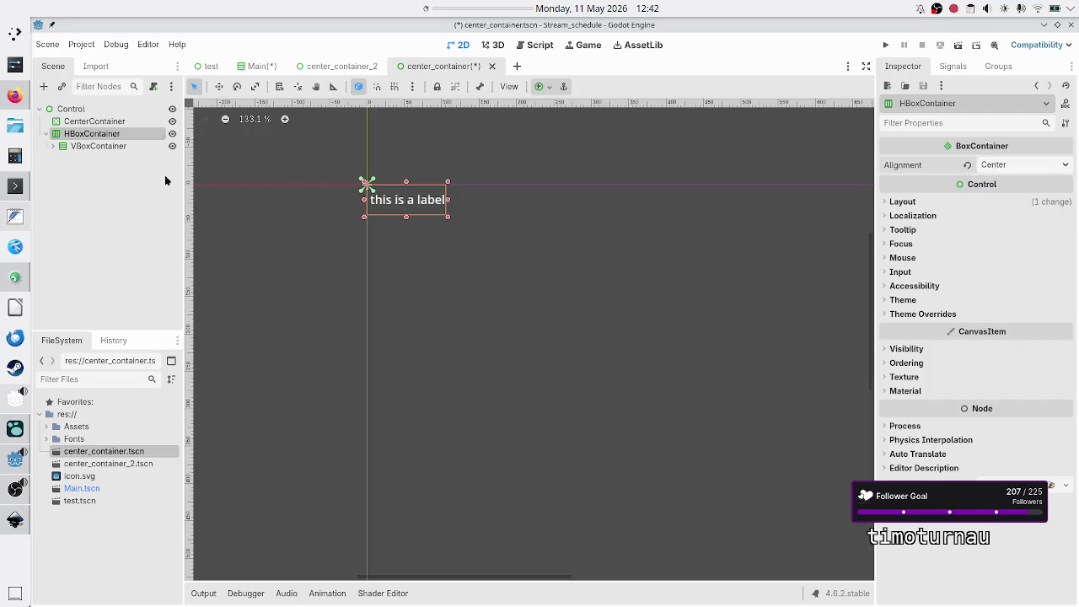
mouse_move(448, 218)
mouse_down()
mouse_move(649, 321)
mouse_move(710, 379)
mouse_move(770, 405)
mouse_up()
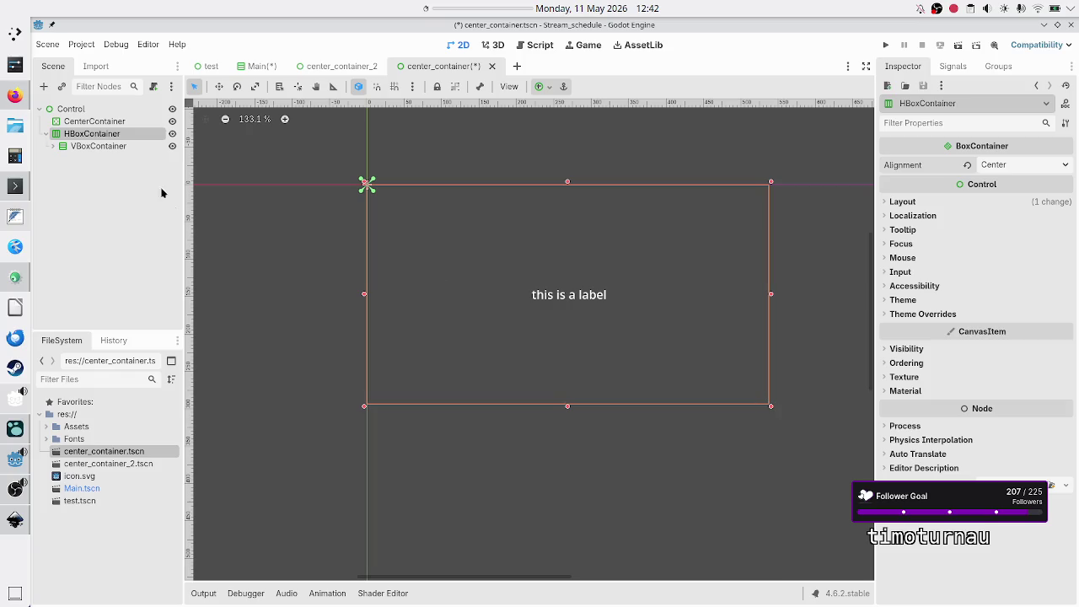
click(53, 146)
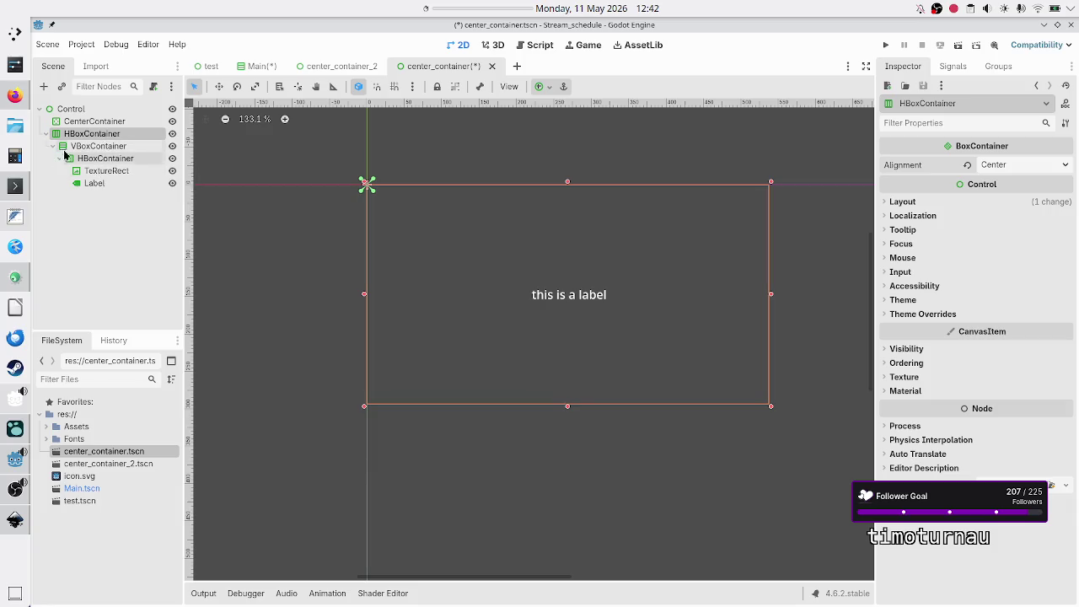
Step: Click through the inner HBoxContainer, VBoxContainer and outer HBoxContainer, then reselect the inner one
click(105, 158)
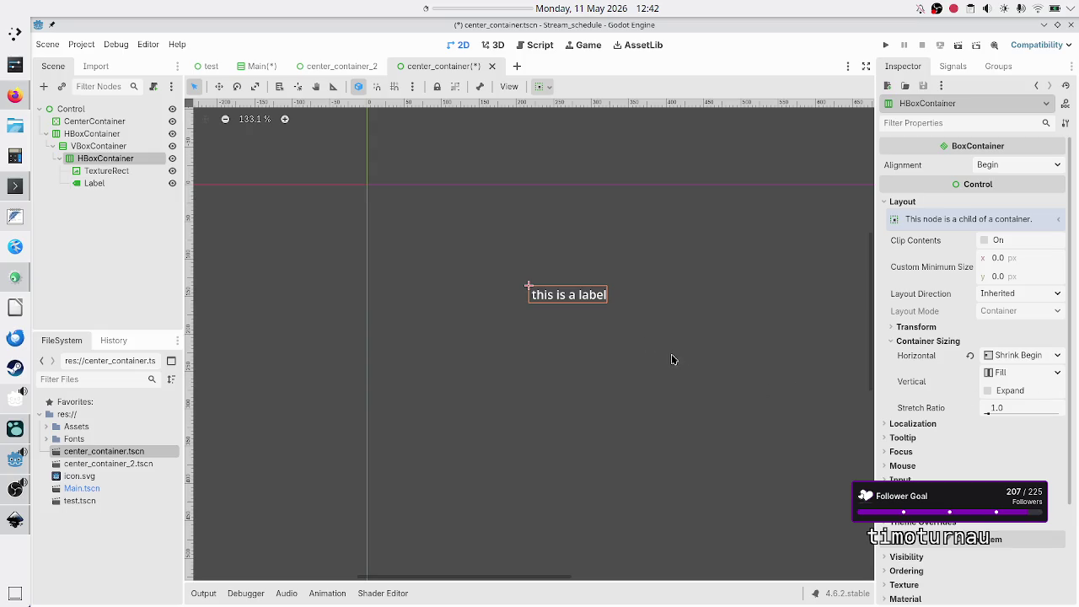
click(59, 159)
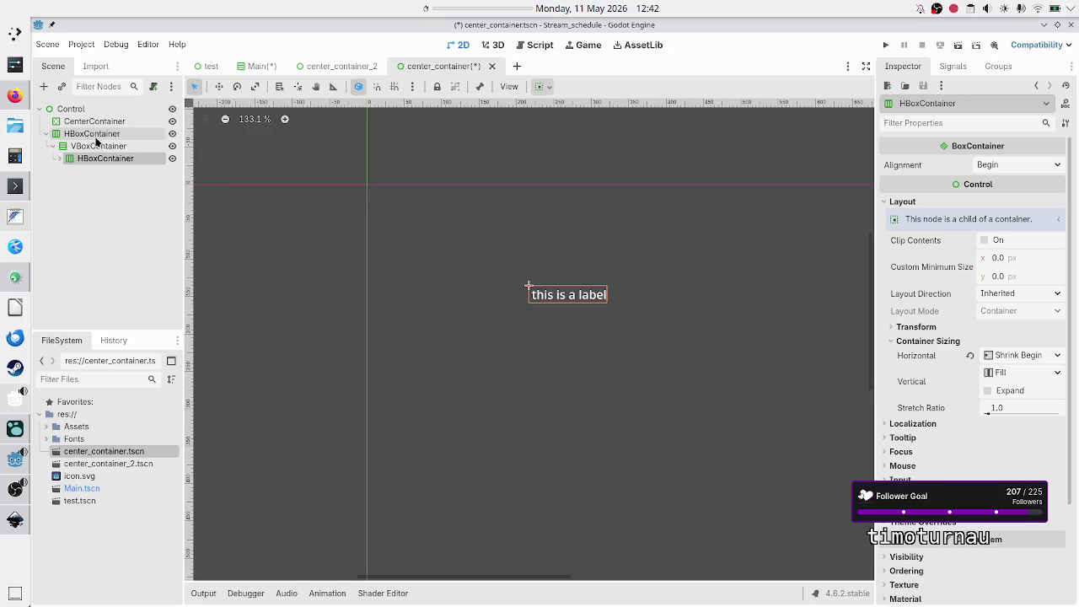
click(93, 147)
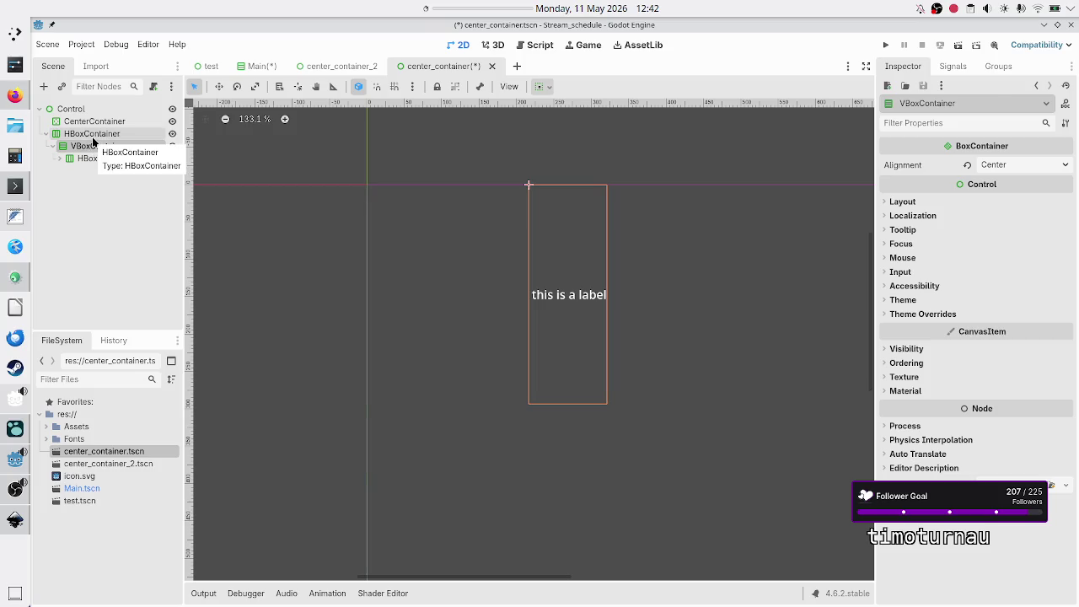
ctrl+click(92, 135)
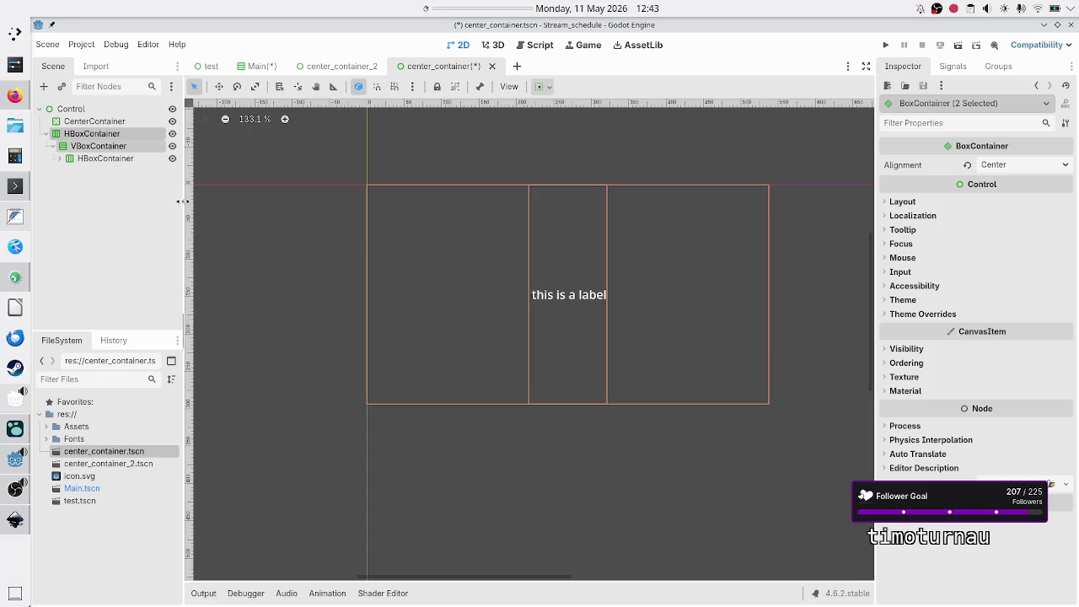
click(105, 159)
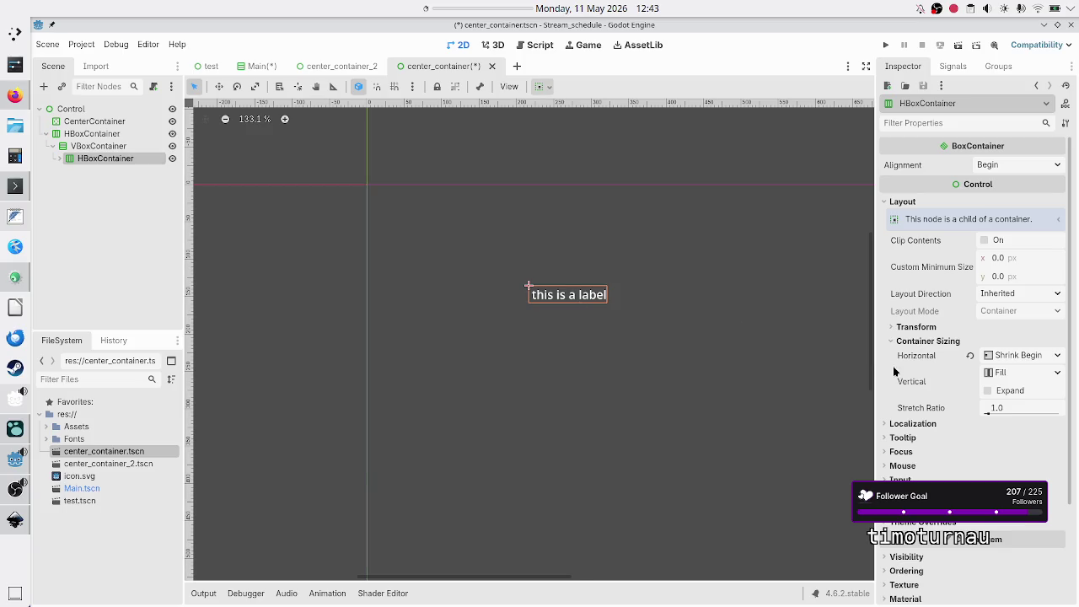
Step: Set inner HBoxContainer's horizontal and vertical sizing to Custom, toggling horizontal Fill on then off
click(1032, 358)
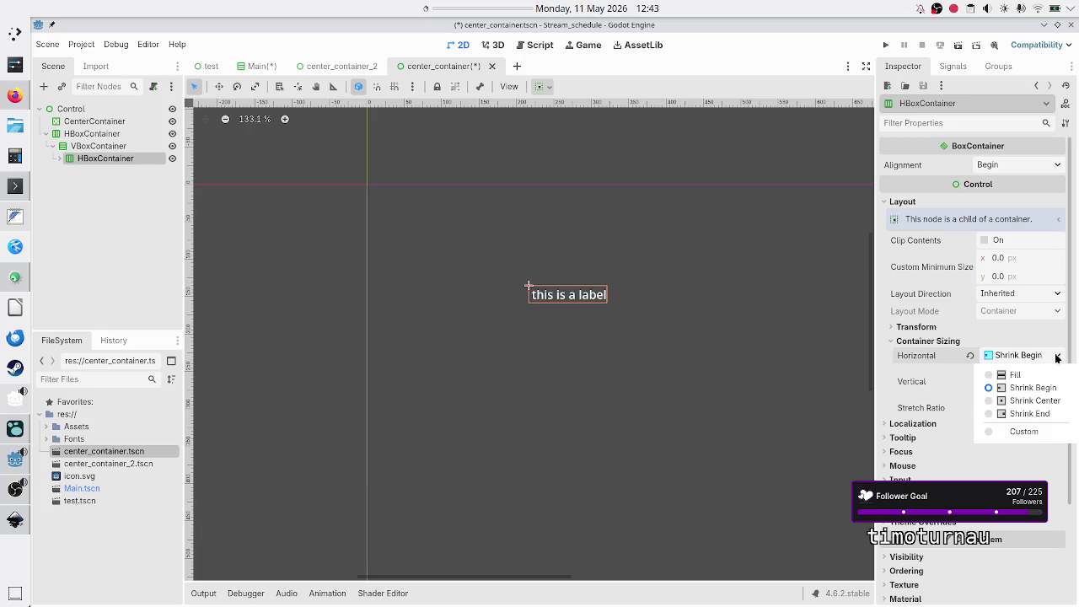
click(1026, 431)
click(1059, 426)
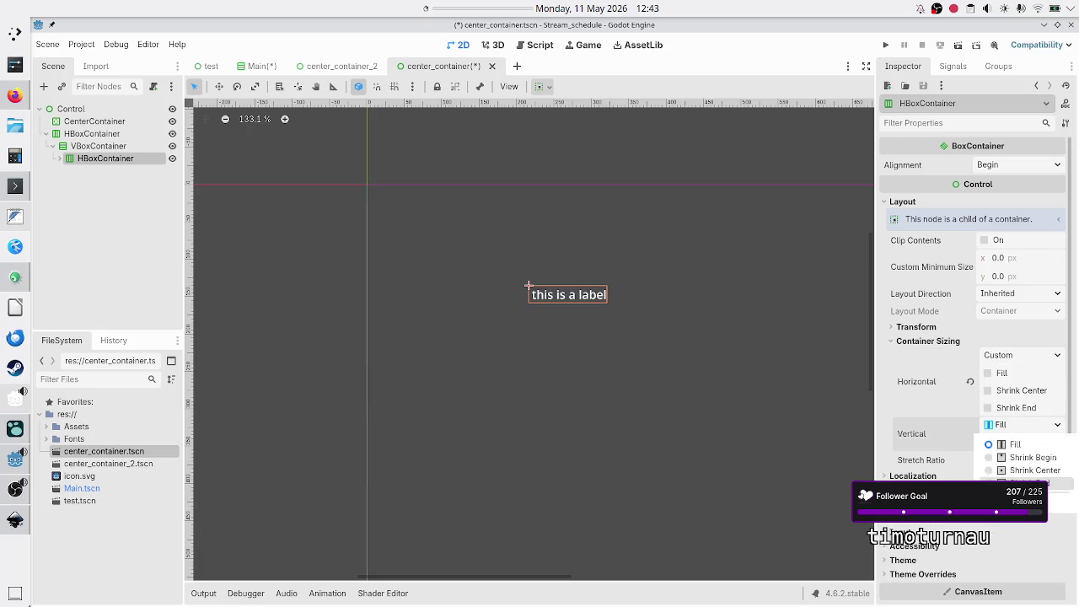
click(1053, 499)
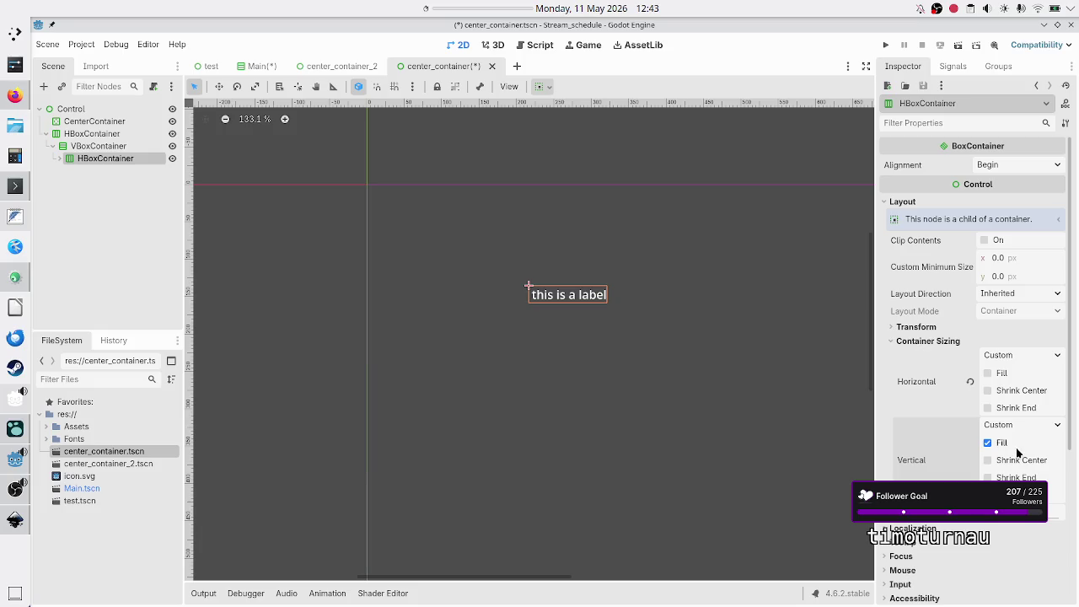
click(1002, 374)
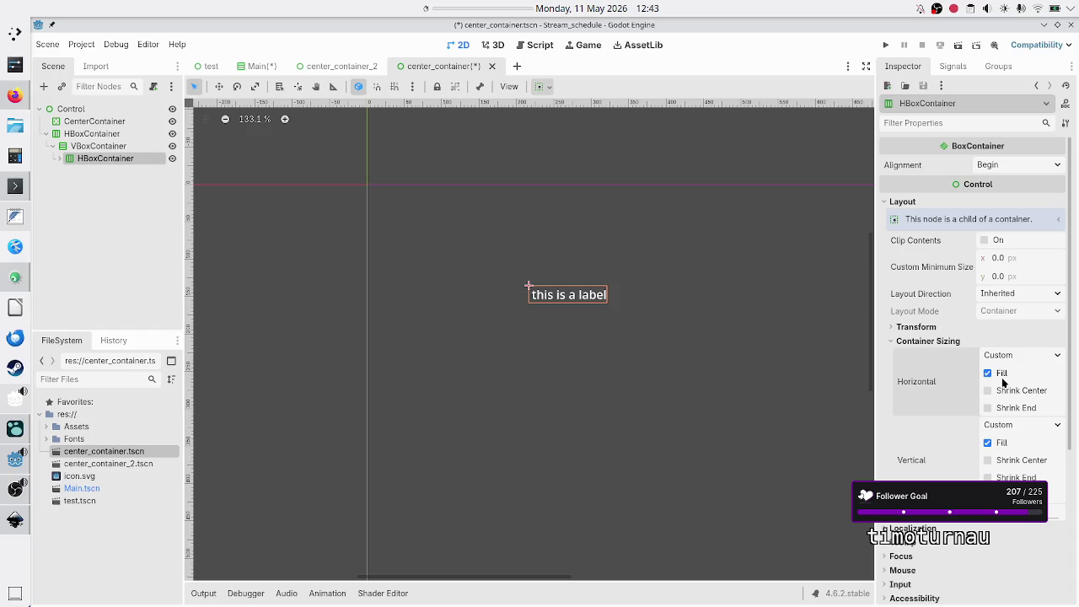
click(1002, 375)
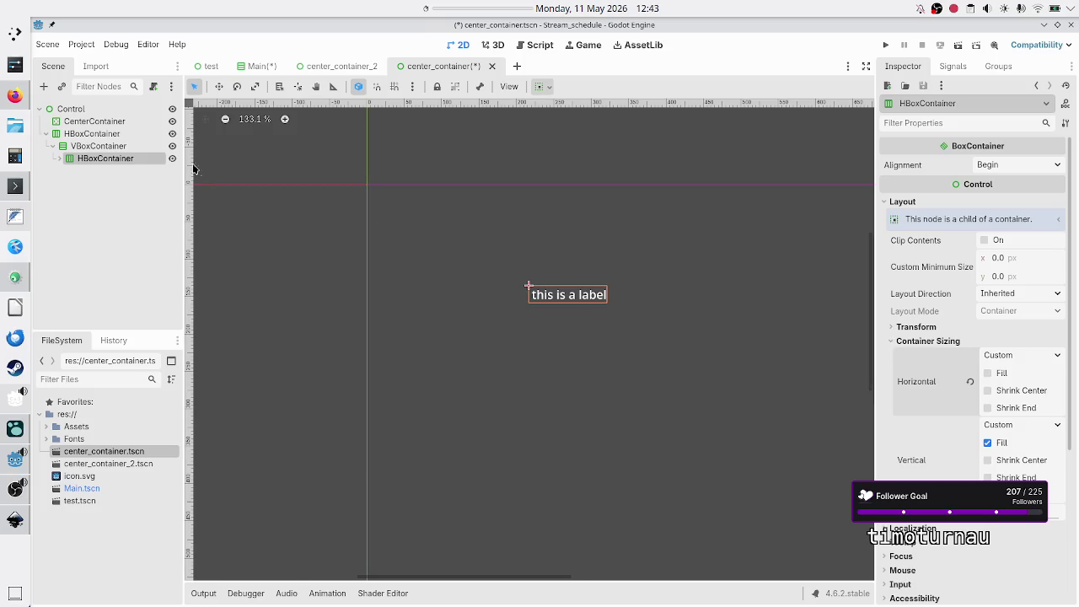
Step: Expand the inner HBoxContainer and show the TextureRect's Layout > Container Sizing settings
click(60, 159)
click(101, 170)
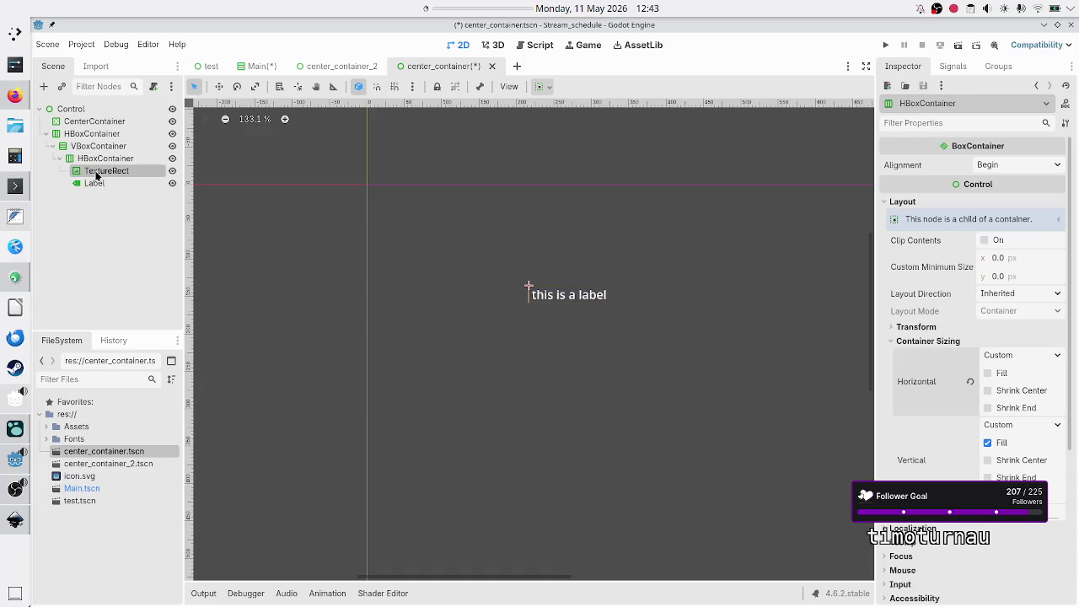
click(958, 291)
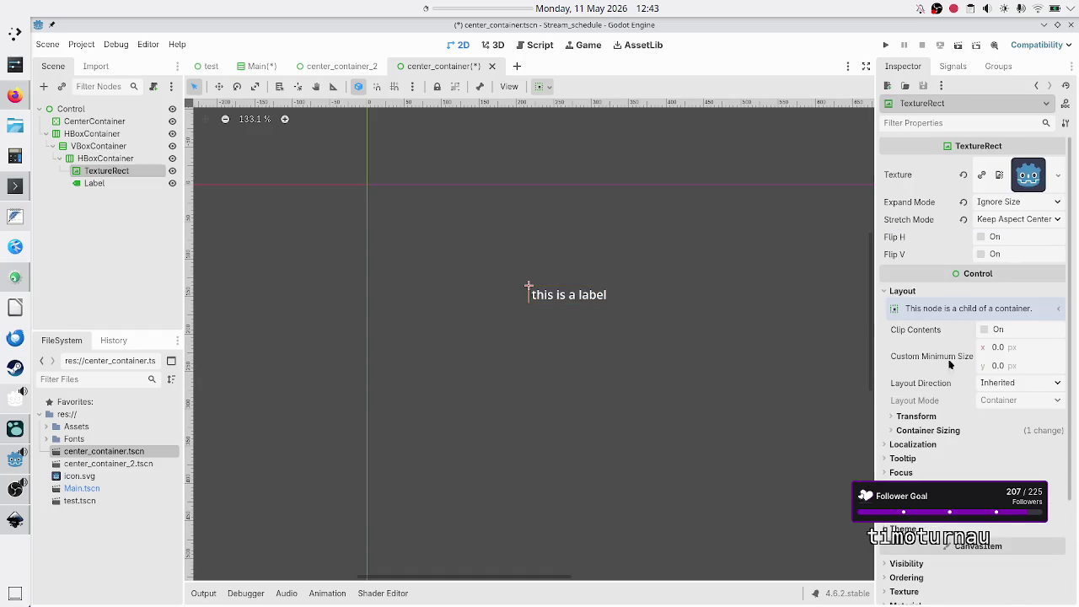
click(940, 430)
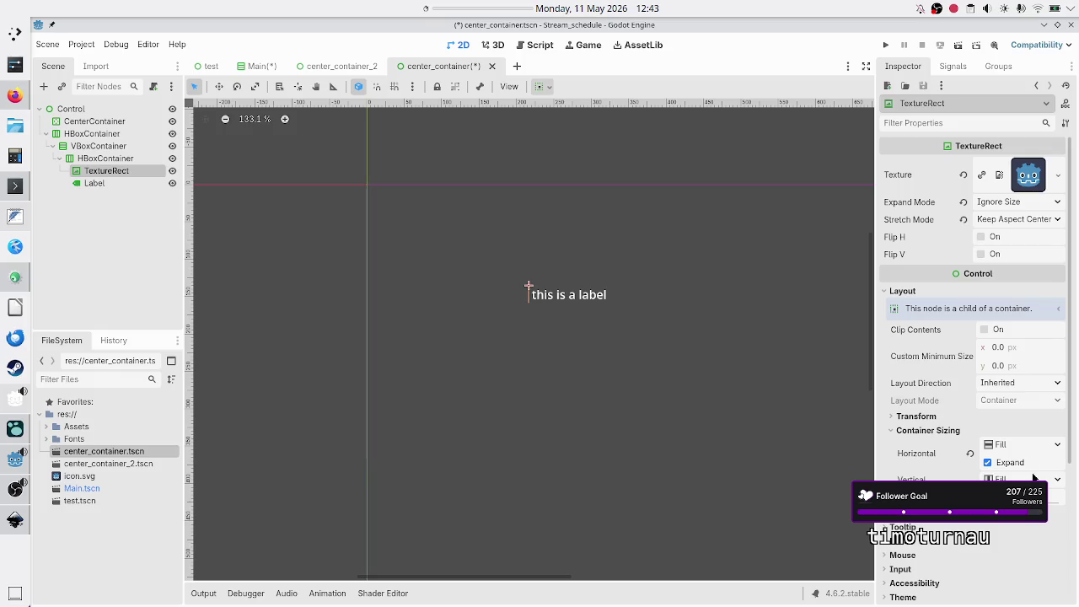
Step: Show the Label's Container Sizing settings, compare with TextureRect, then reselect the inner HBoxContainer
click(115, 182)
scroll(924, 386, down, 6)
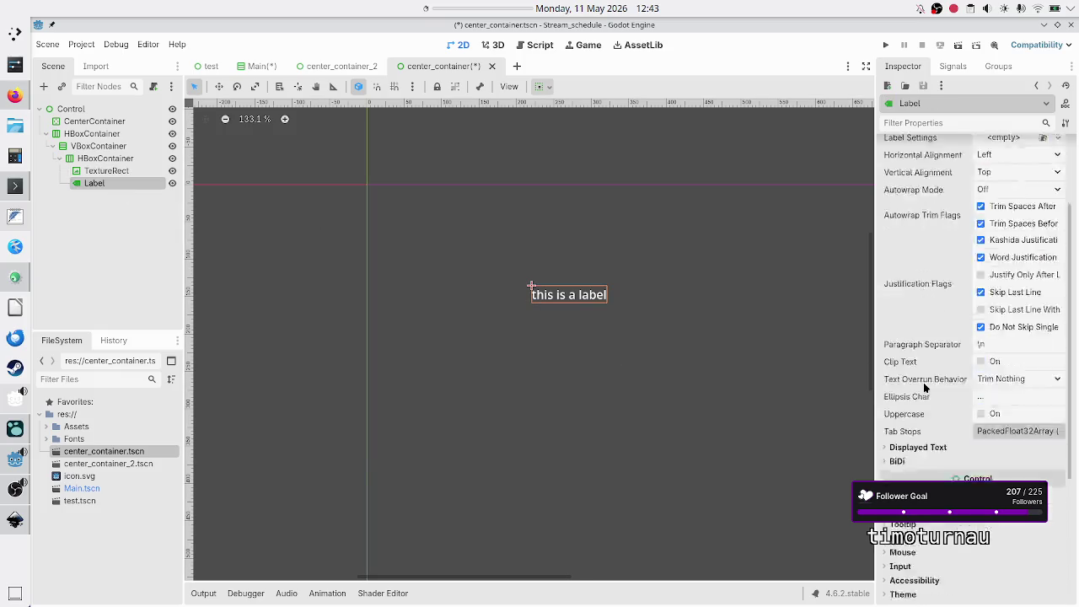
click(926, 345)
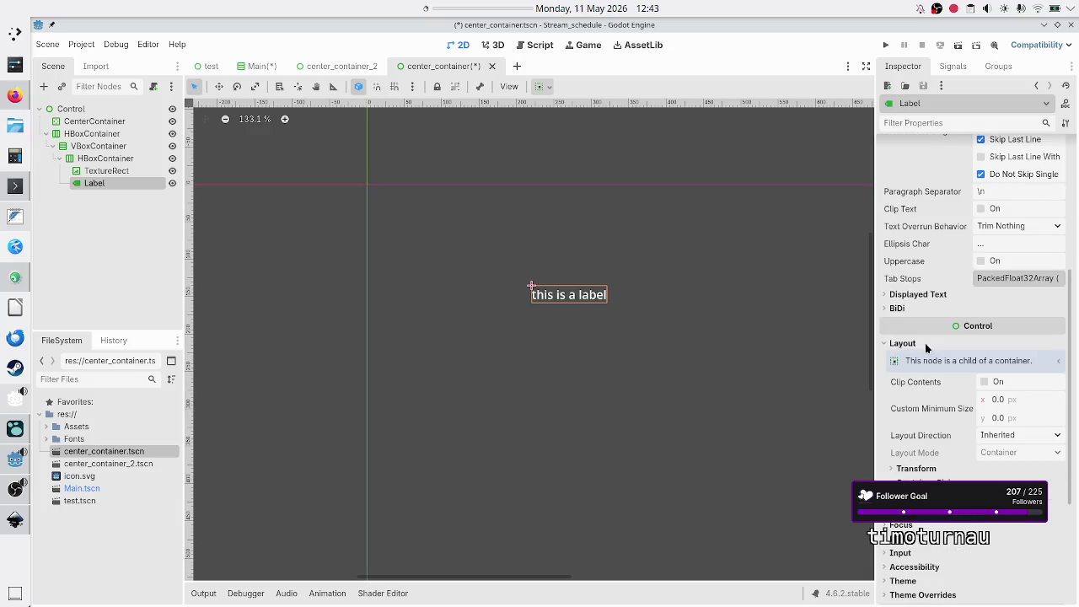
click(918, 482)
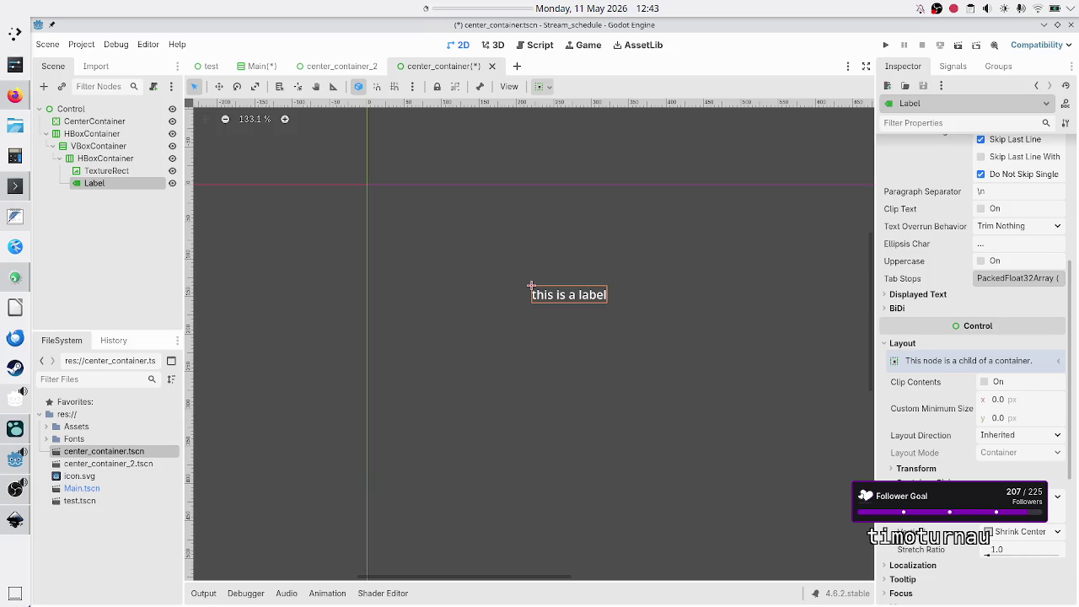
click(118, 172)
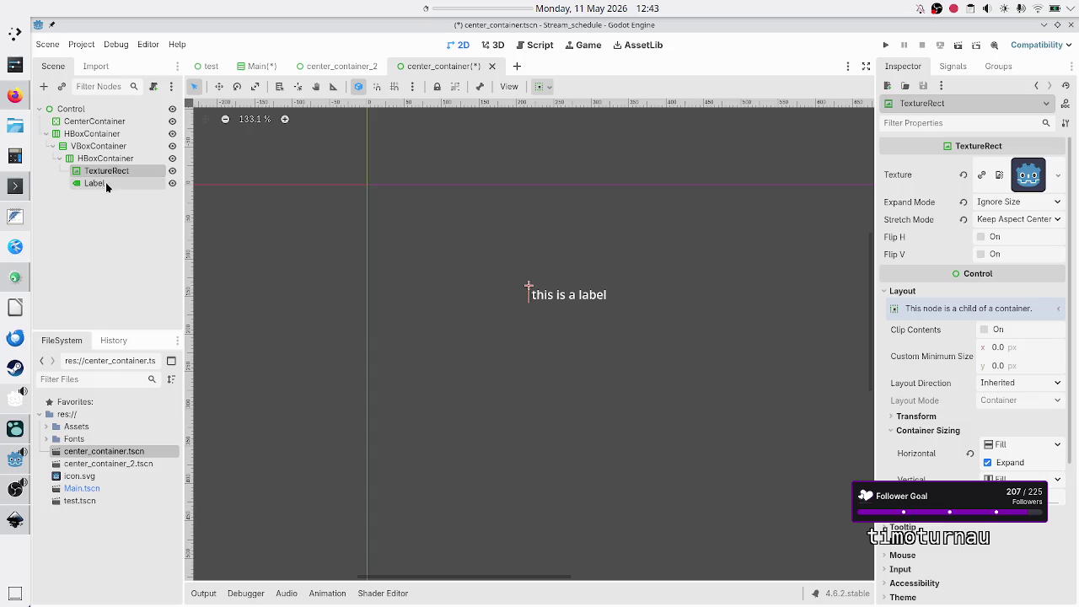
click(105, 189)
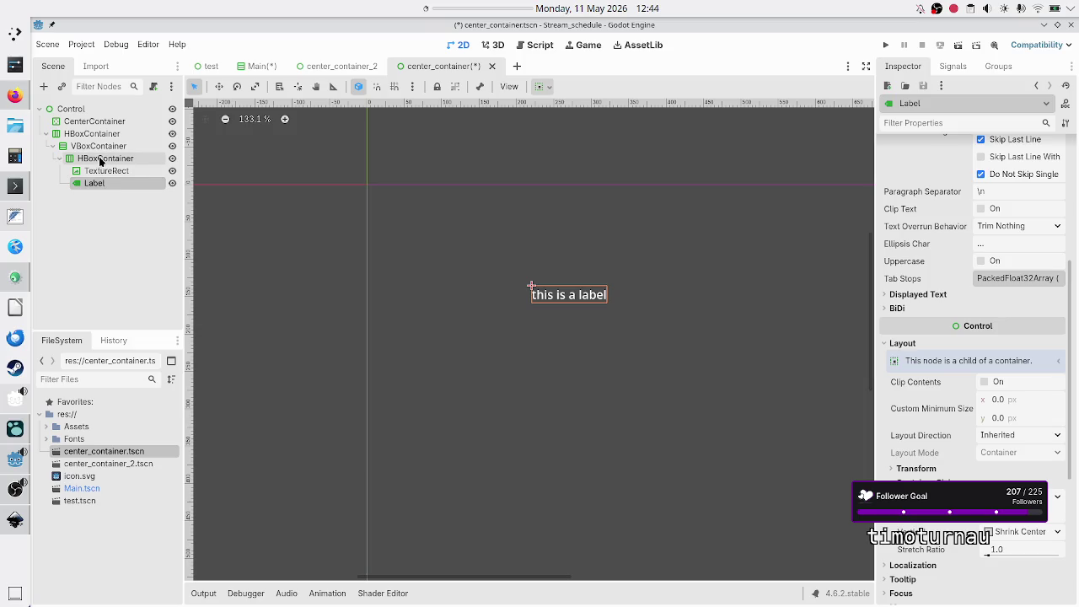
click(100, 161)
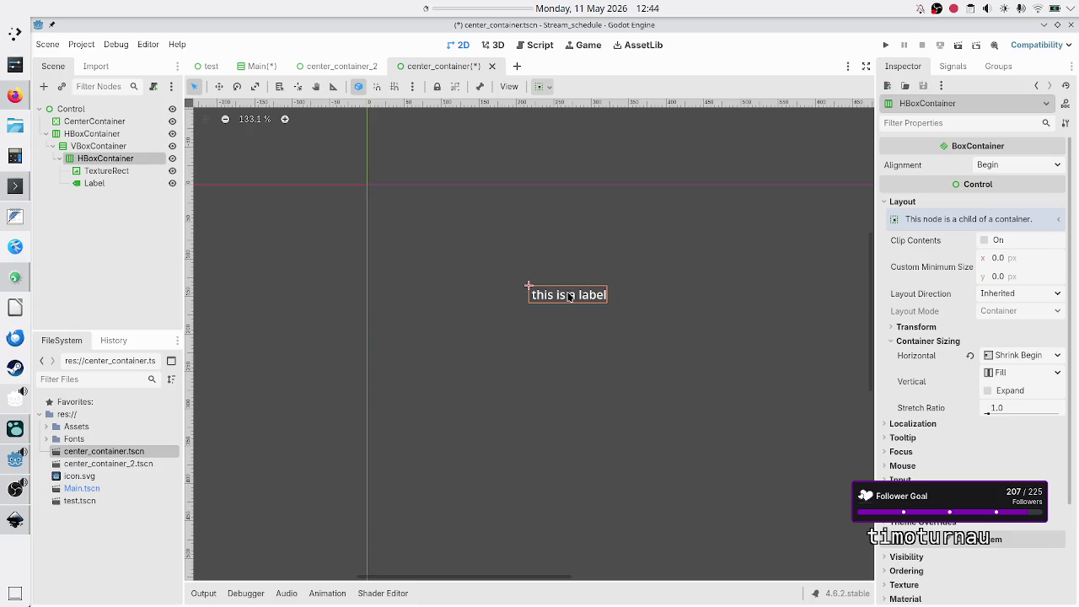
Step: Give the inner HBoxContainer Custom horizontal sizing with Fill off, then select the VBoxContainer alongside it
click(1063, 356)
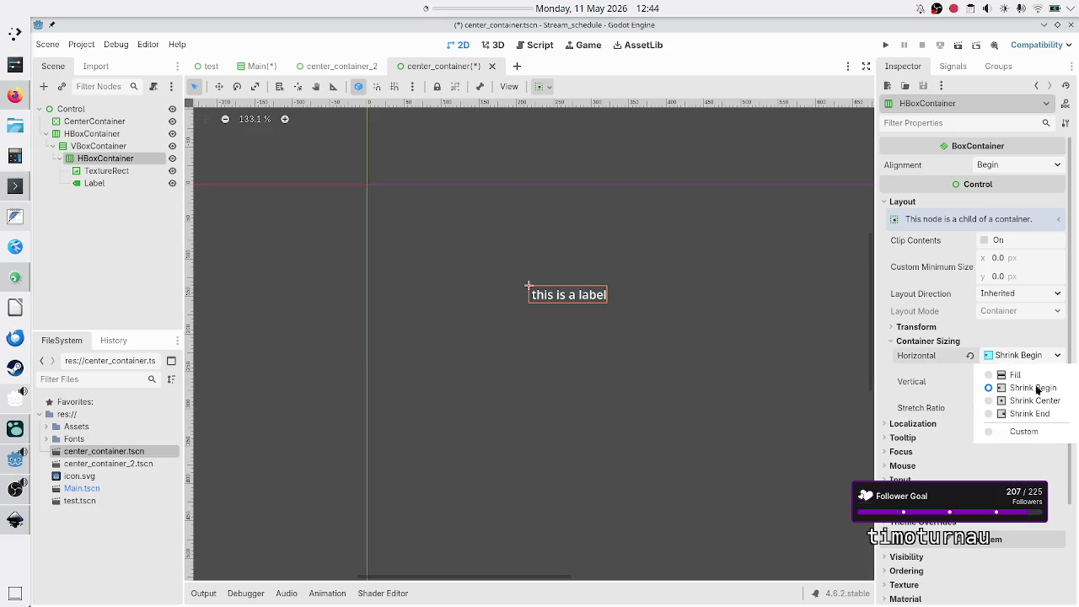
click(1021, 430)
click(997, 374)
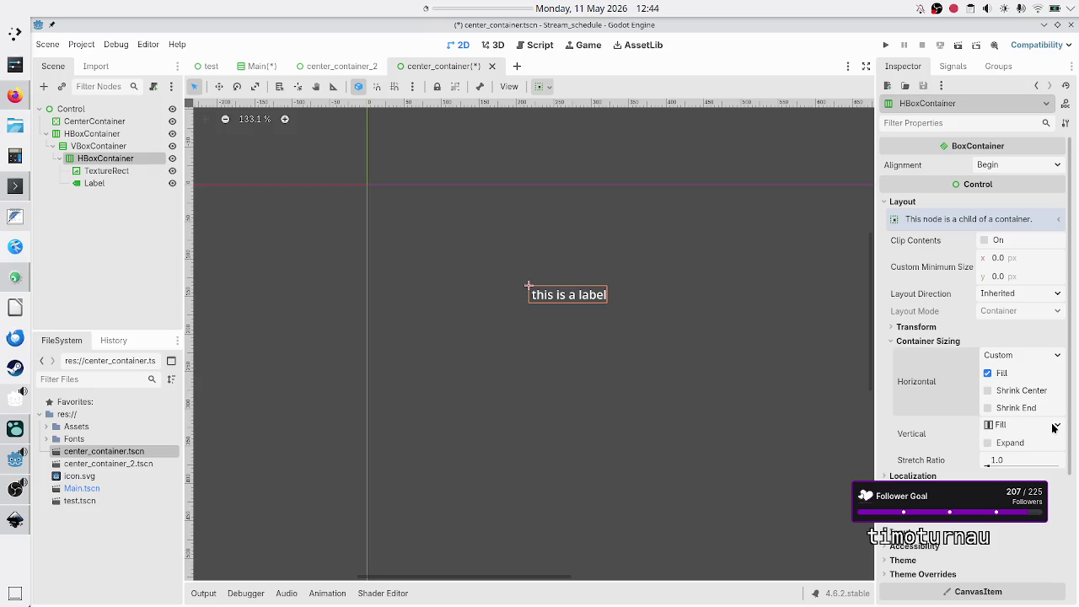
click(997, 375)
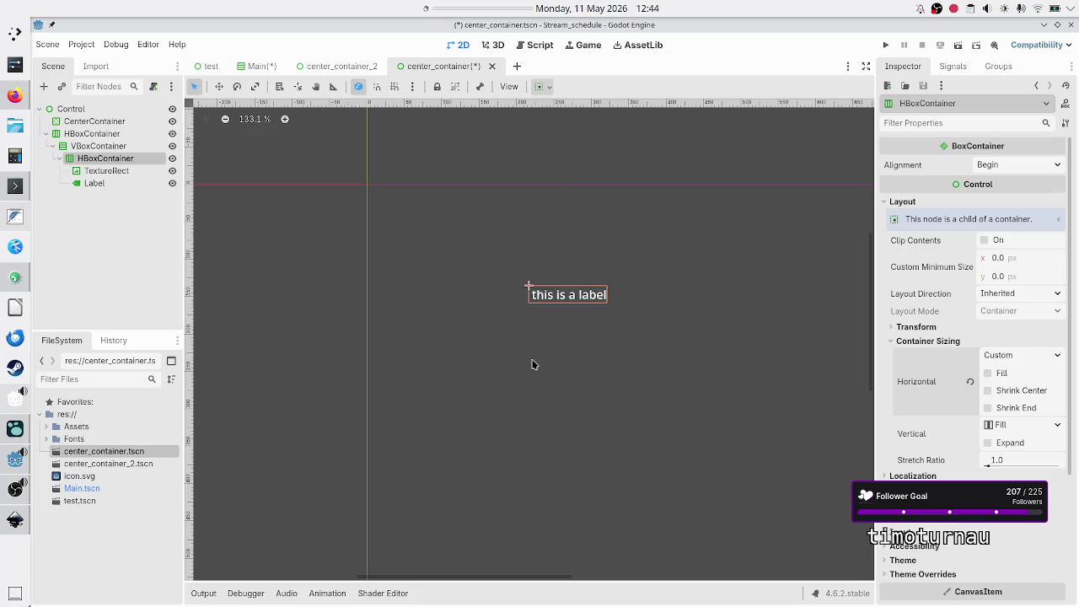
ctrl+click(111, 148)
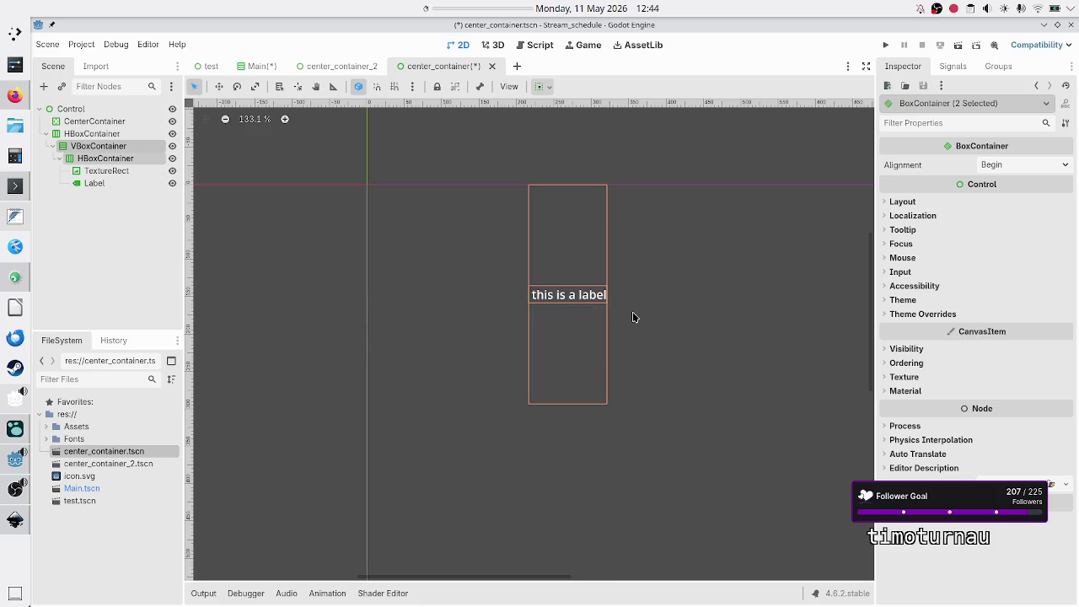
Step: Test vertical Expand on the inner HBoxContainer, turn it back off, and center its alignment
click(87, 148)
click(106, 158)
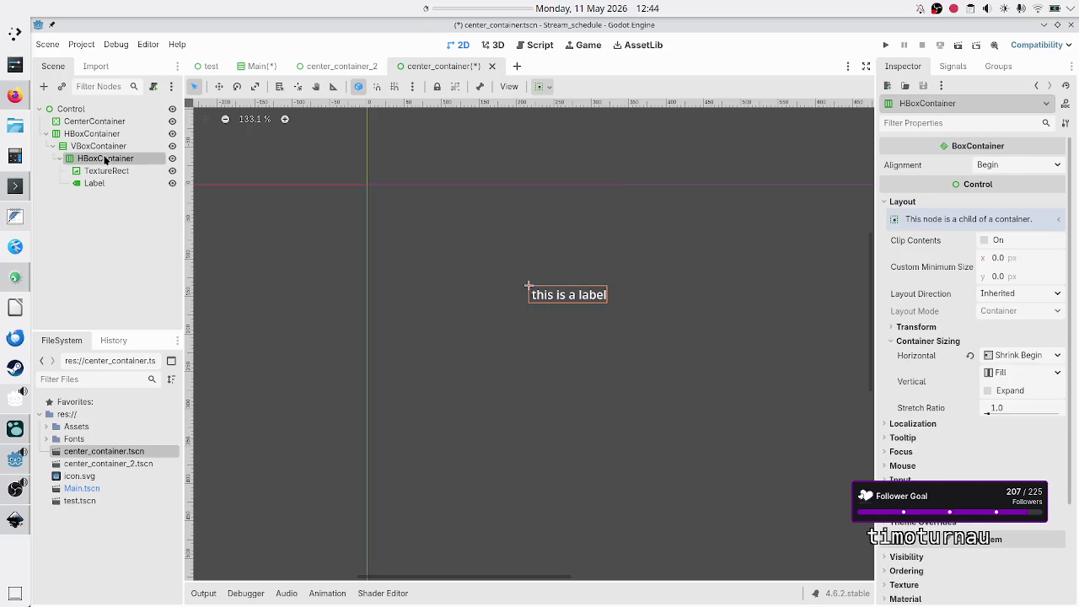
click(989, 392)
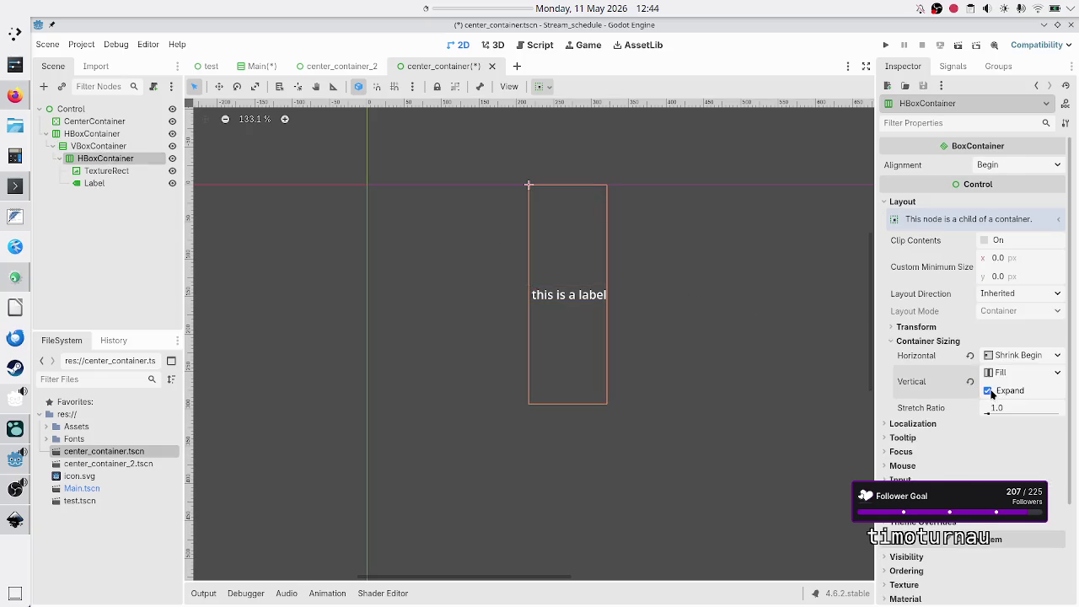
ctrl+click(107, 149)
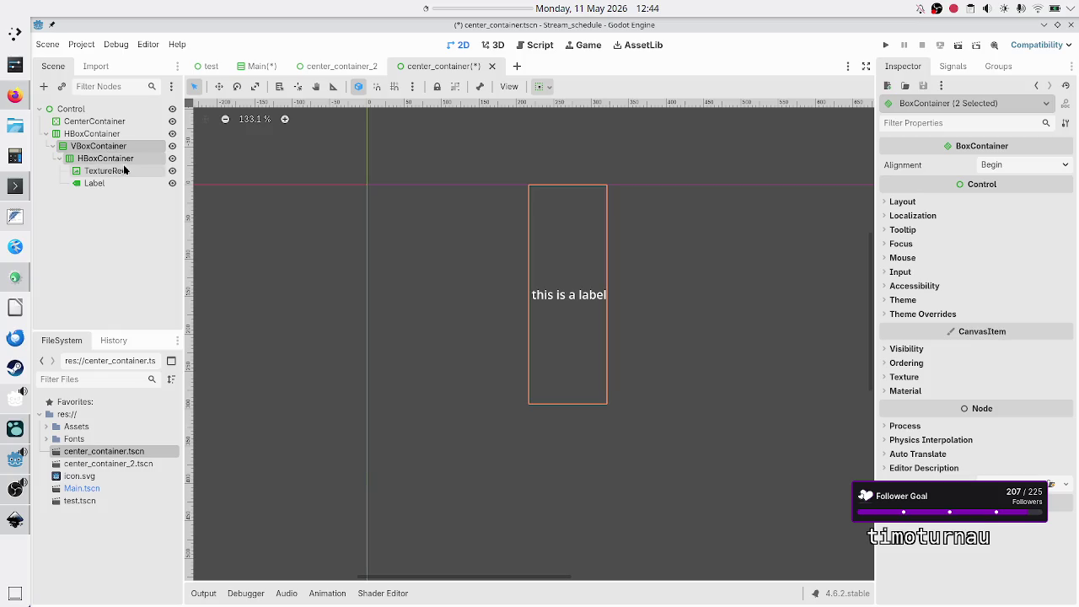
click(121, 159)
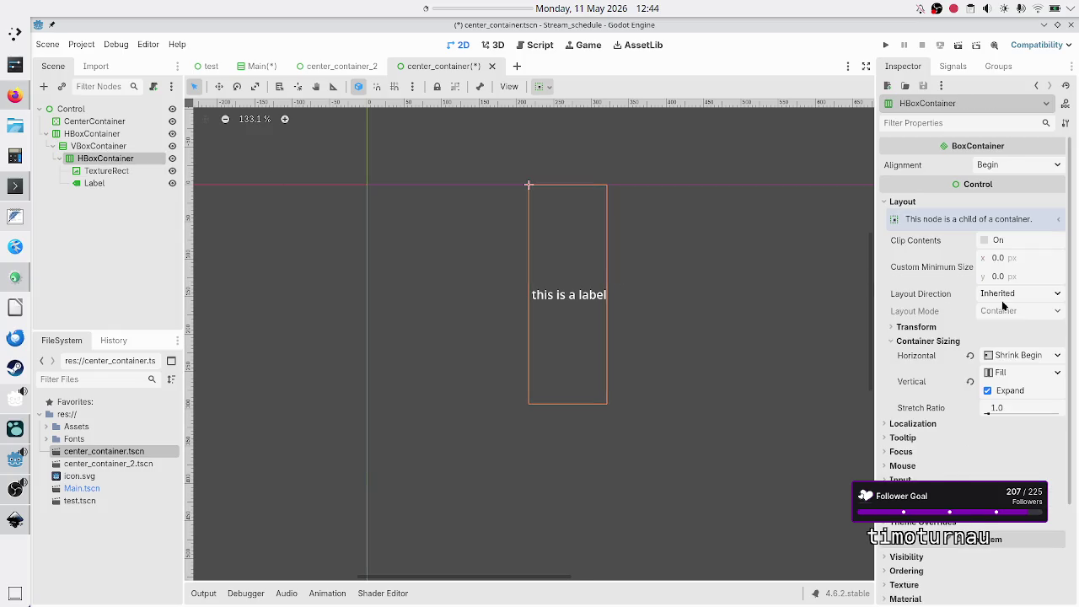
click(1017, 390)
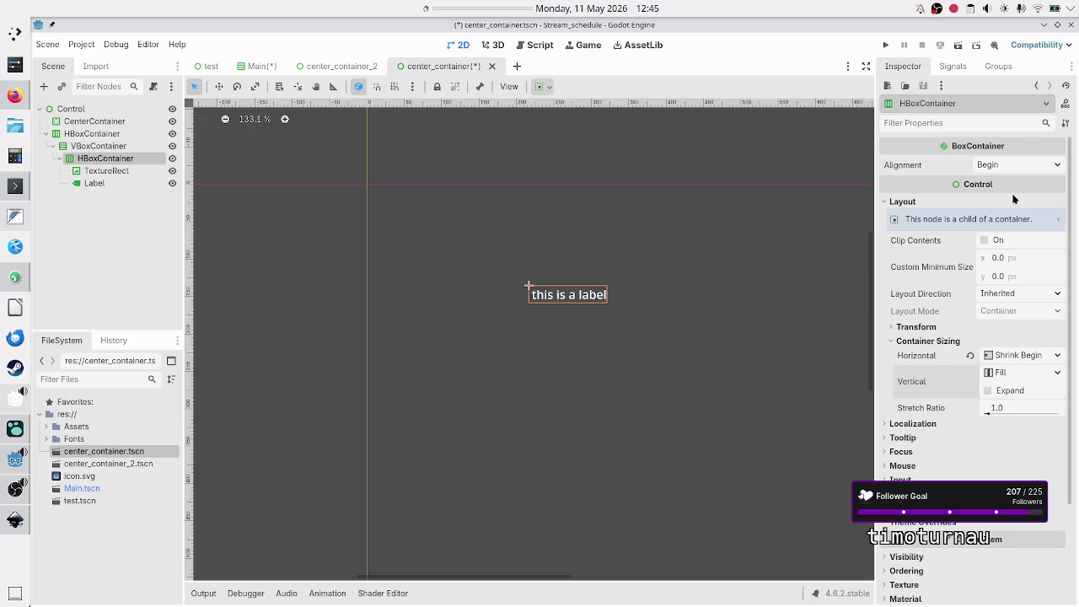
click(1022, 165)
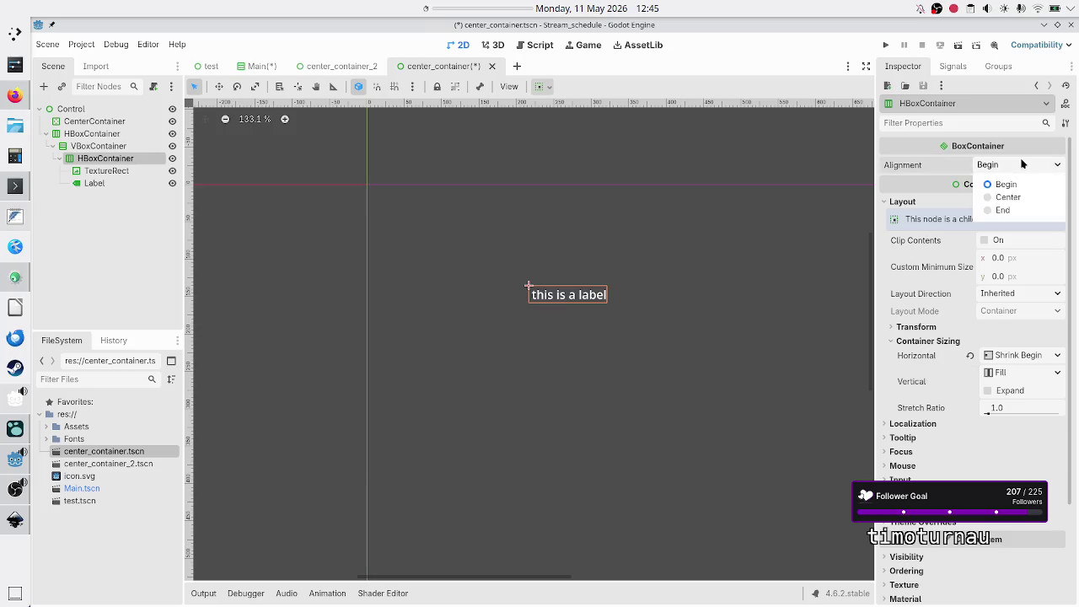
click(1011, 199)
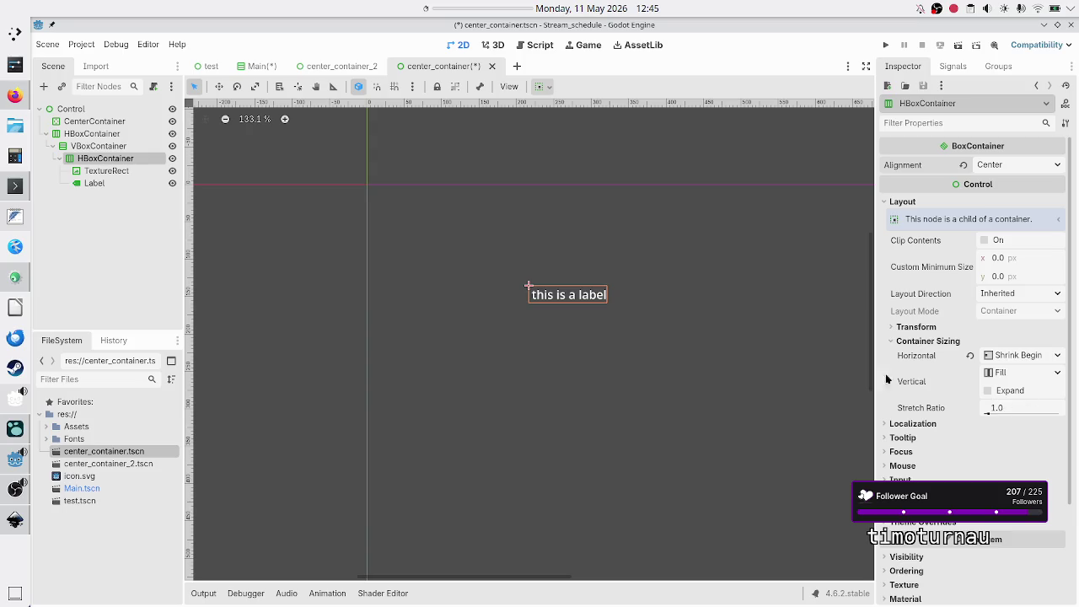
Step: Set the HBoxContainer's horizontal sizing to Custom, comparing it against the VBoxContainer
ctrl+click(112, 149)
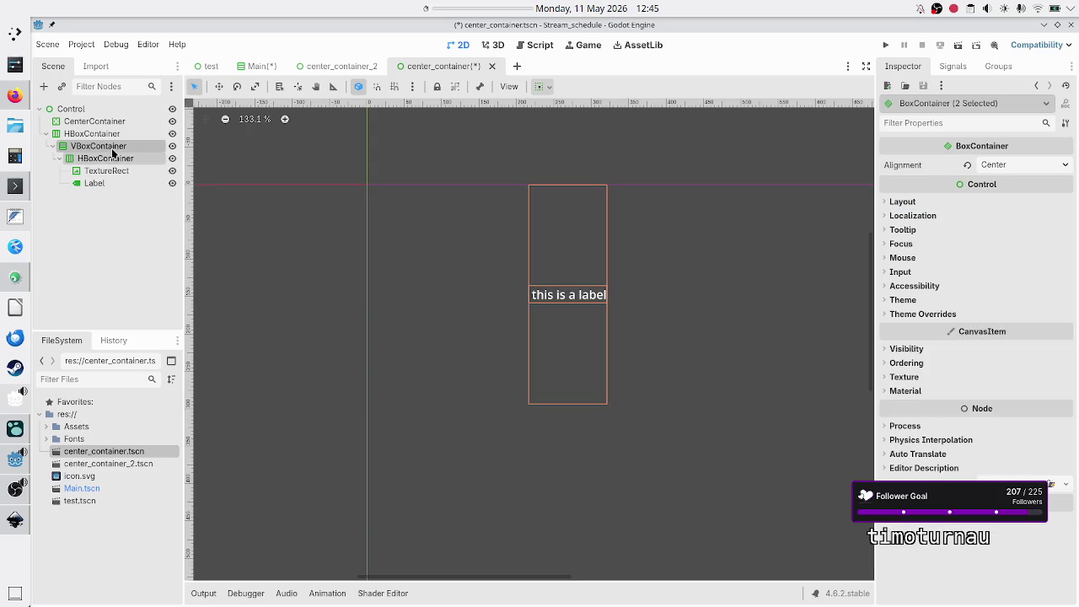
click(101, 157)
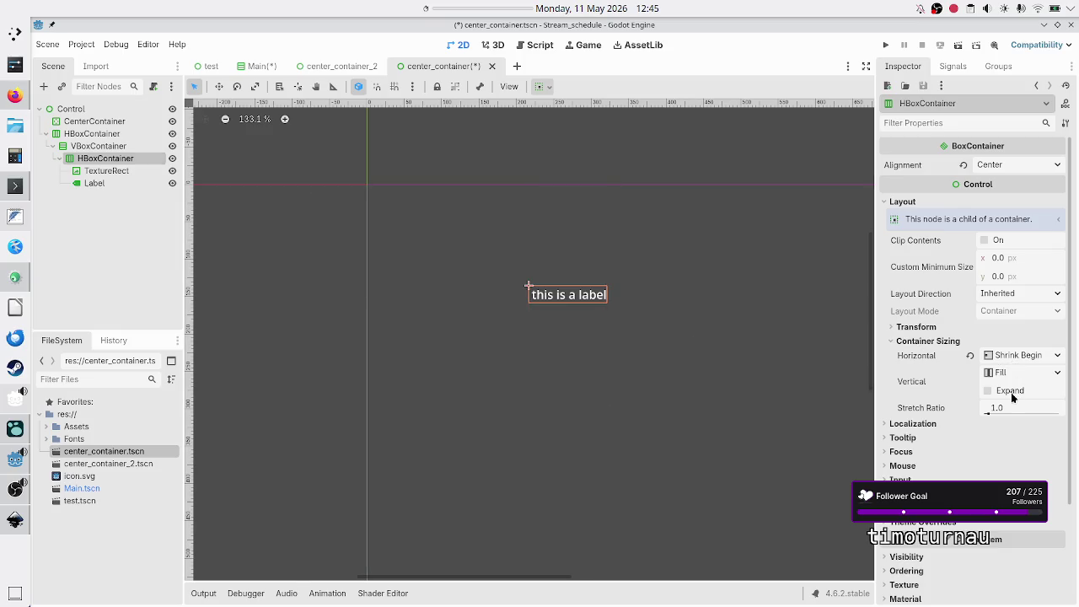
click(1056, 357)
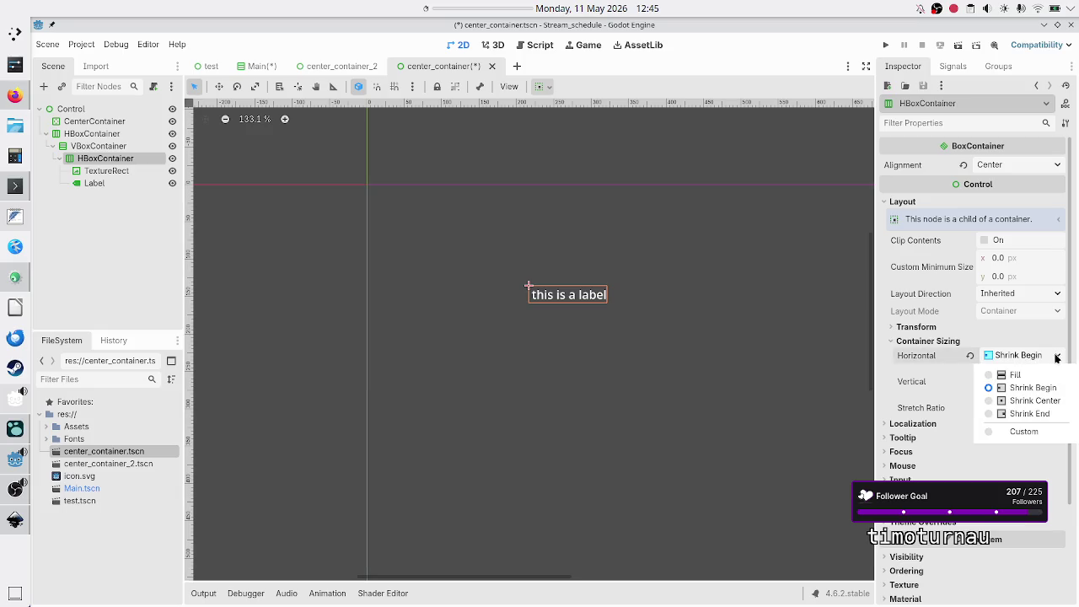
click(1021, 431)
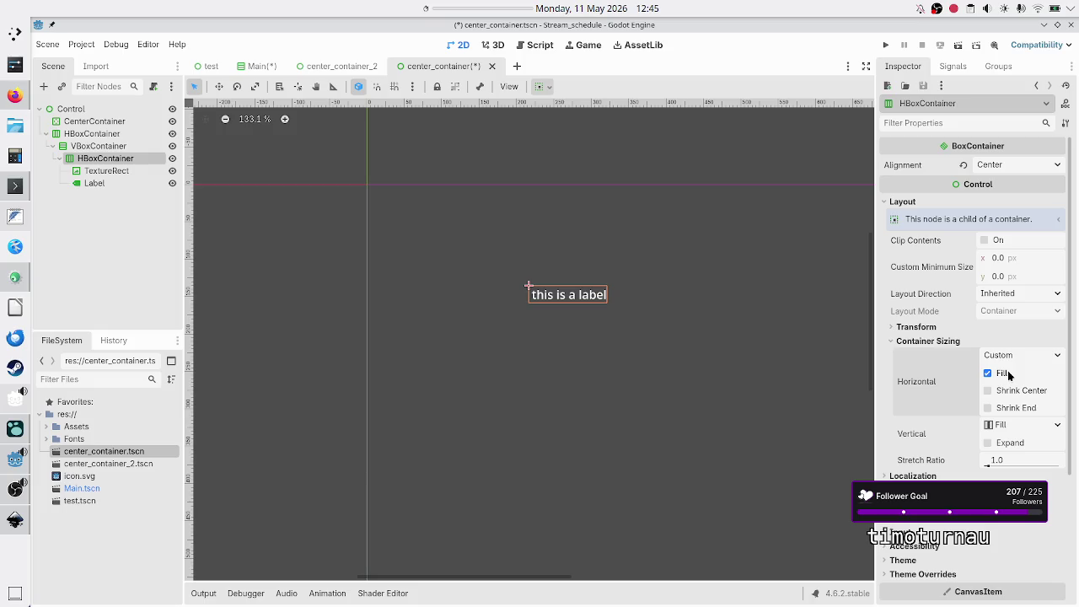
click(92, 147)
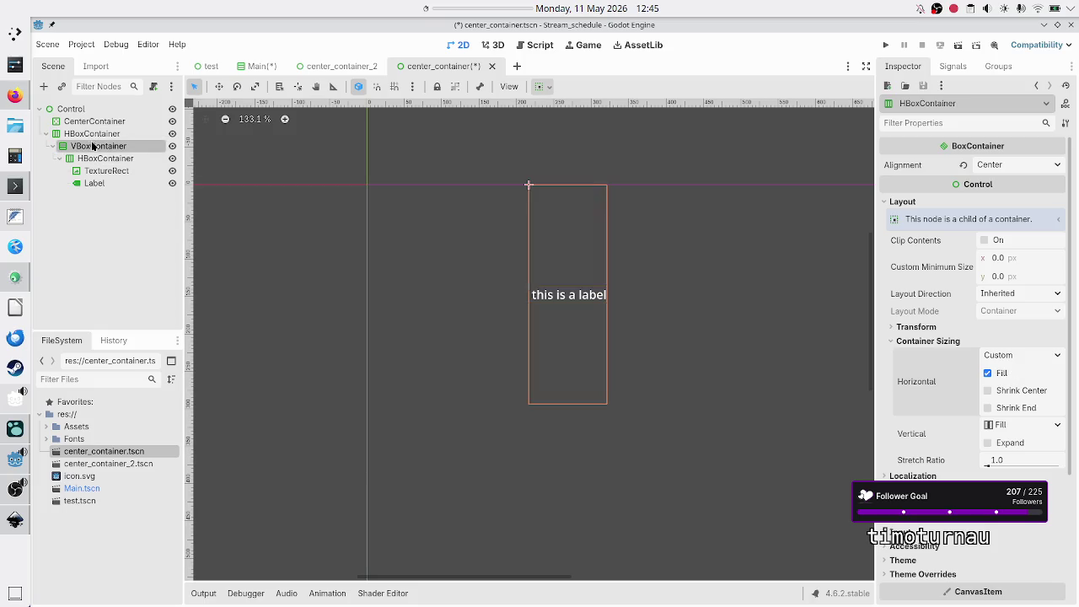
Step: Copy the VBoxContainer branch, paste it under Control, and stretch the copy into a wide box
right_click(93, 146)
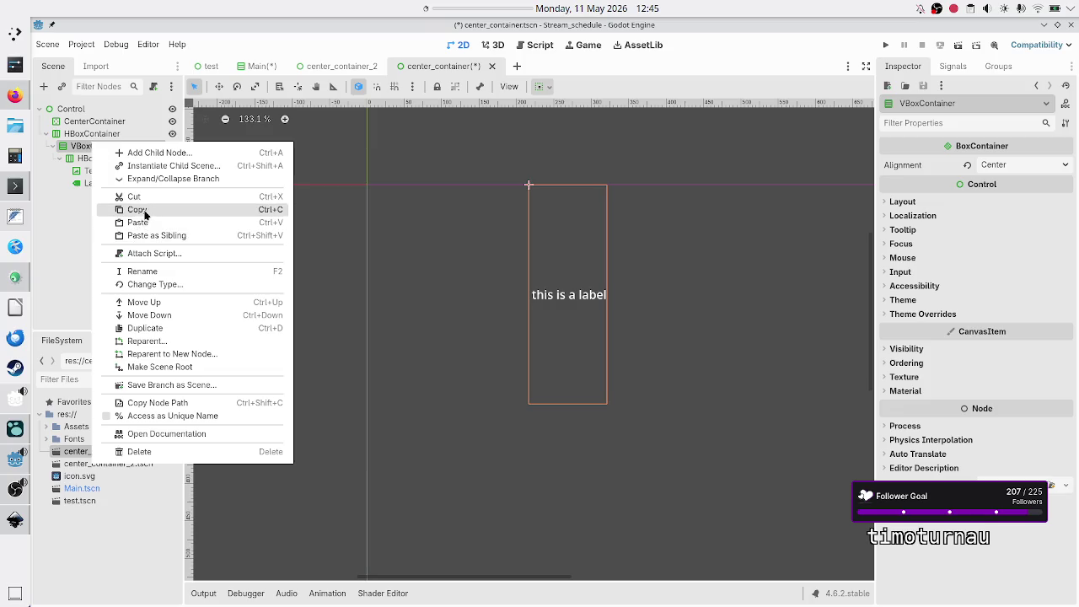
click(145, 213)
click(80, 111)
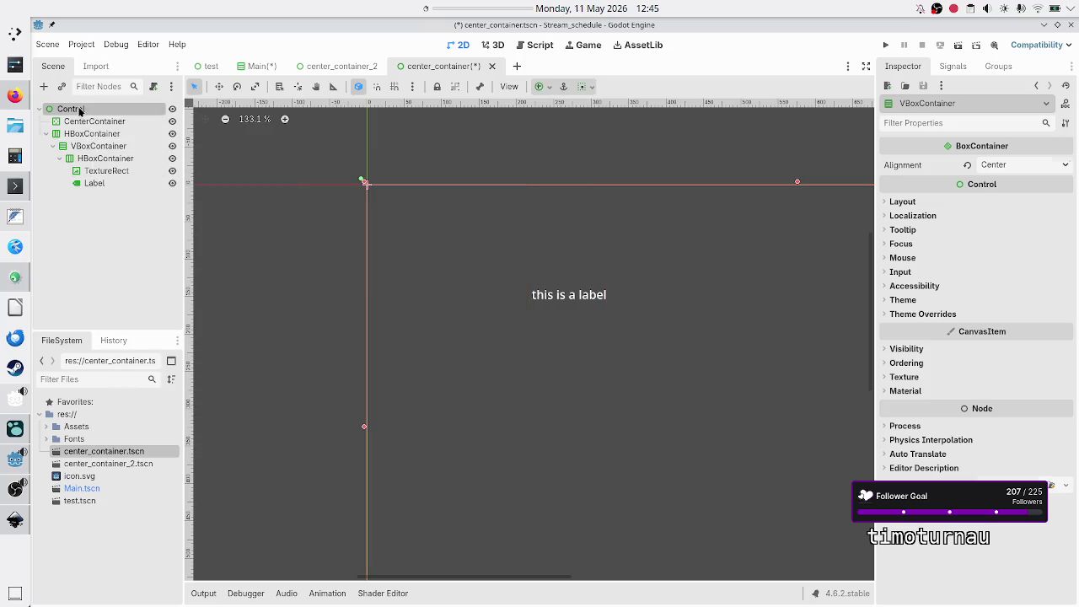
right_click(80, 110)
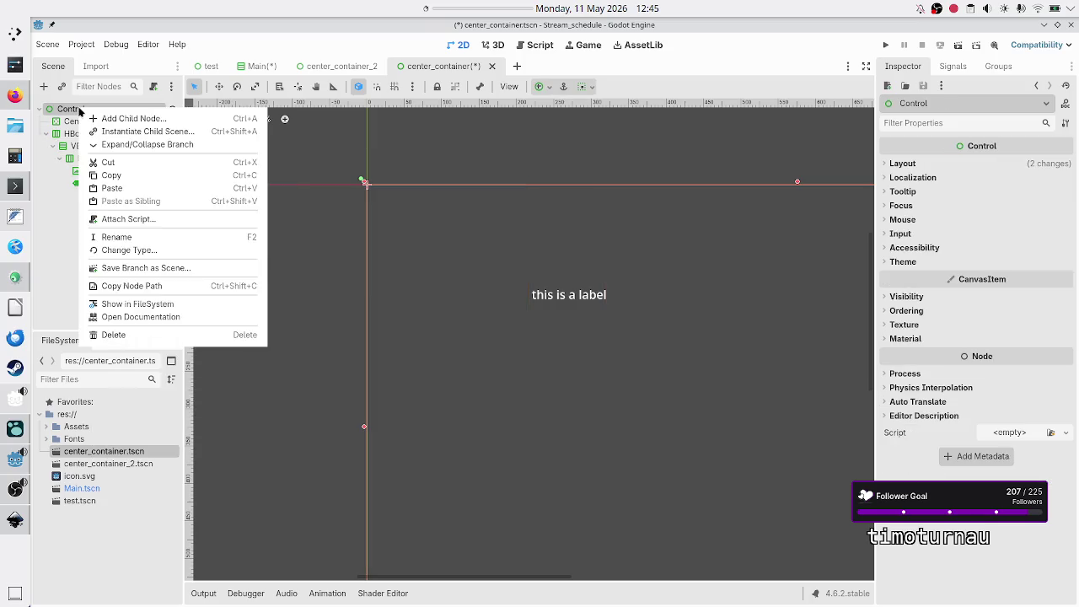
click(119, 188)
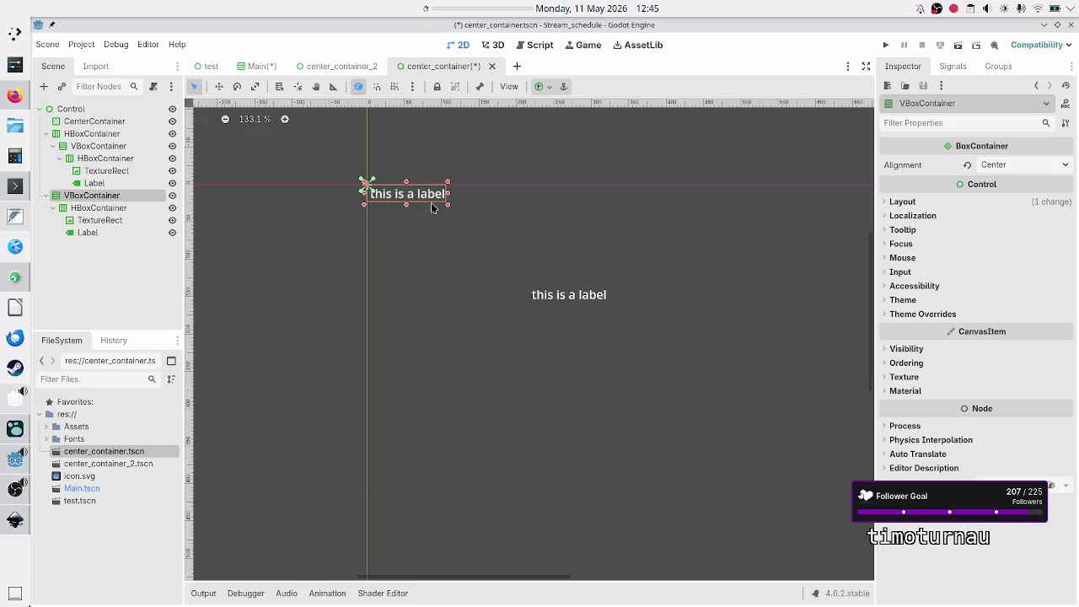
drag(448, 204, 674, 251)
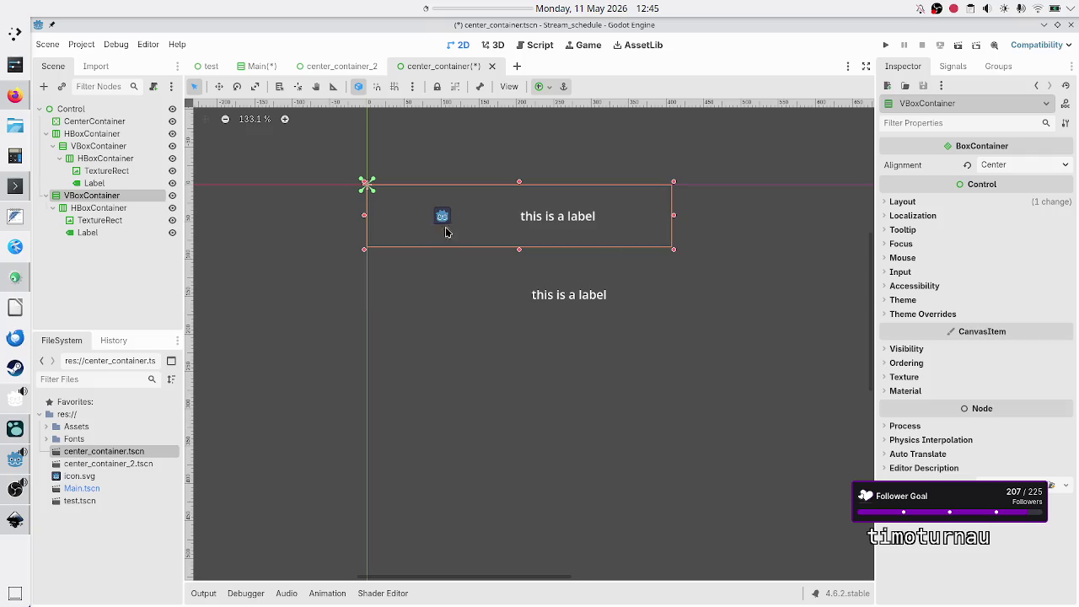
click(120, 209)
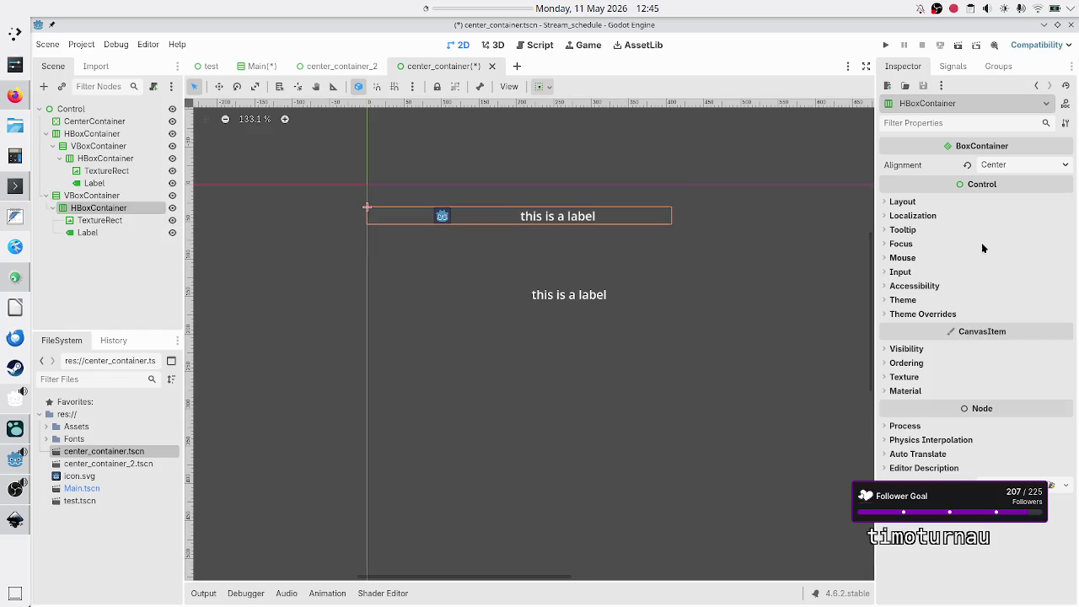
Step: Inspect the Container Sizing settings of the original and copied HBoxContainers
click(933, 206)
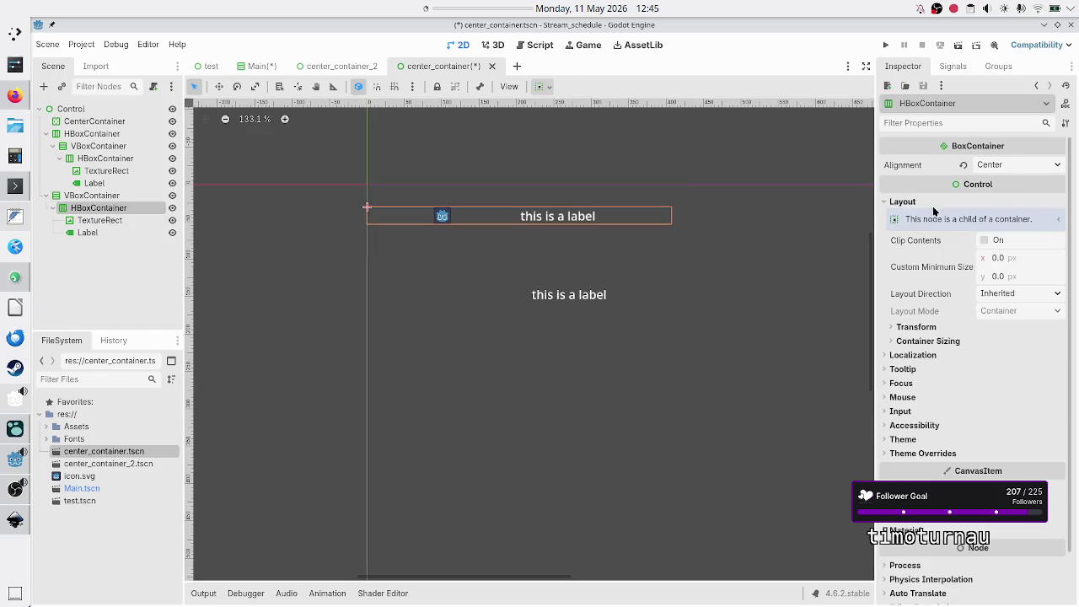
click(971, 339)
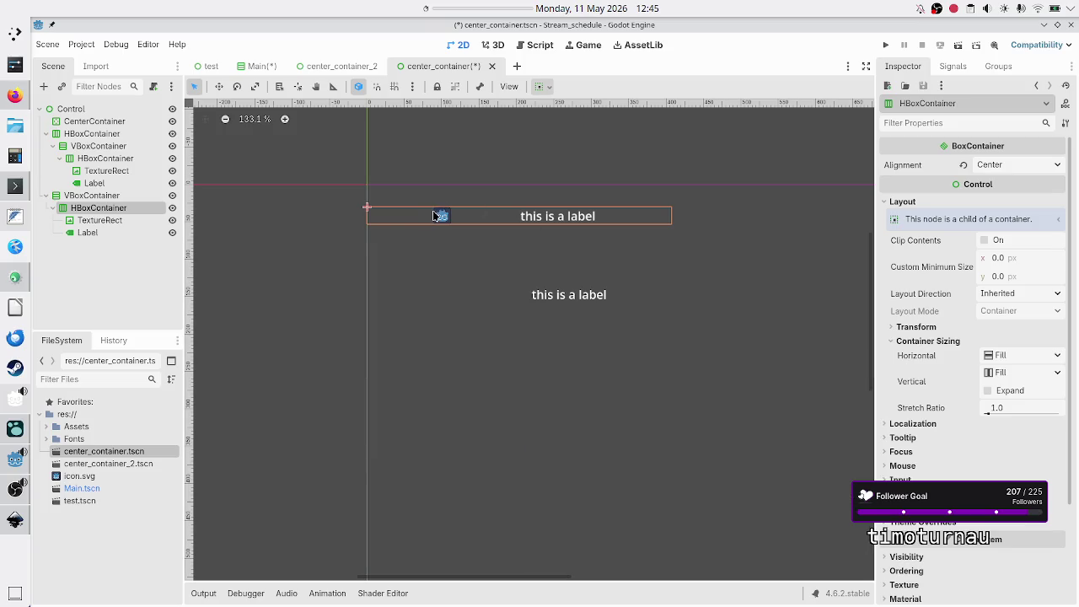
ctrl+click(112, 196)
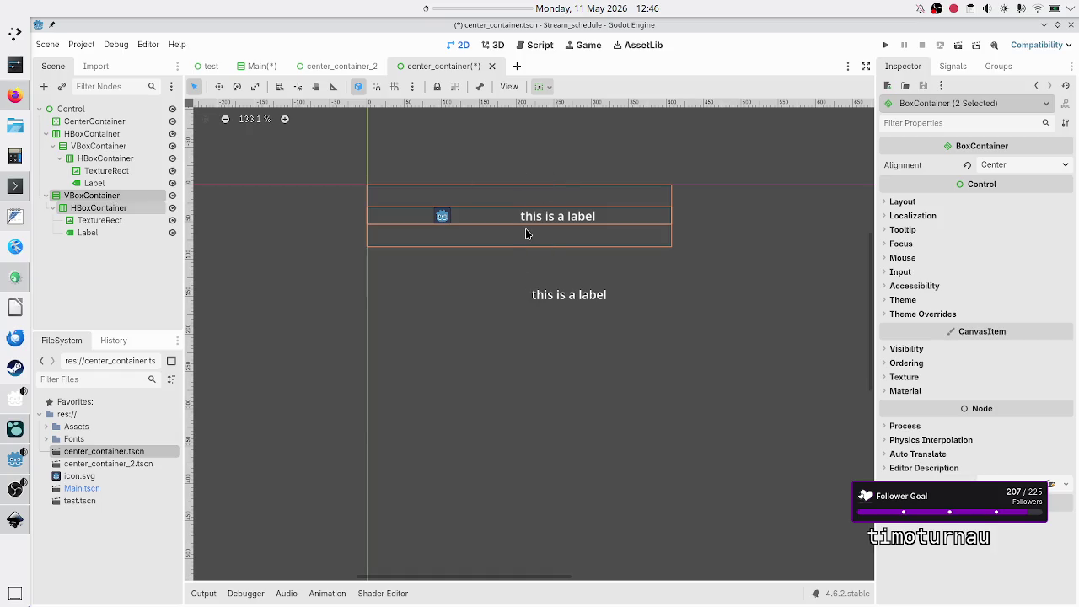
click(135, 198)
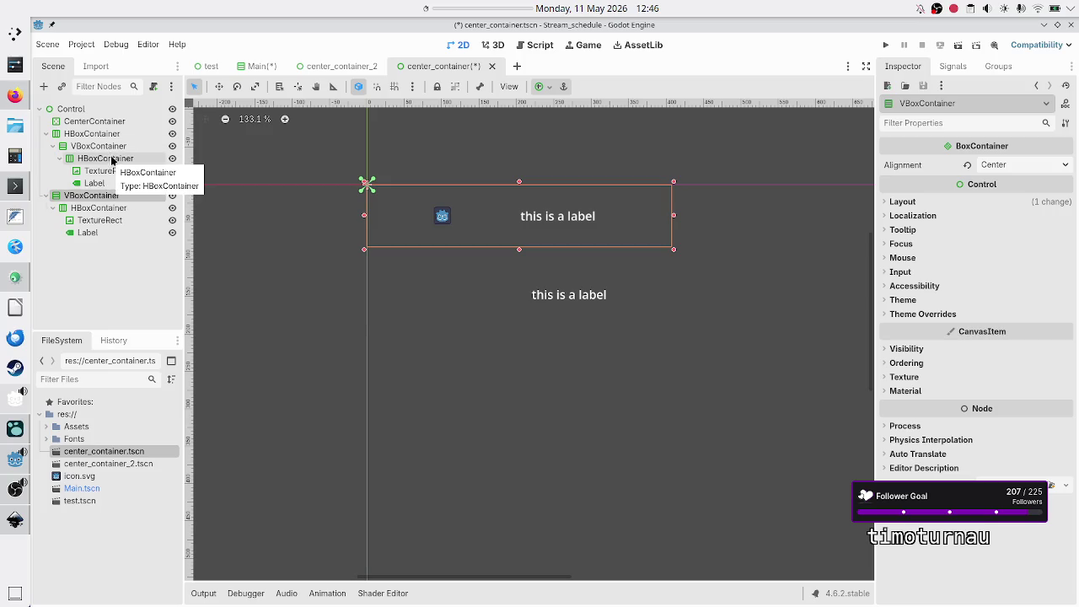
click(113, 161)
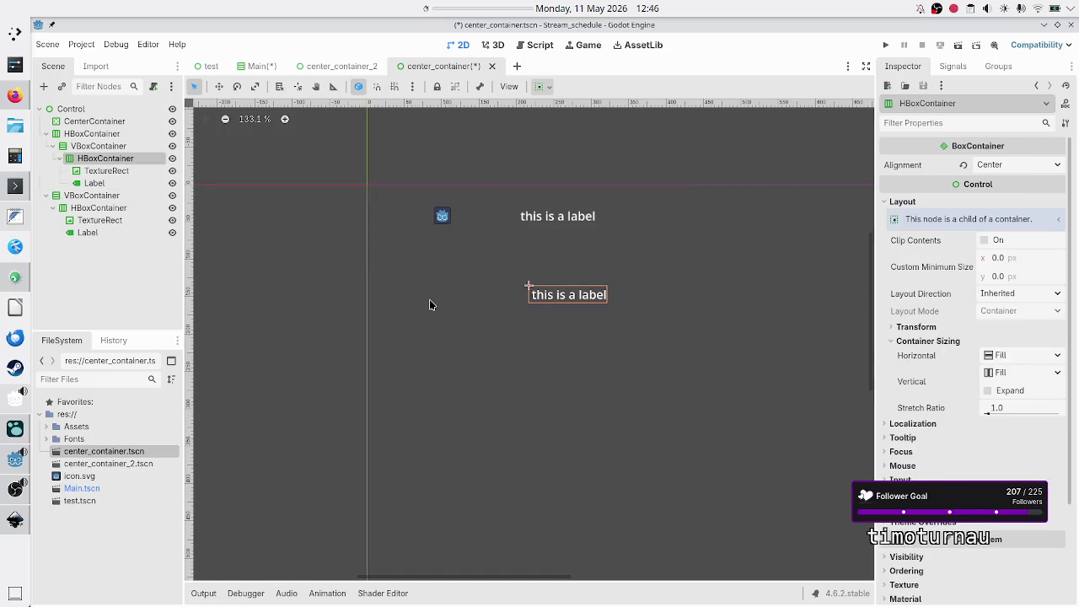
click(103, 208)
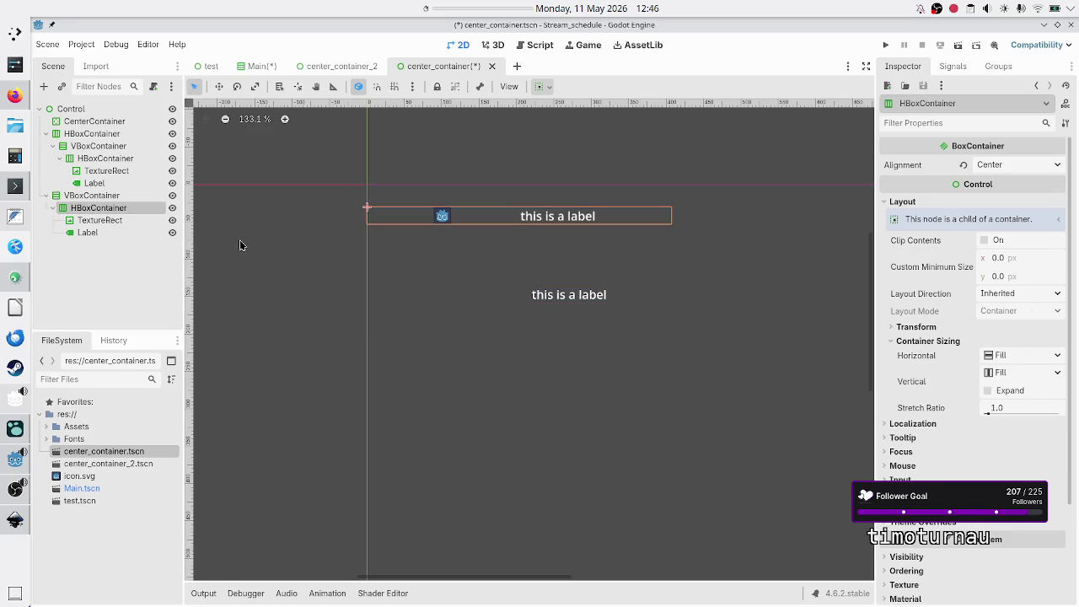
Step: Collapse the nested HBoxContainer branch and hide the copied VBoxContainer with its eye icon
click(60, 158)
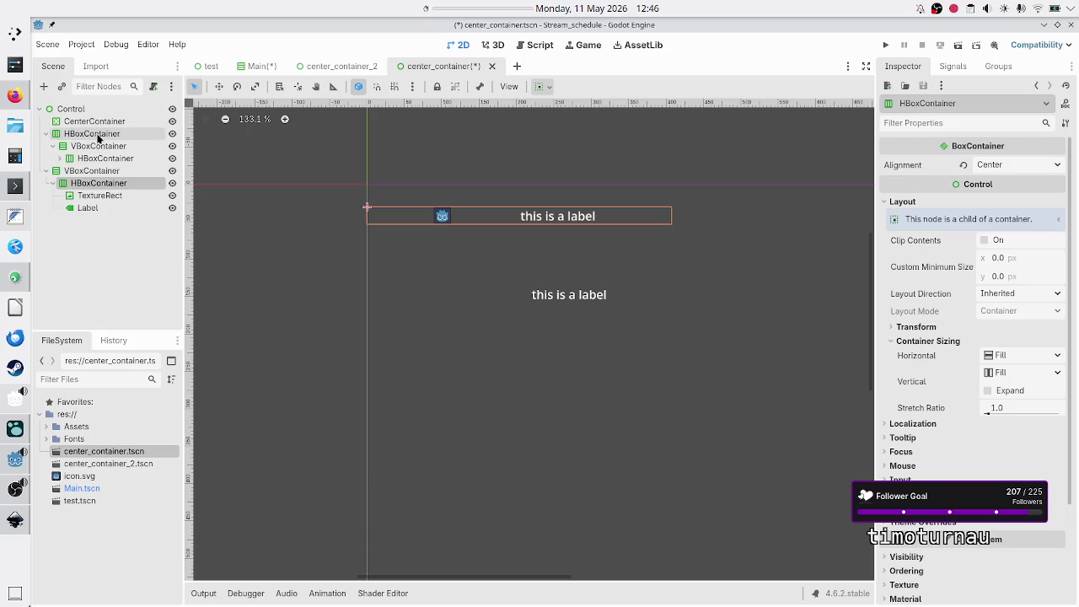
click(91, 146)
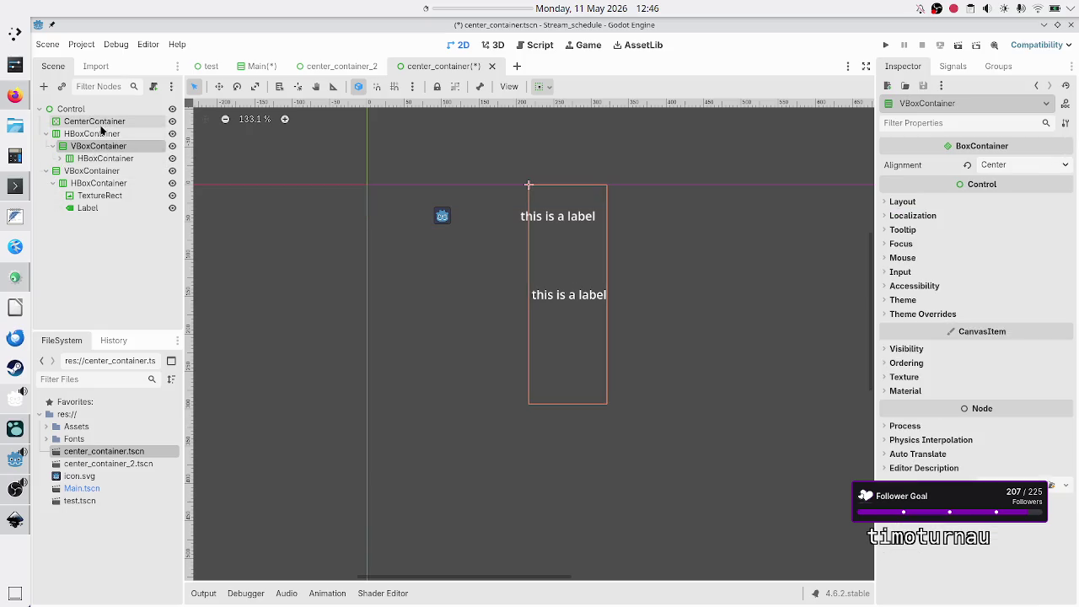
click(172, 172)
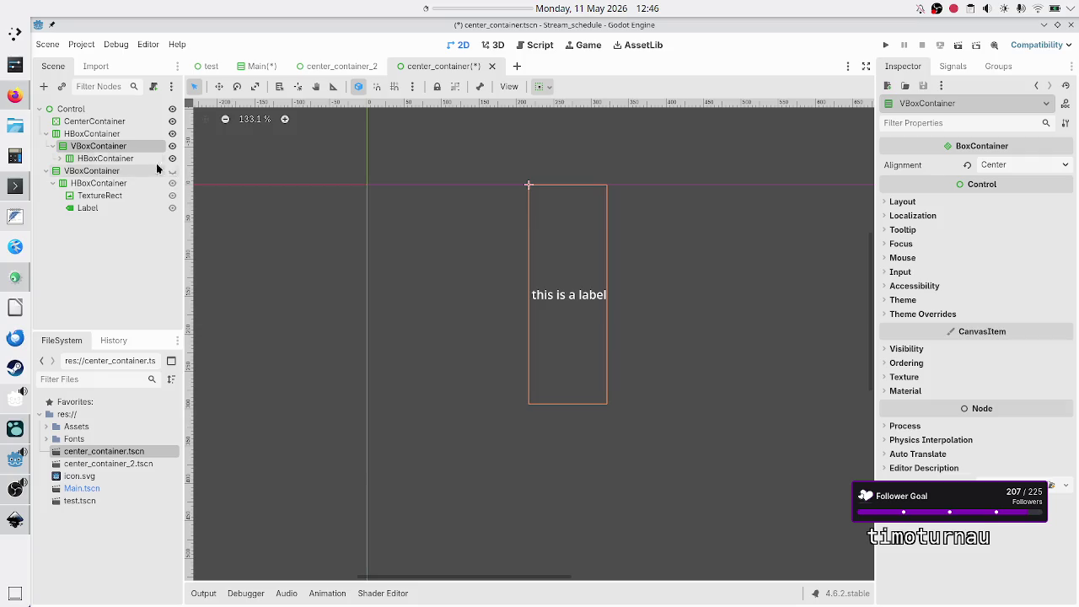
ctrl+click(111, 134)
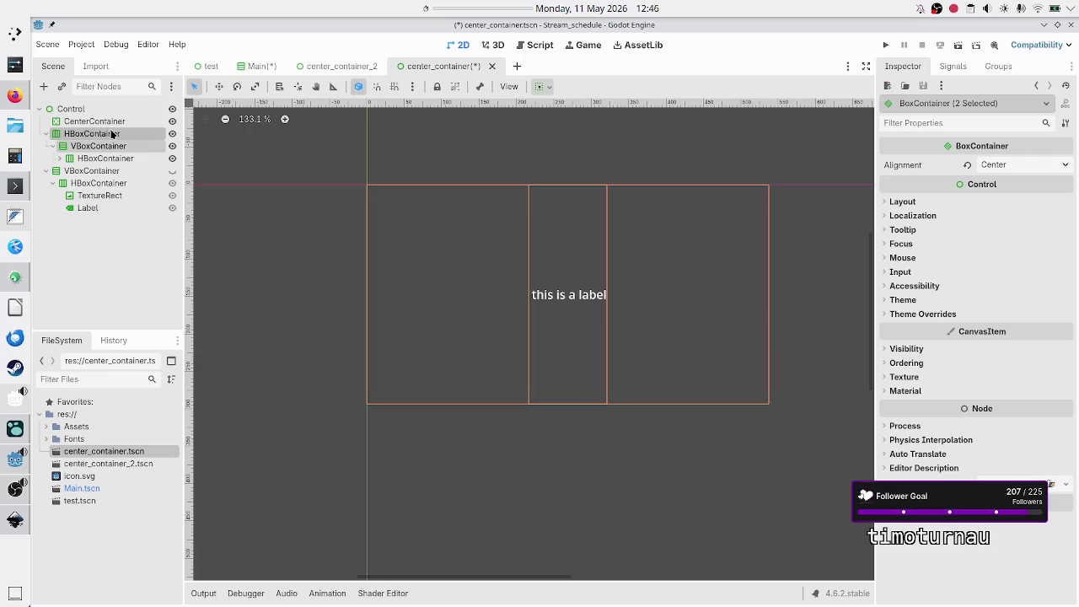
double_click(98, 136)
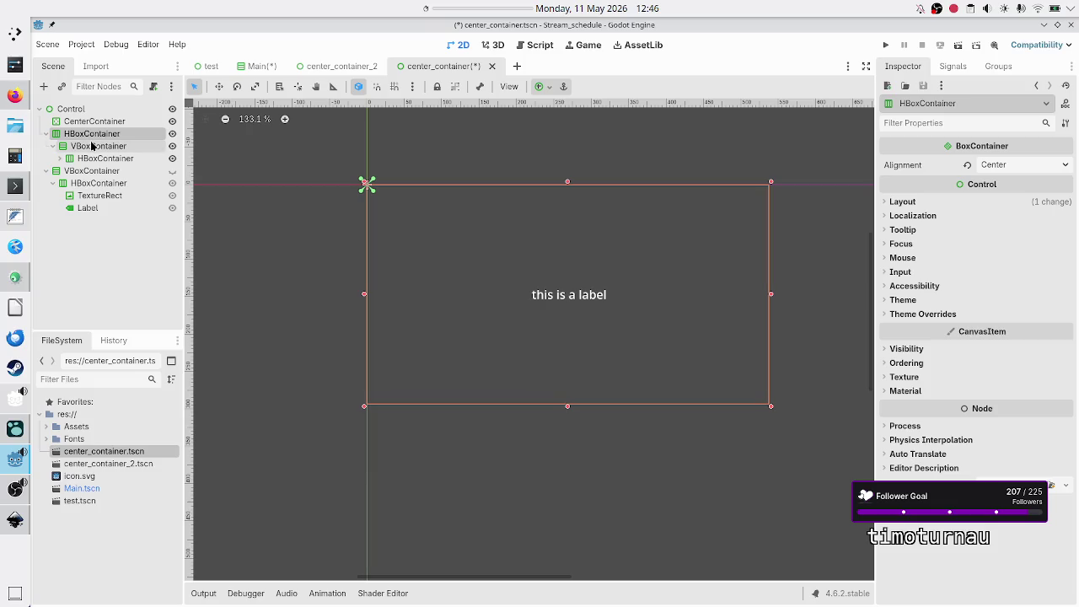
click(95, 146)
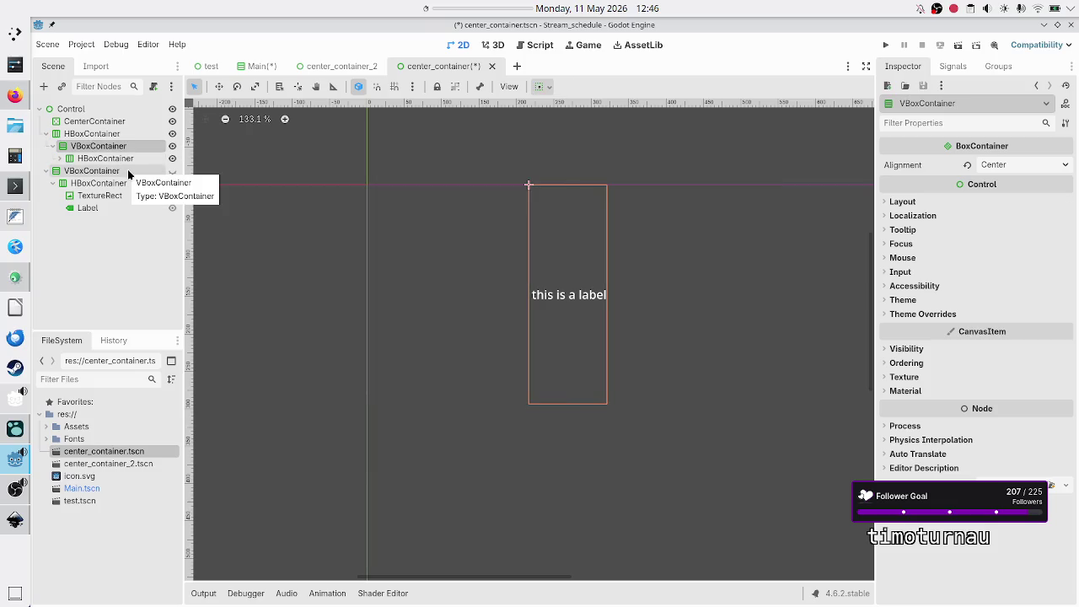
click(68, 171)
Step: Delete the hidden VBoxContainer copy from the scene
key(Delete)
key(Return)
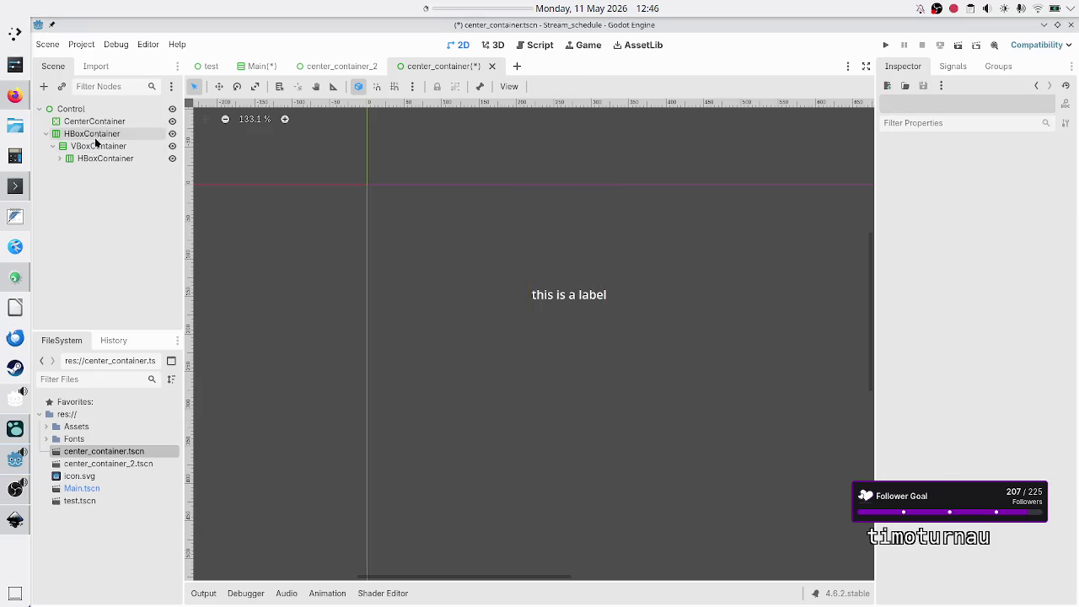
click(95, 135)
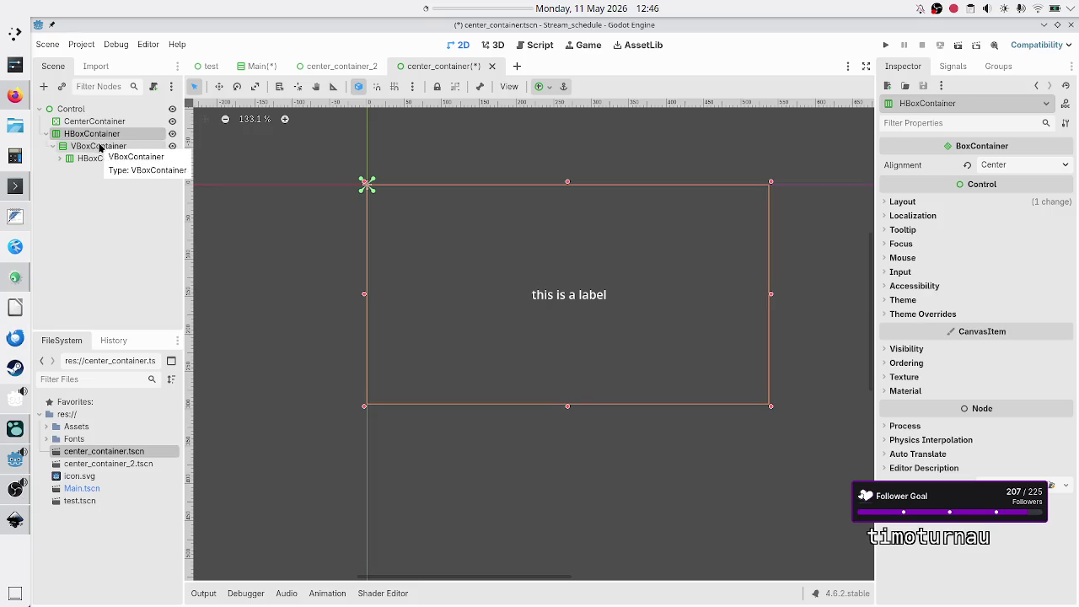
Step: Copy the original VBoxContainer branch, paste it under Control, and collapse the new branch
click(99, 147)
right_click(99, 148)
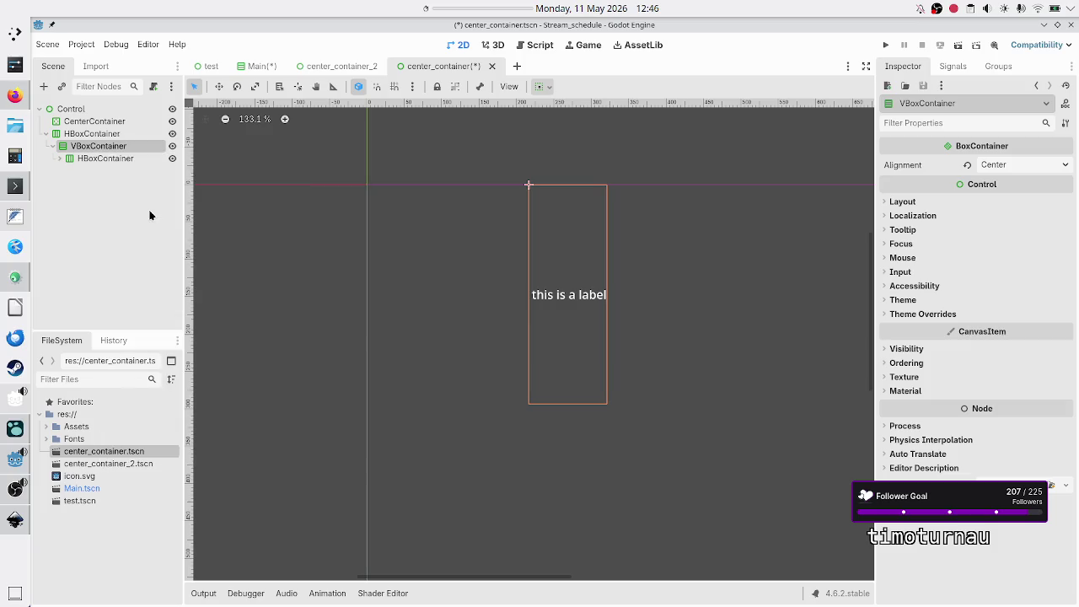
click(78, 111)
right_click(79, 112)
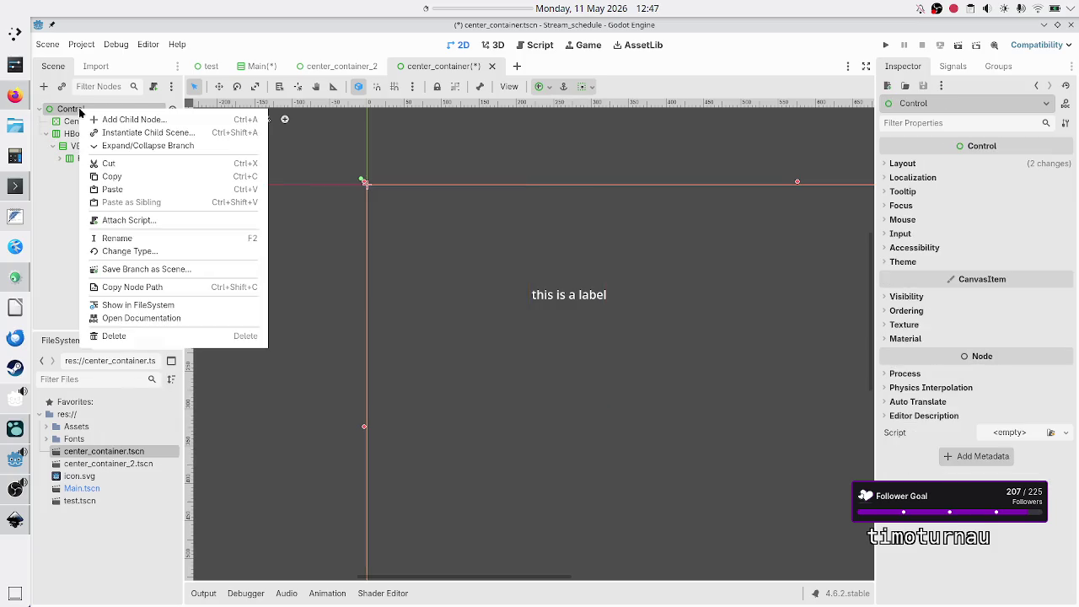
click(116, 190)
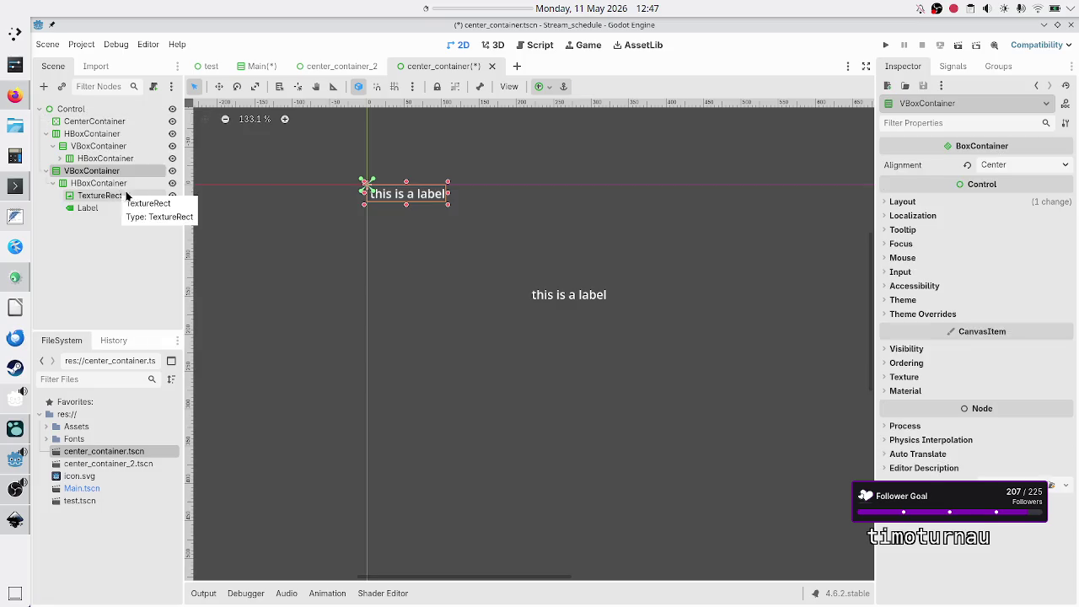
click(45, 171)
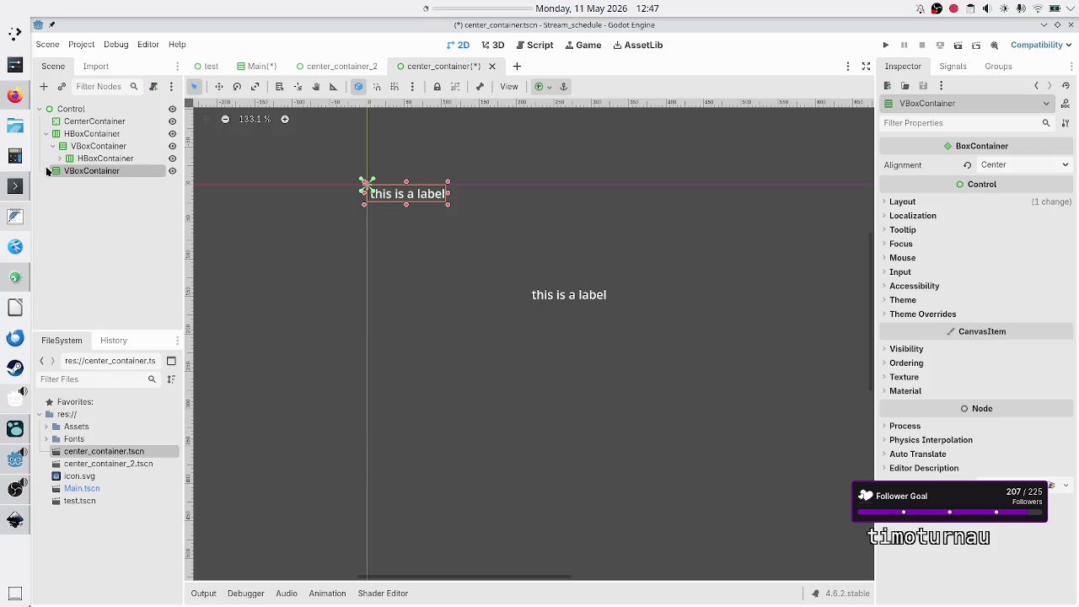
click(91, 147)
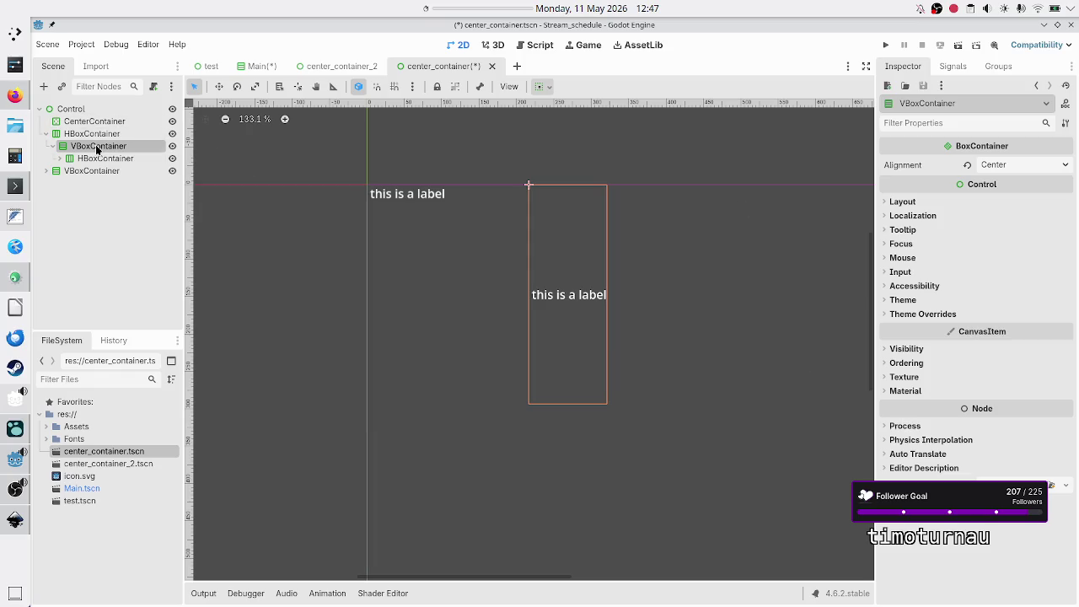
Step: Try horizontal Expand on the nested VBoxContainer under Container Sizing, then leave it unchecked
click(902, 201)
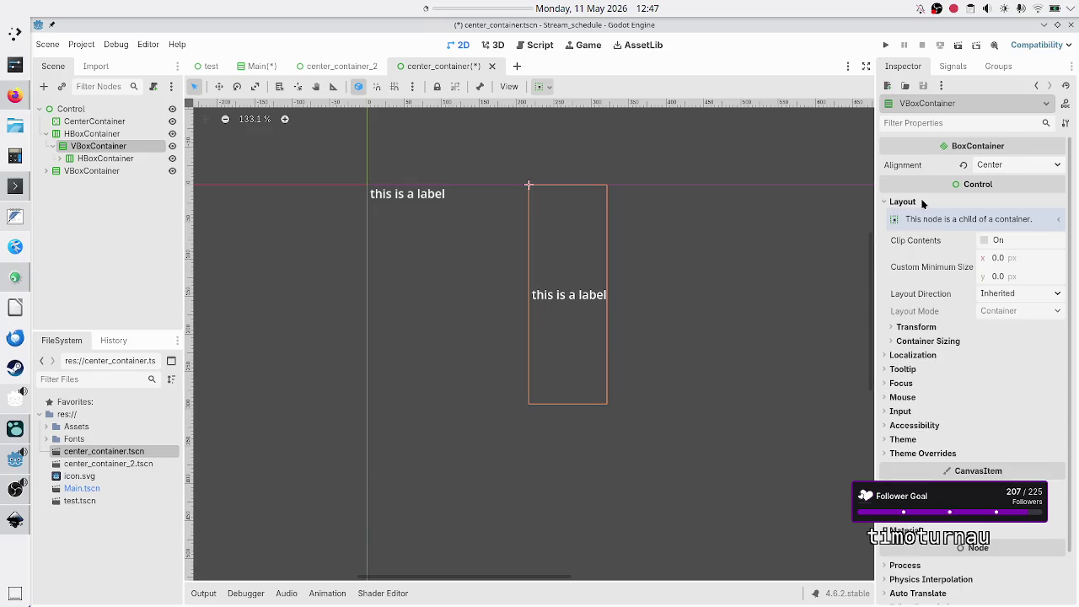
click(933, 341)
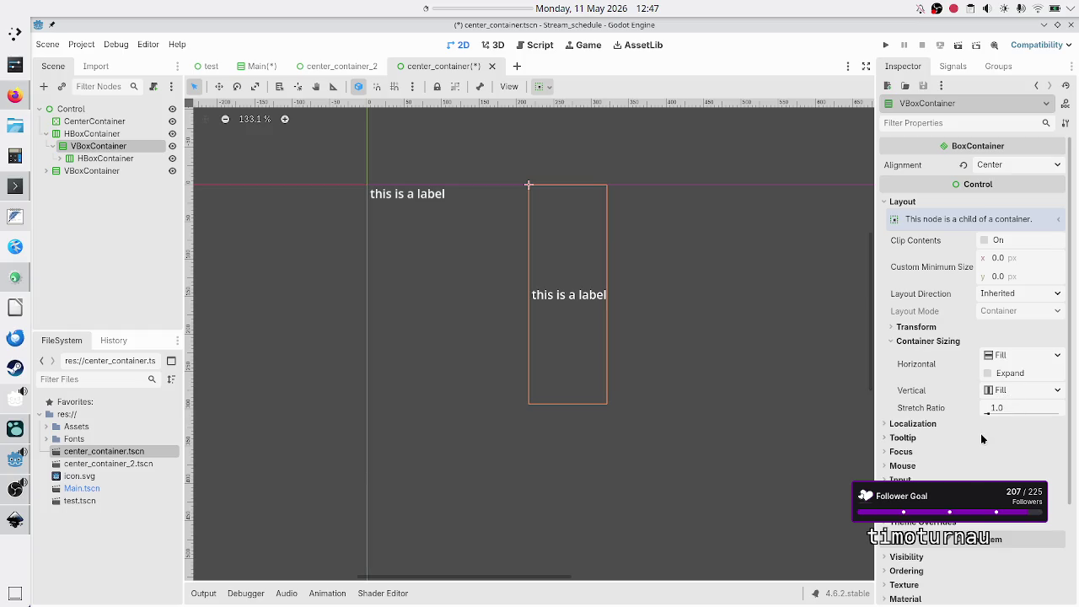
click(988, 373)
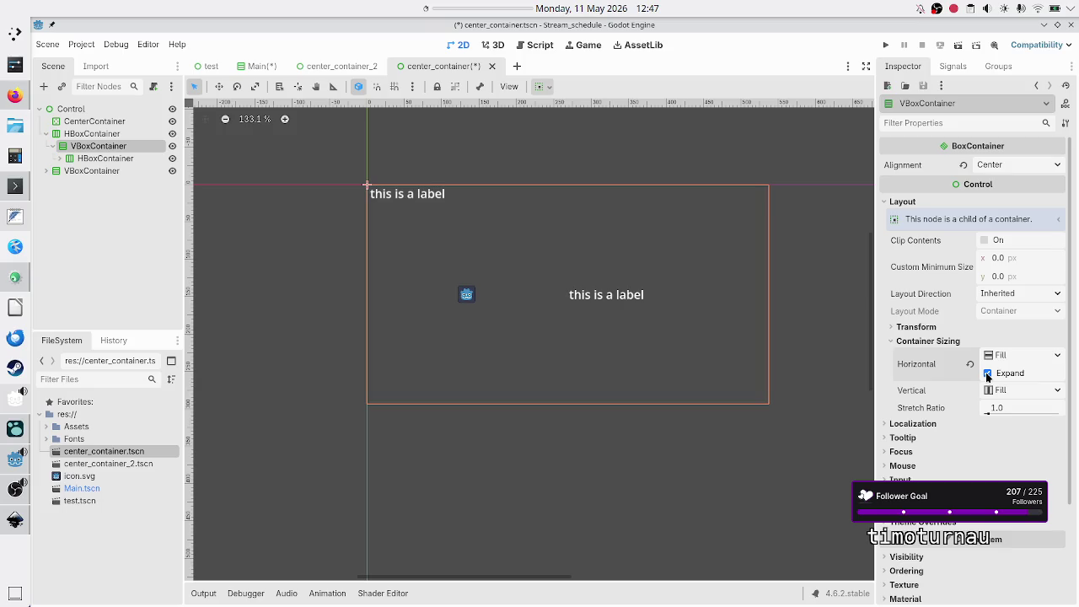
ctrl+click(92, 135)
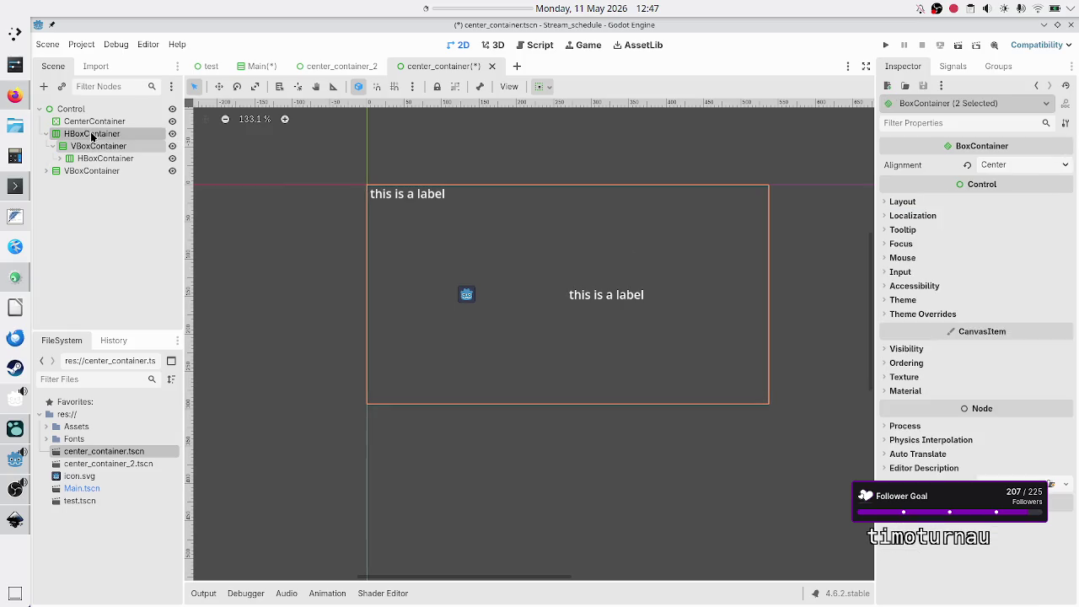
click(110, 145)
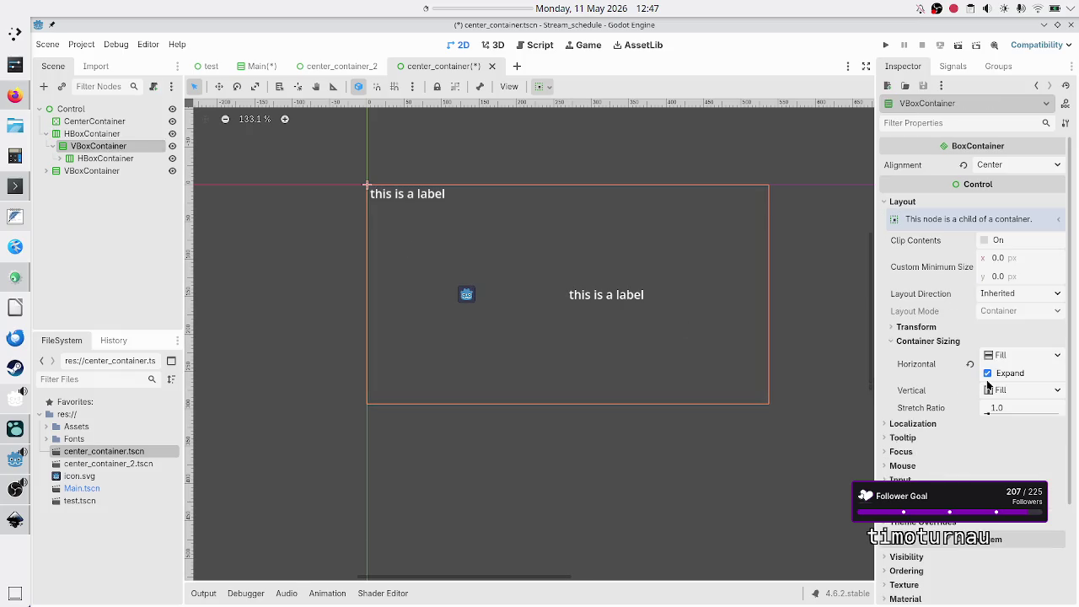
click(1008, 376)
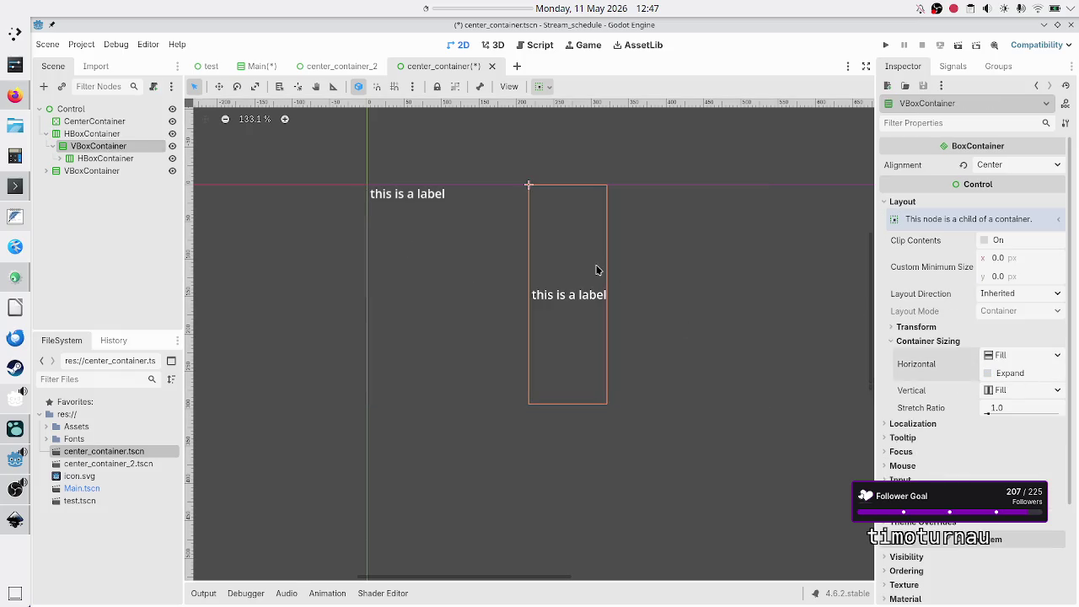
ctrl+click(103, 135)
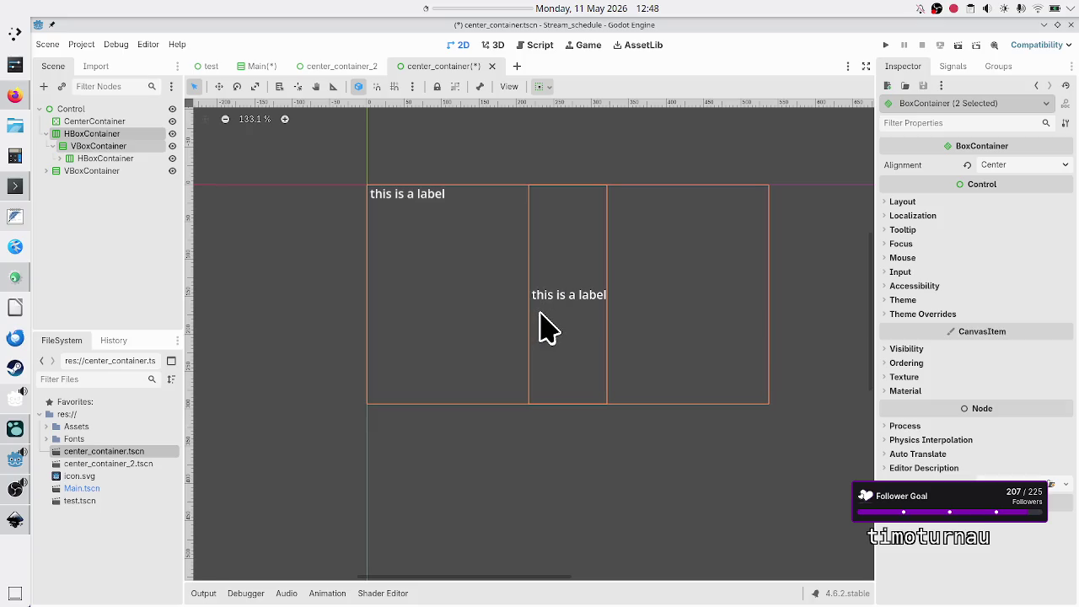
click(86, 149)
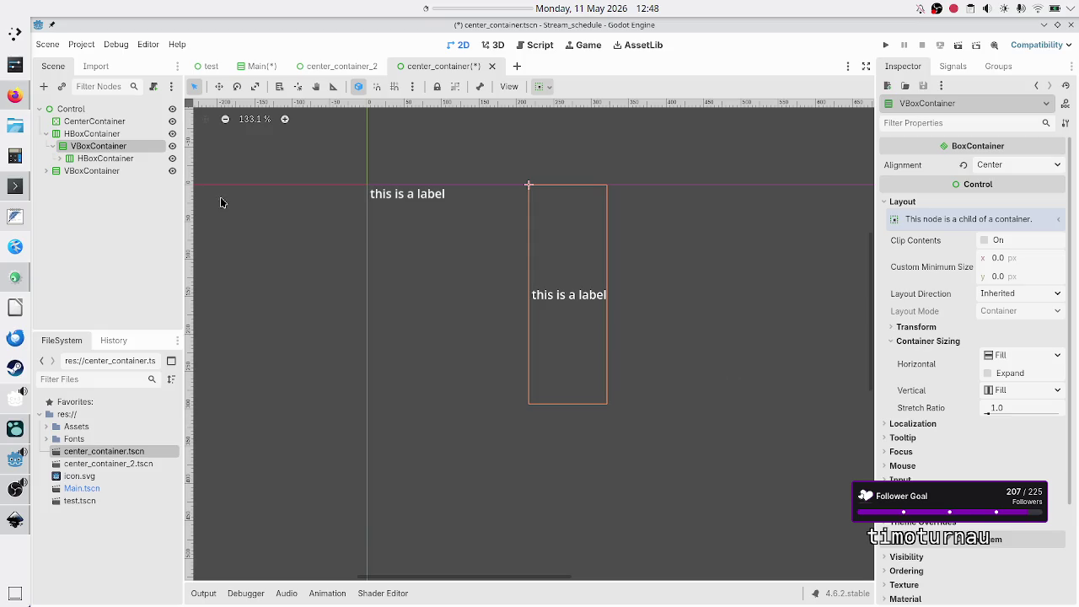
Step: Expand the second VBoxContainer branch and inspect its HBoxContainer's Container Sizing
click(47, 171)
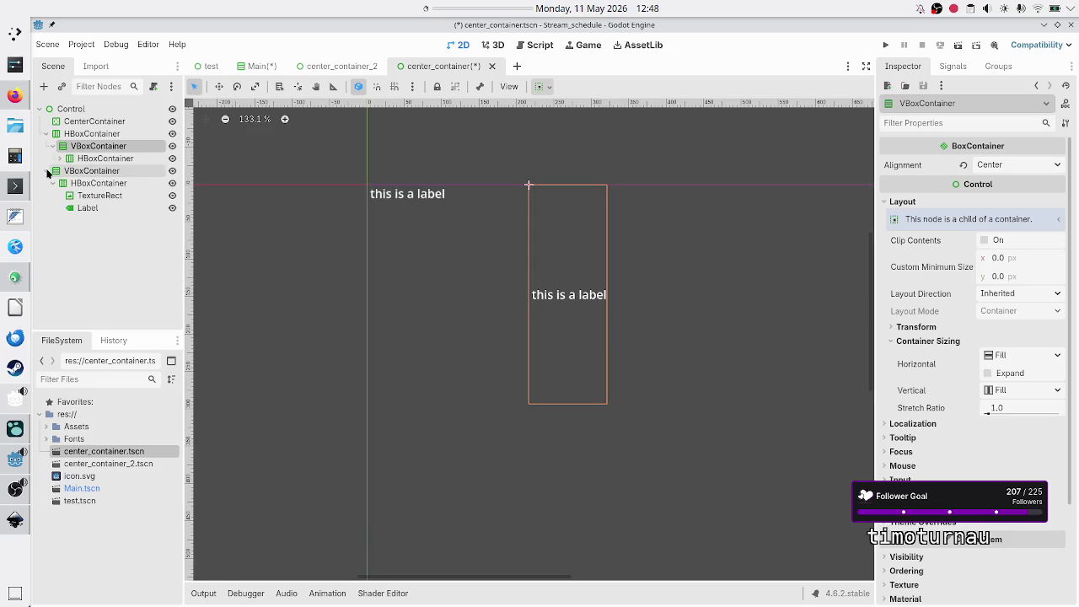
click(97, 183)
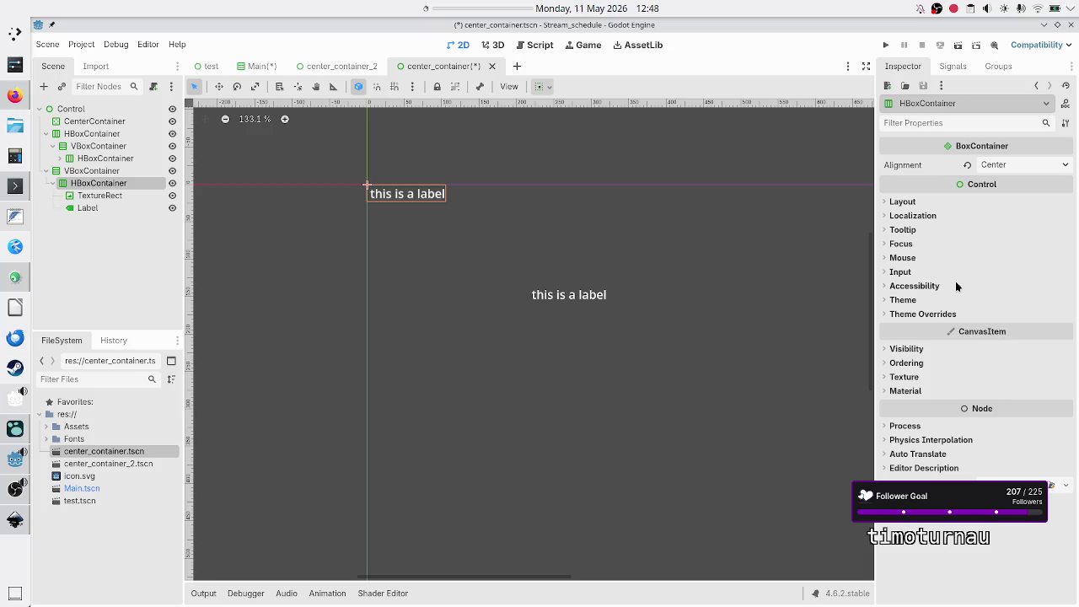
click(904, 202)
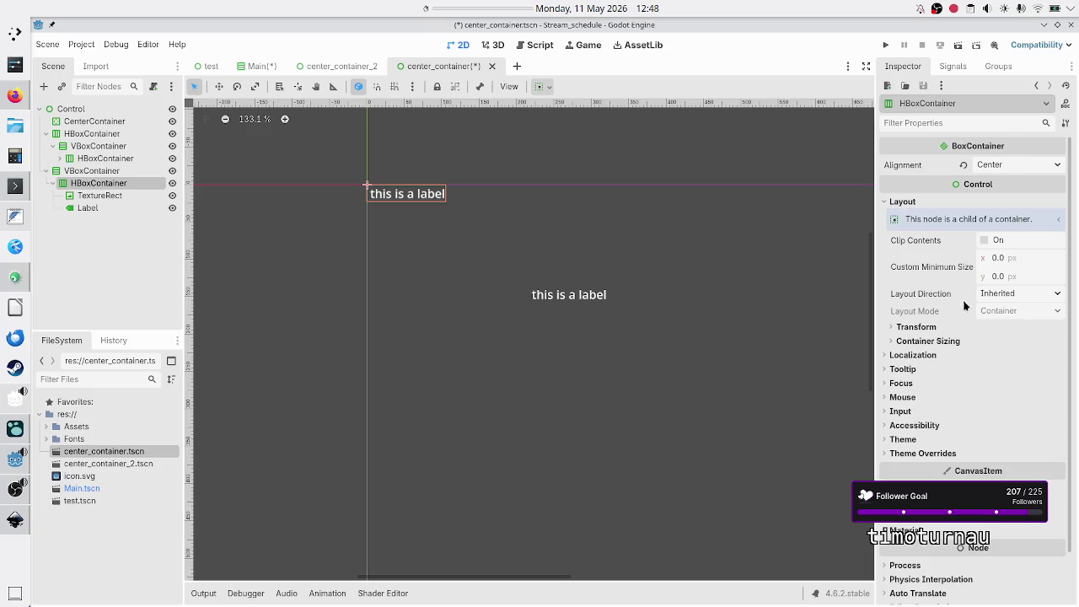
click(930, 341)
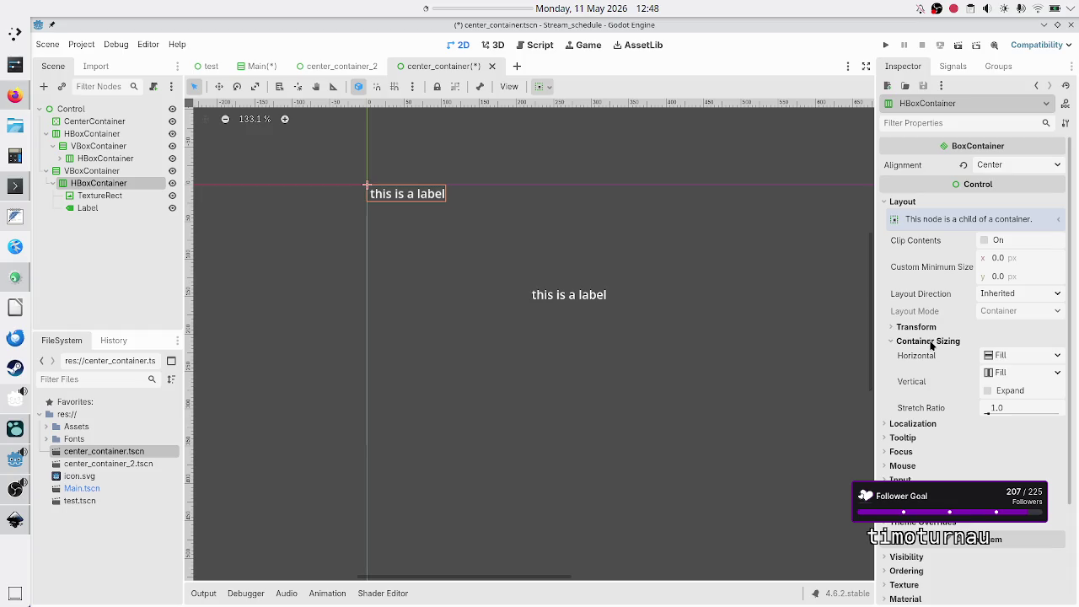
Step: Drag the second VBoxContainer's corner handle so its icon shows beside the label
click(158, 172)
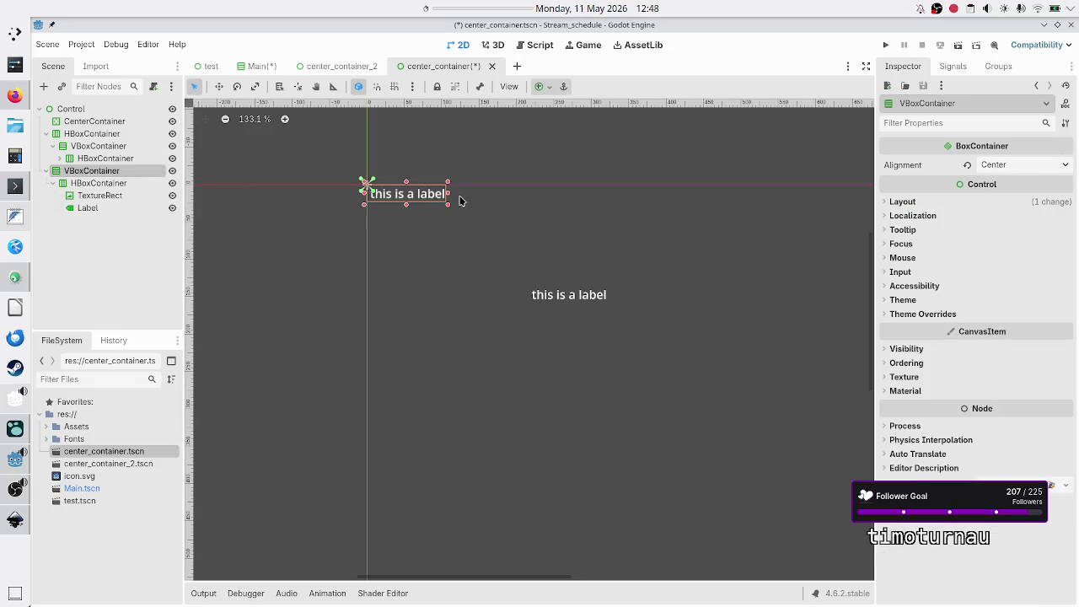
mouse_move(448, 206)
mouse_down()
mouse_move(570, 242)
mouse_move(499, 236)
mouse_move(571, 258)
mouse_move(513, 223)
mouse_move(594, 249)
mouse_move(578, 236)
mouse_move(513, 236)
mouse_move(607, 258)
mouse_move(565, 250)
mouse_move(589, 244)
mouse_up()
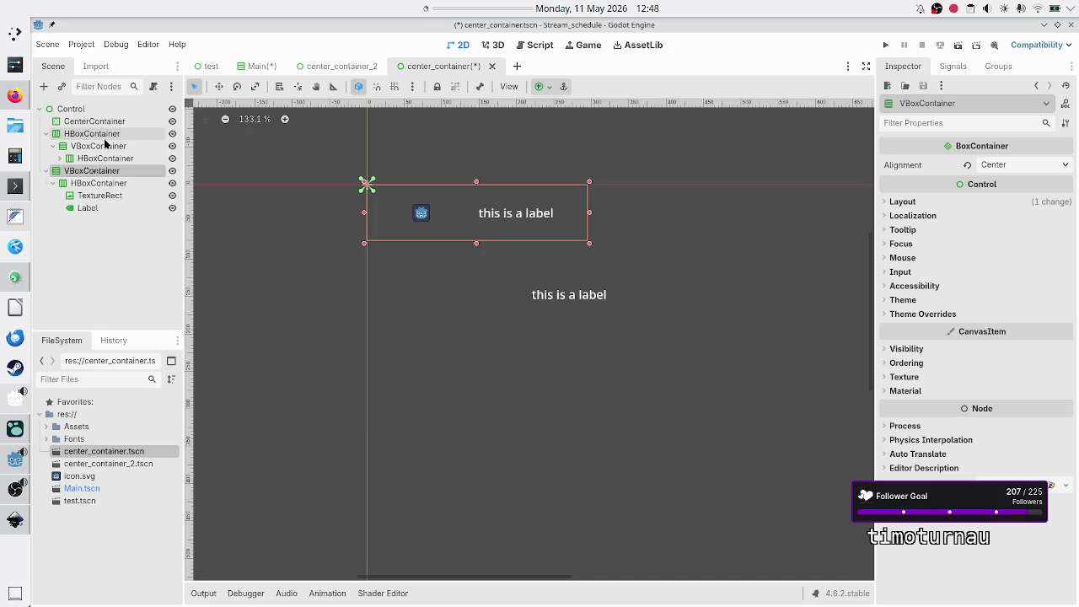
click(103, 147)
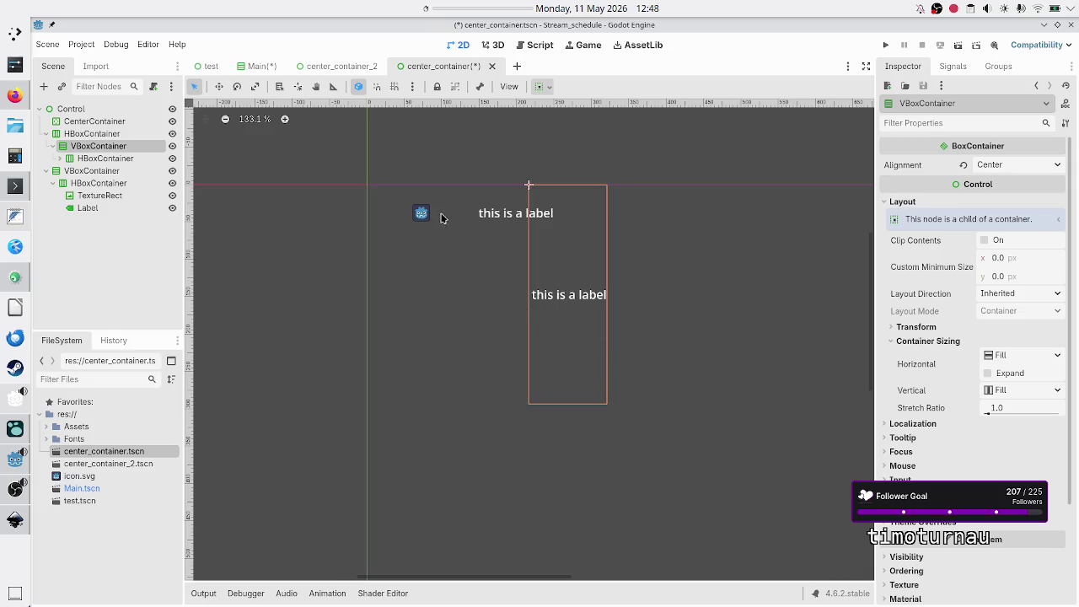
shift+click(85, 169)
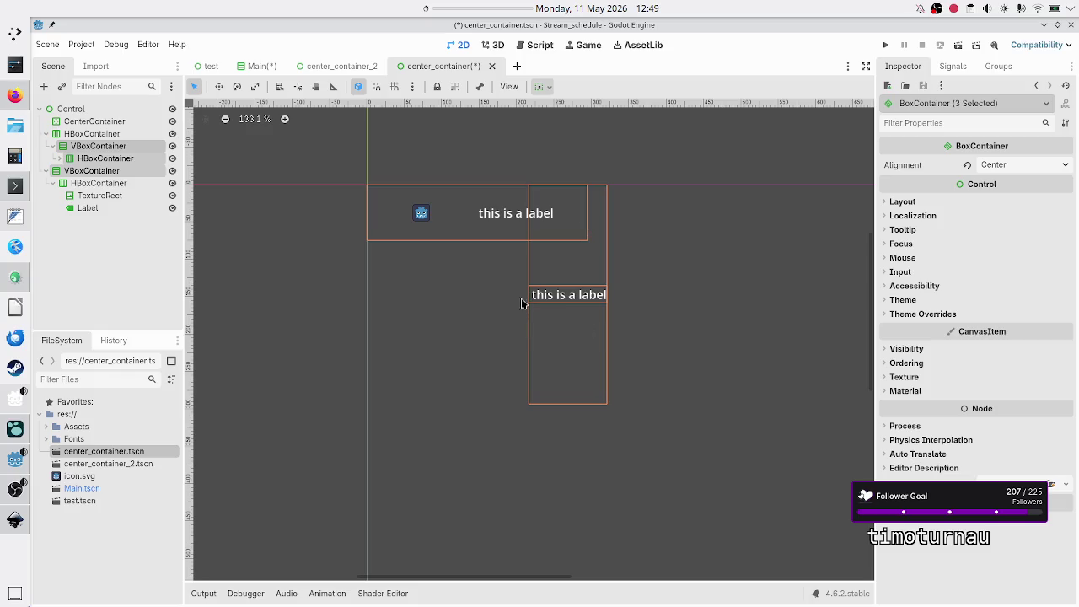
click(117, 135)
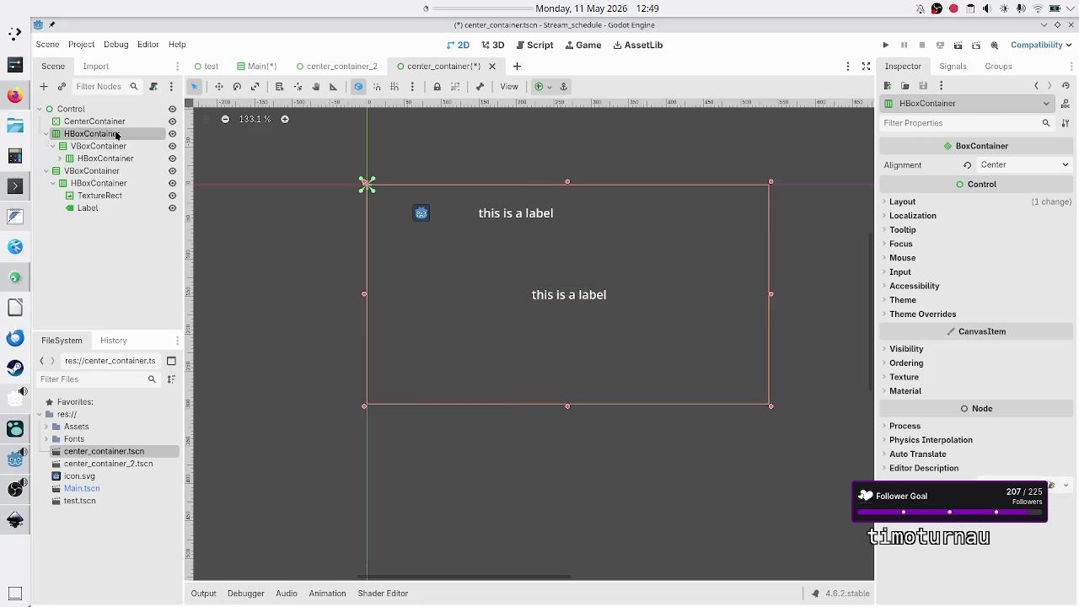
Step: Select the nested VBoxContainer and toggle its horizontal Expand on, then off
ctrl+click(111, 146)
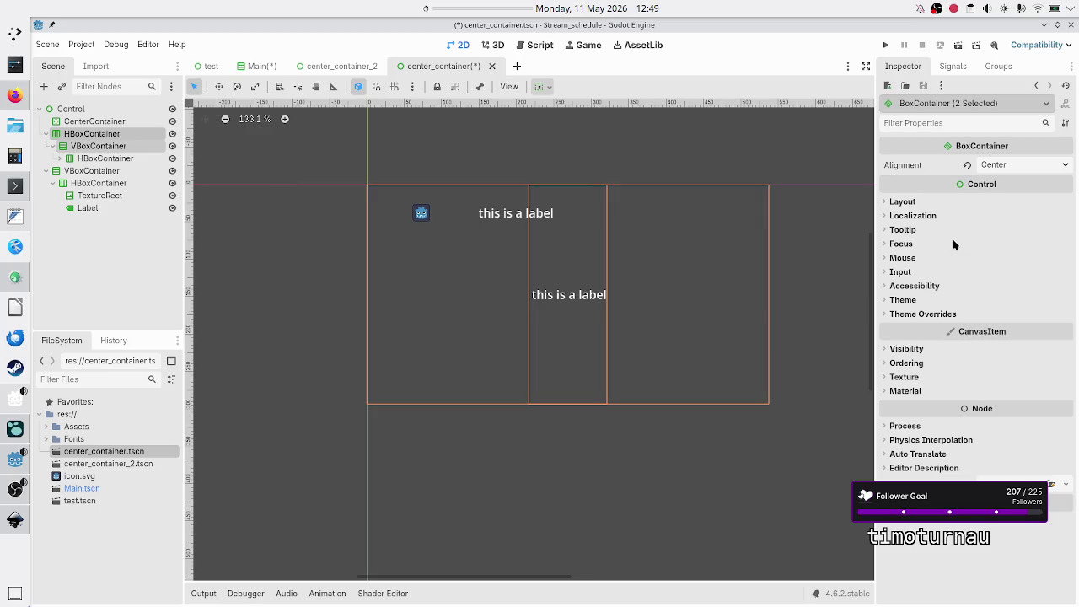
click(902, 201)
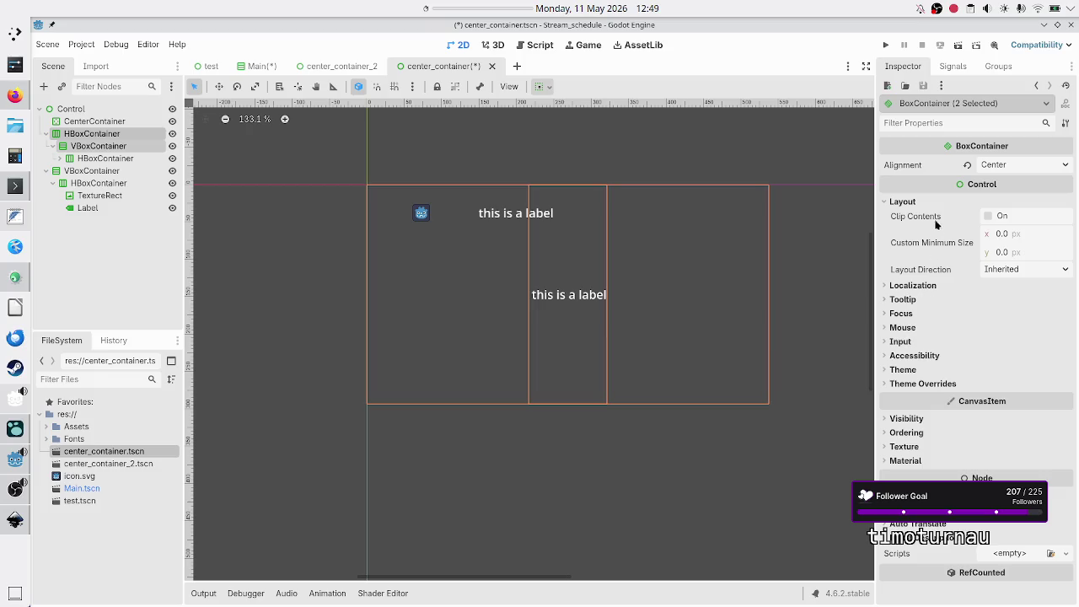
click(91, 123)
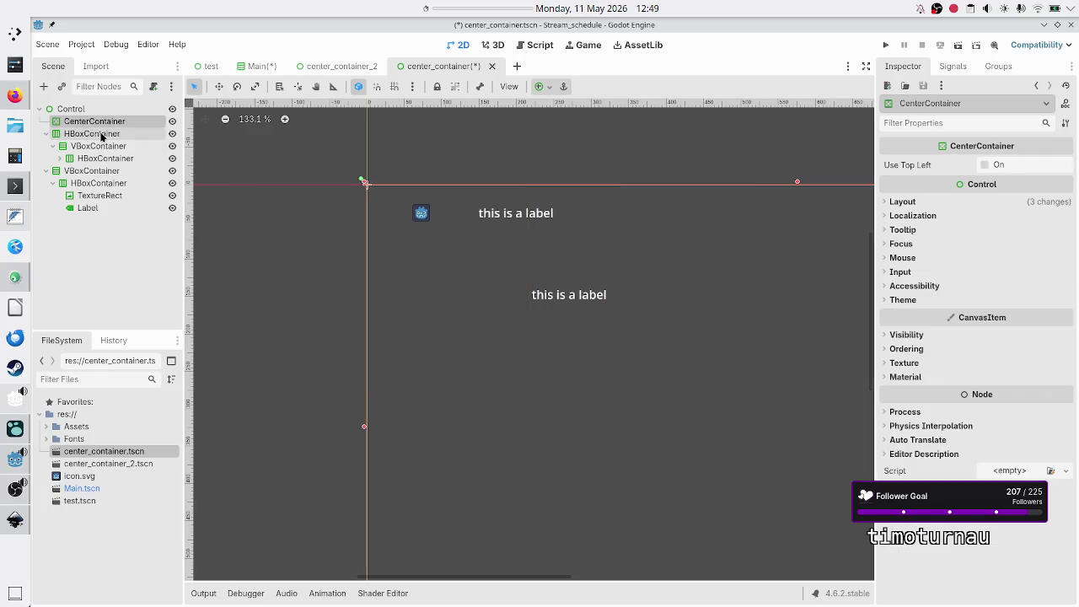
click(99, 146)
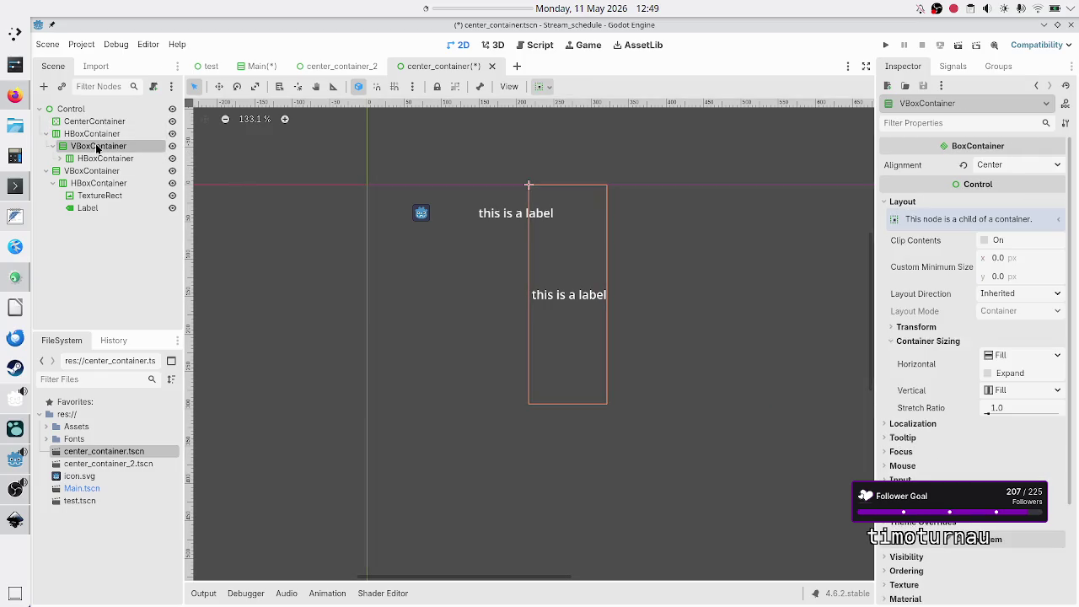
click(1004, 377)
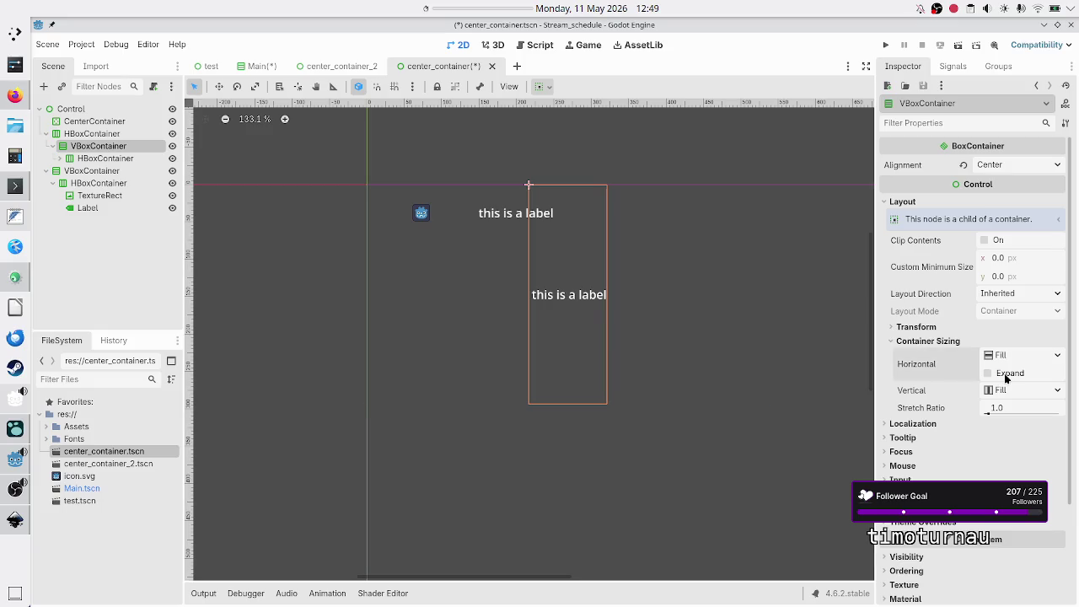
click(1005, 378)
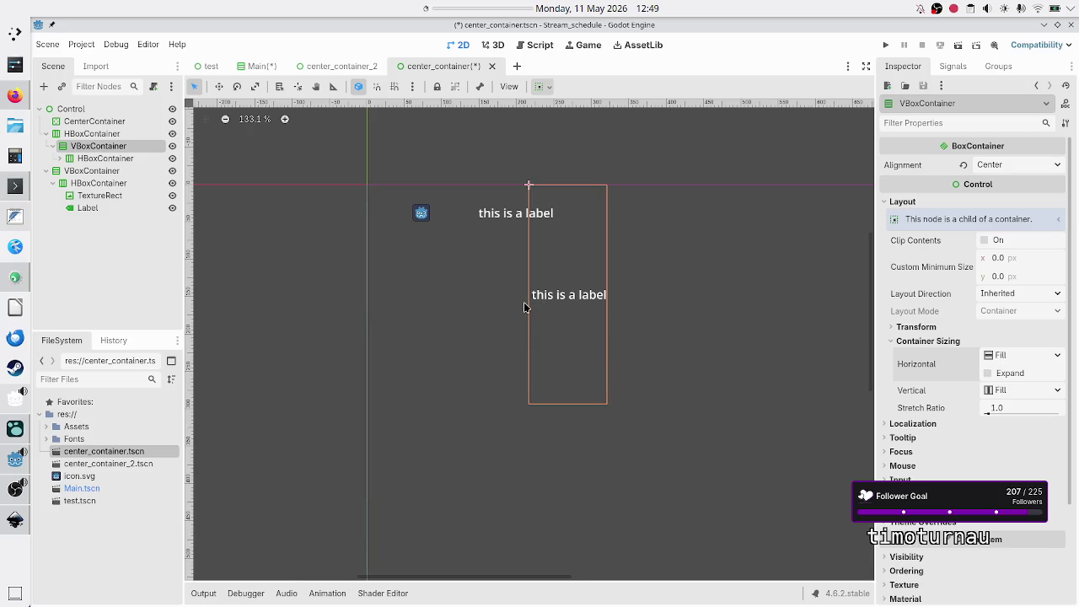
Step: Check the second branch's icon and the nested label, then retest horizontal Expand, leaving it off
click(421, 214)
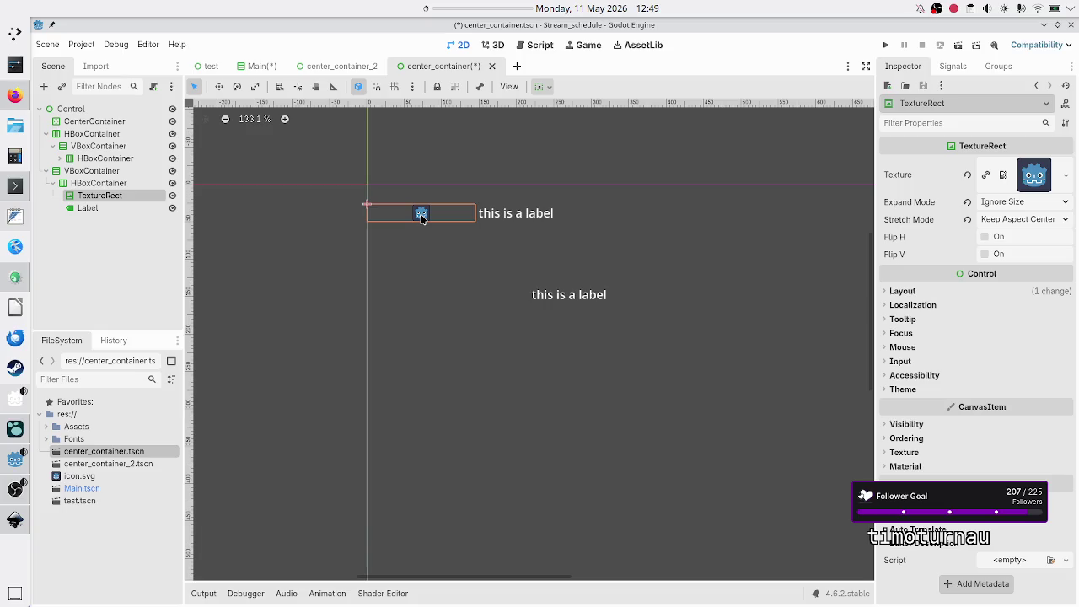
click(589, 303)
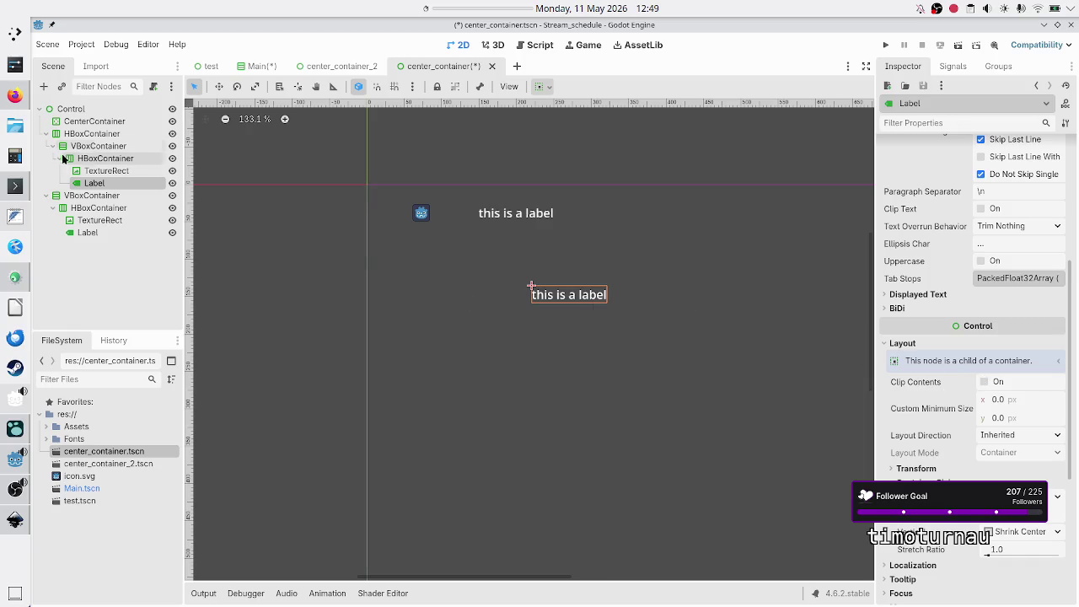
click(107, 146)
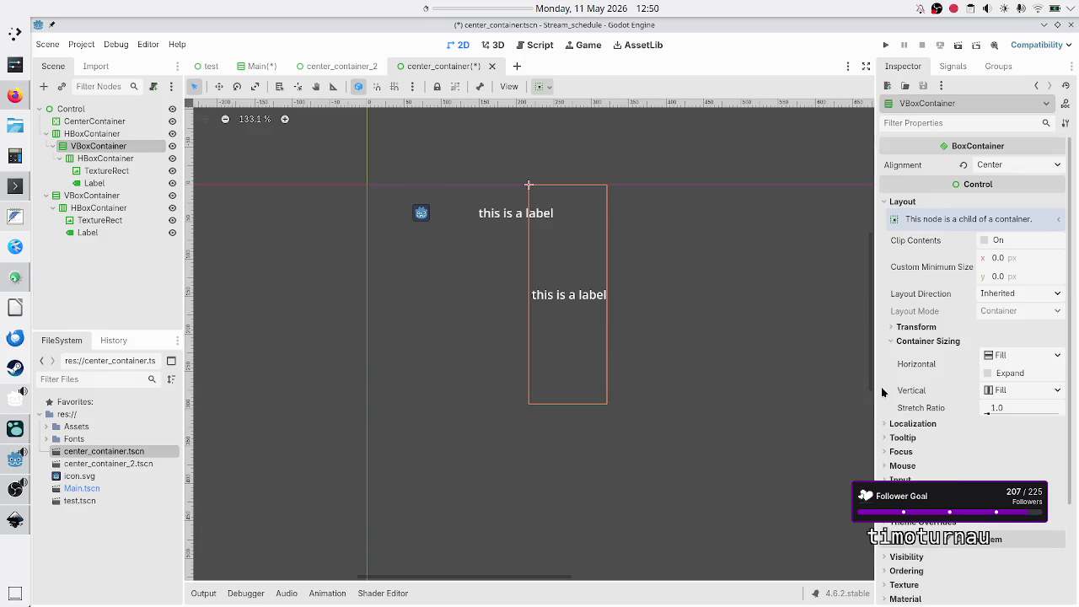
click(998, 373)
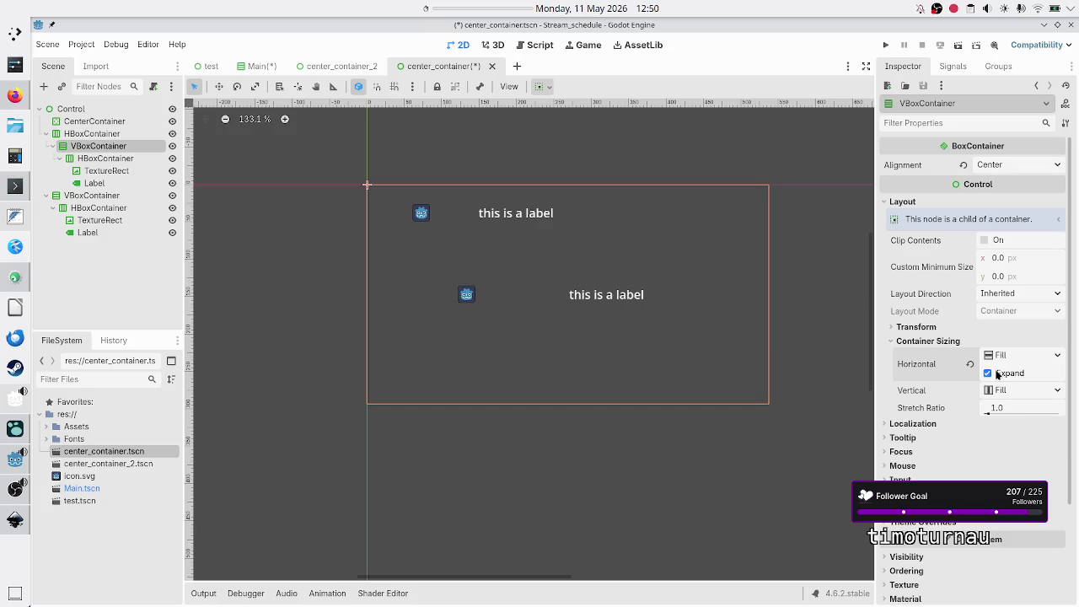
click(988, 373)
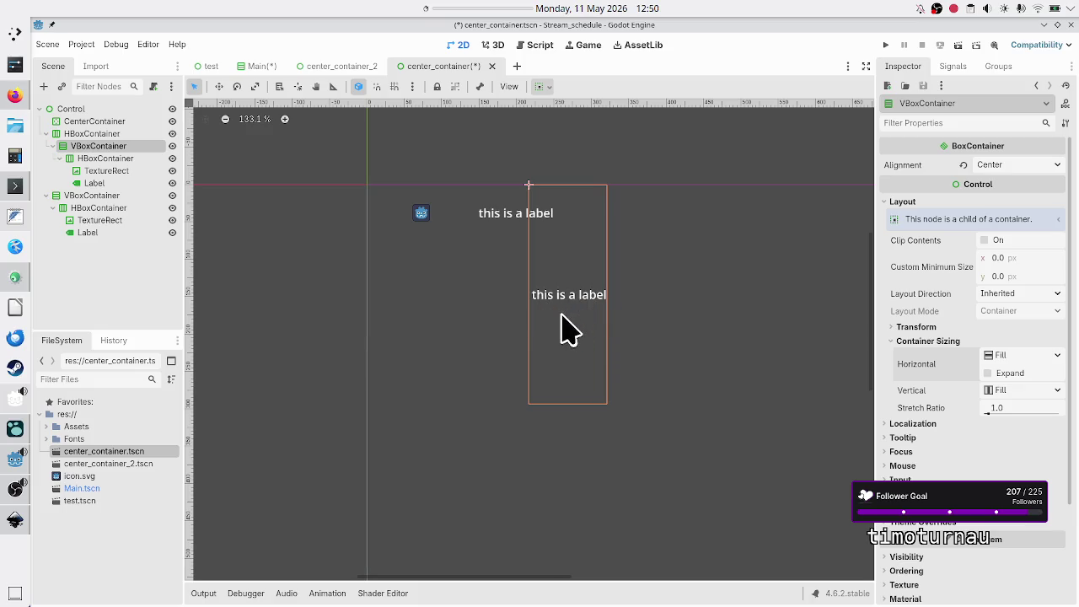
click(112, 197)
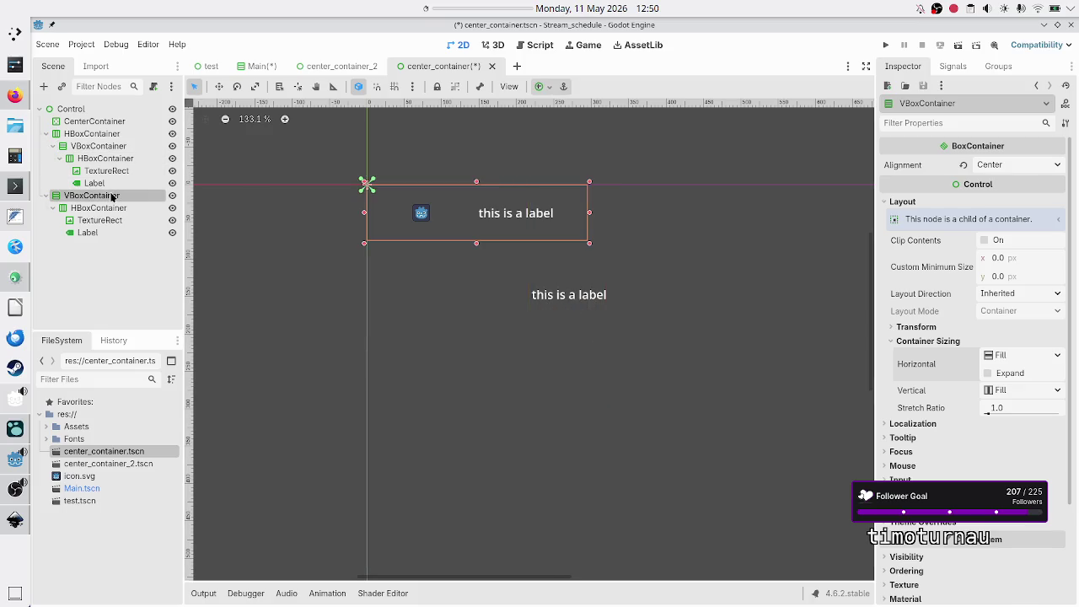
Step: Delete the second VBoxContainer branch and copy the nested VBoxContainer
key(Delete)
key(Return)
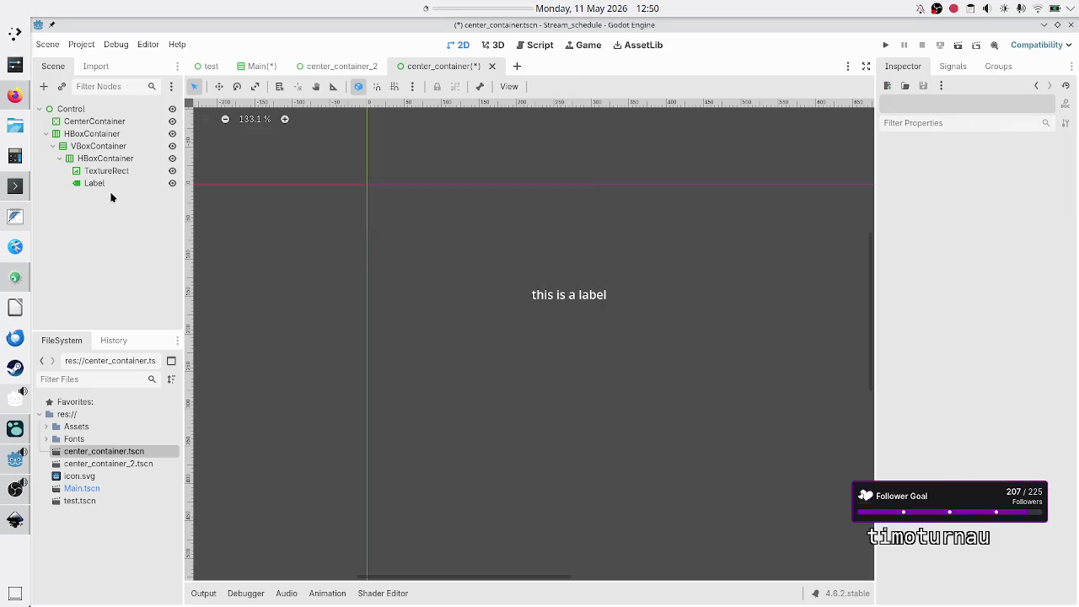
click(93, 146)
right_click(92, 149)
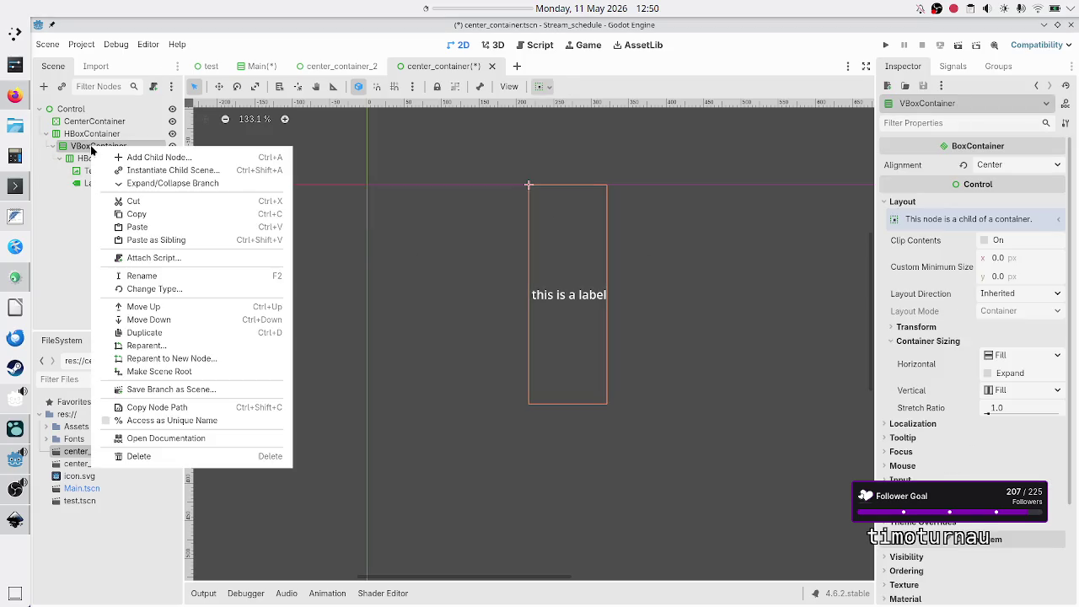
click(150, 216)
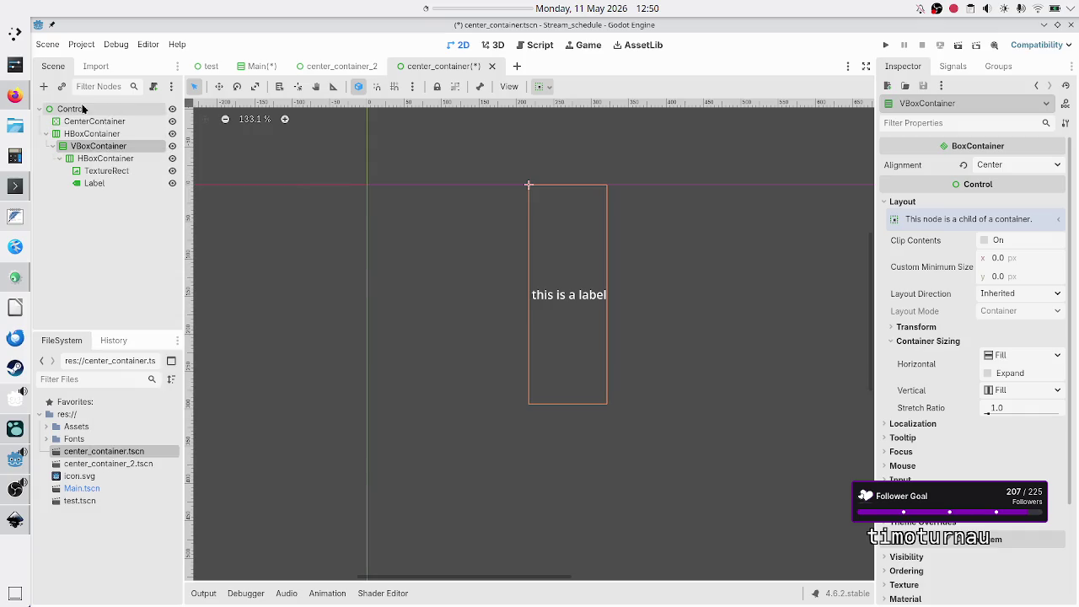
Step: Paste the copied VBoxContainer branch under the root Control node
click(83, 108)
right_click(82, 108)
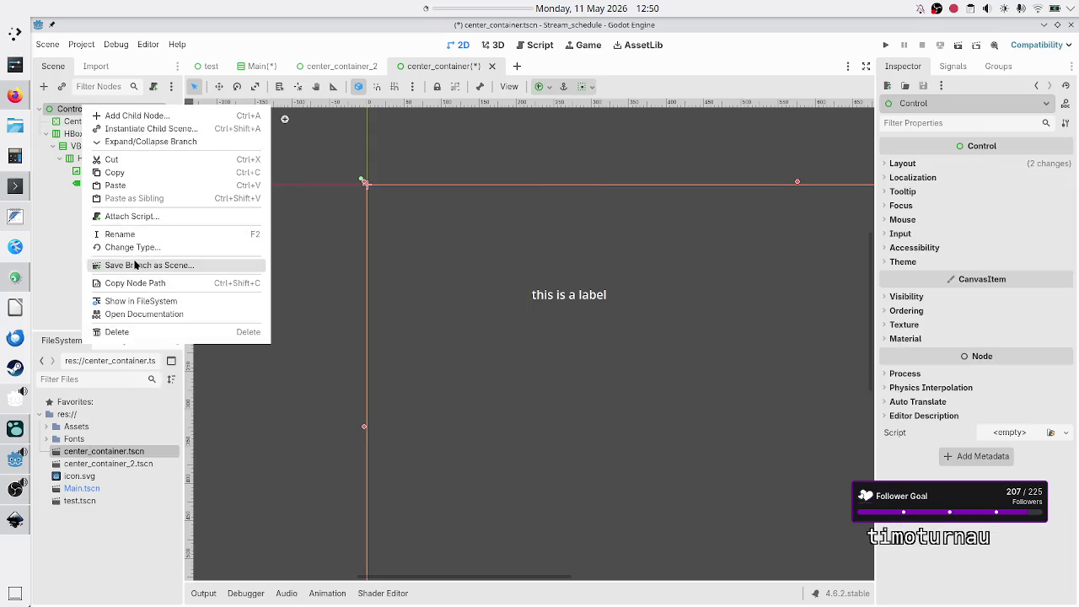
click(131, 185)
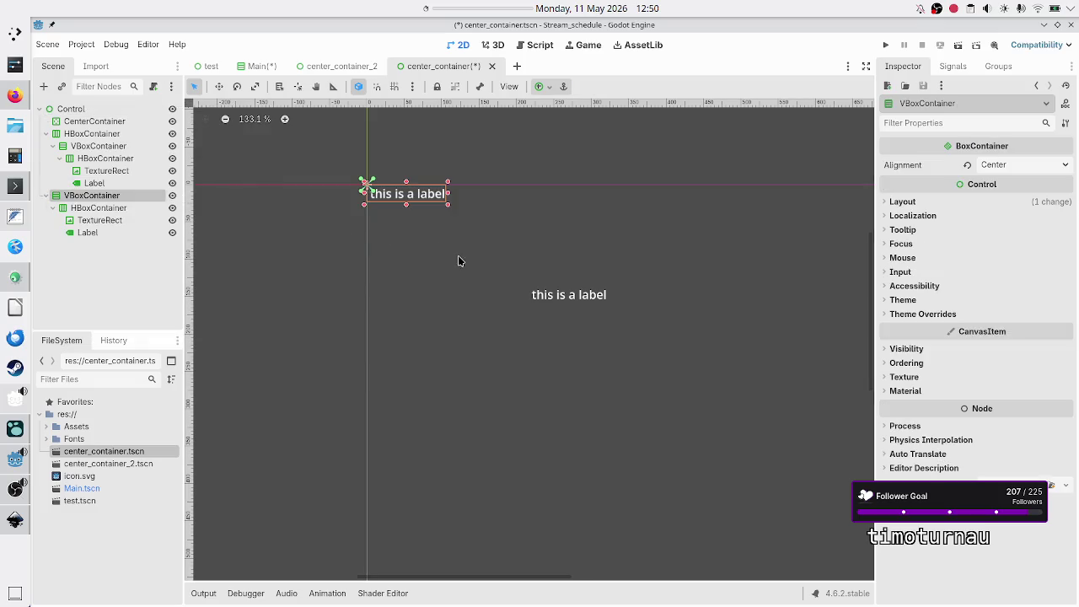
Step: Move the second VBoxContainer on the canvas to sit below the centred label
drag(405, 199, 464, 246)
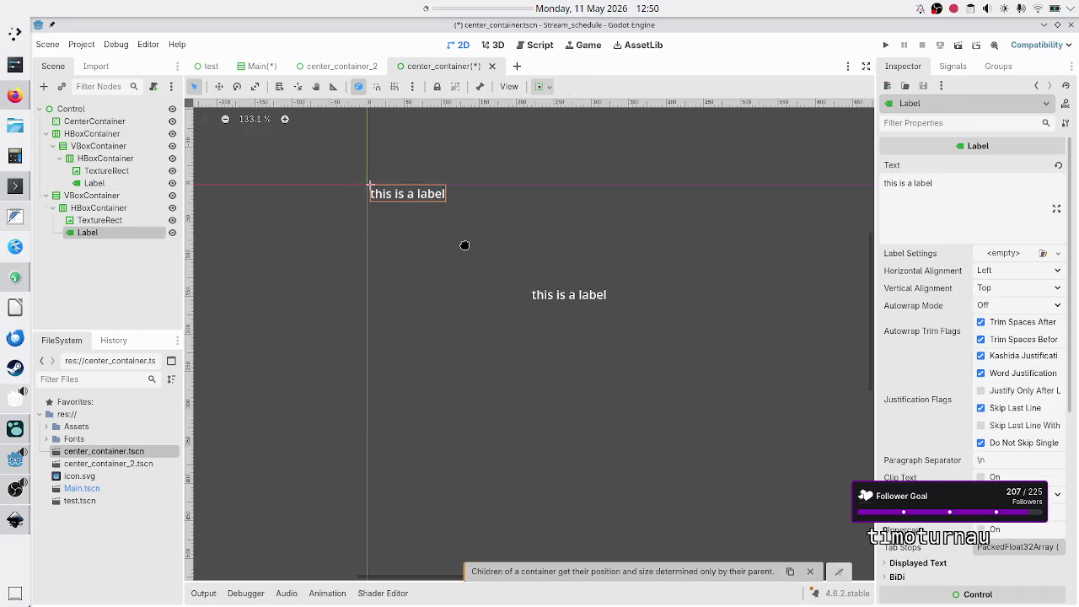
click(114, 201)
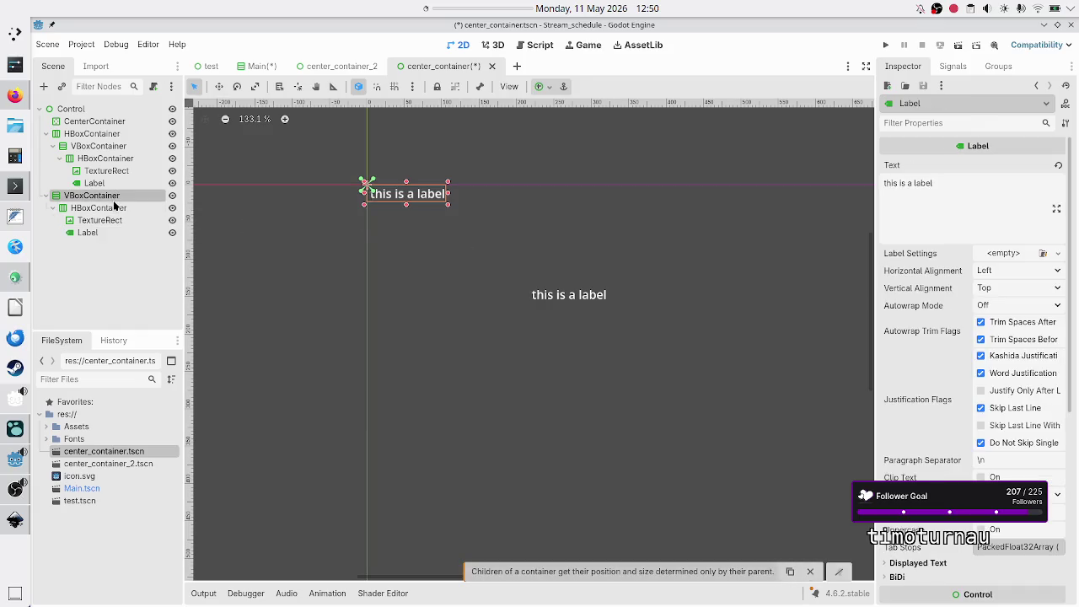
click(410, 195)
drag(410, 195, 472, 228)
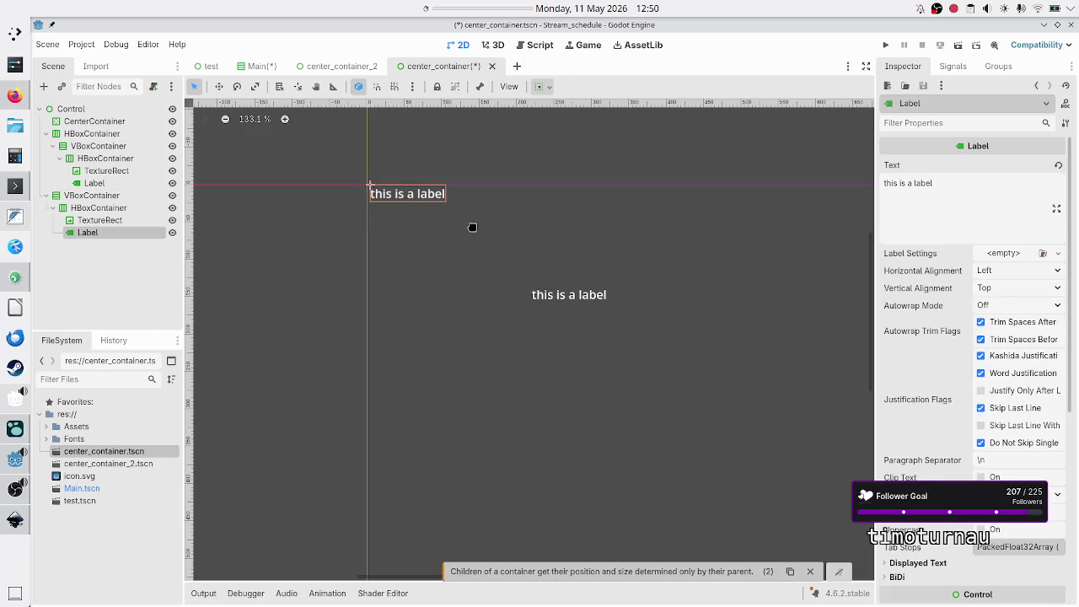
click(127, 197)
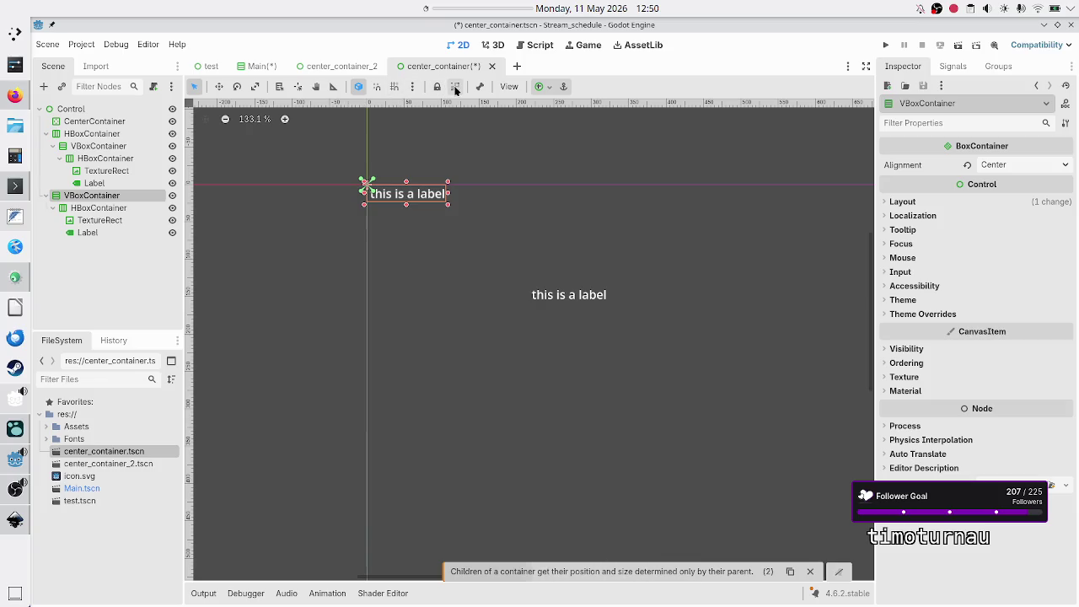
mouse_move(406, 194)
mouse_down()
mouse_move(491, 287)
mouse_move(562, 317)
mouse_up()
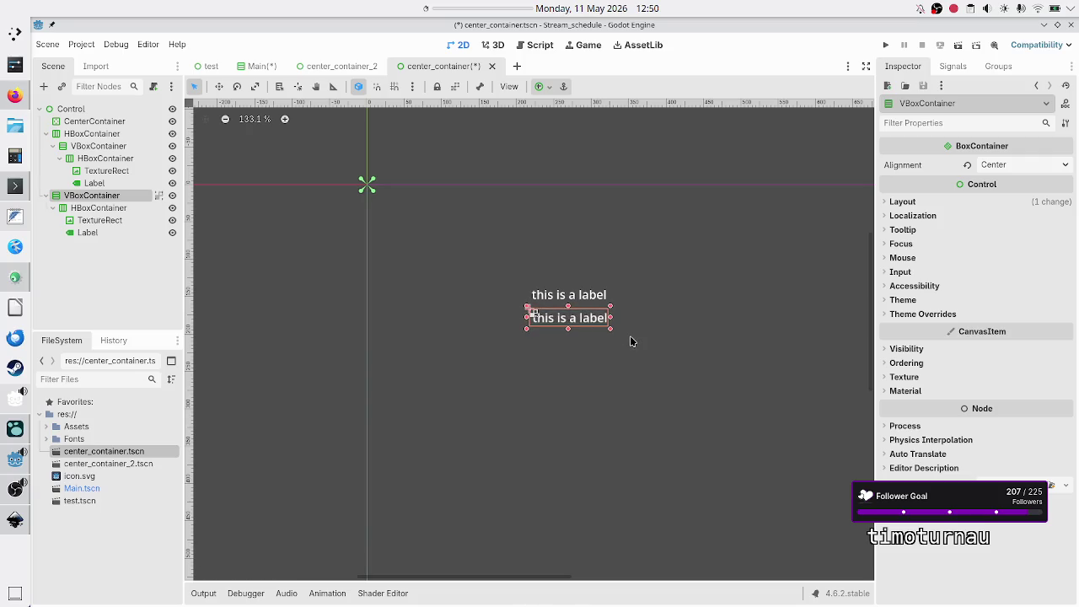
drag(568, 321, 571, 316)
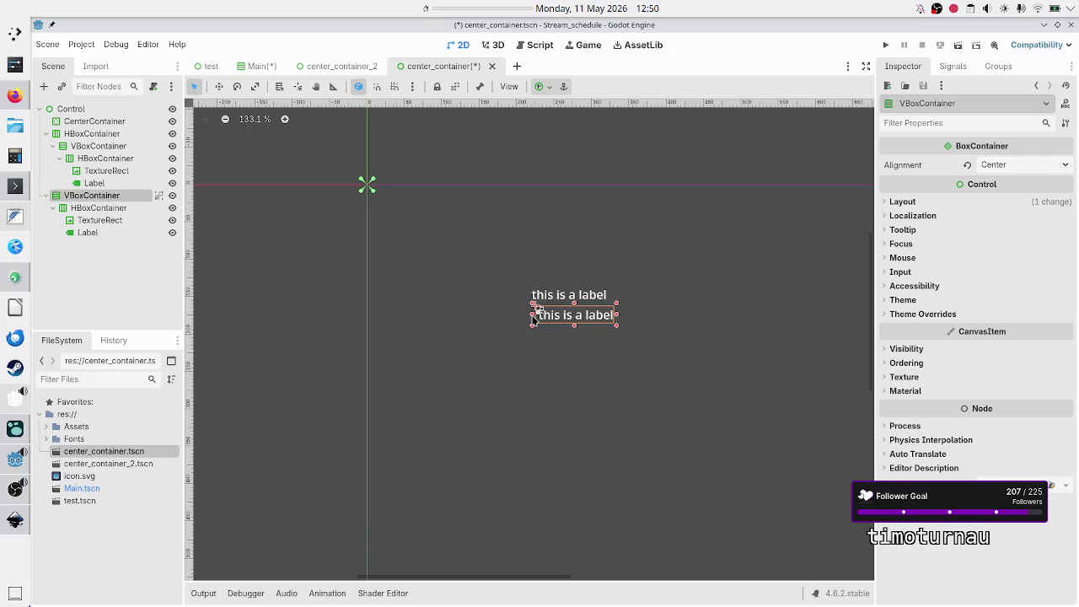
Step: Resize the box's left and right edges, testing the width at which its icon appears
drag(532, 319, 504, 315)
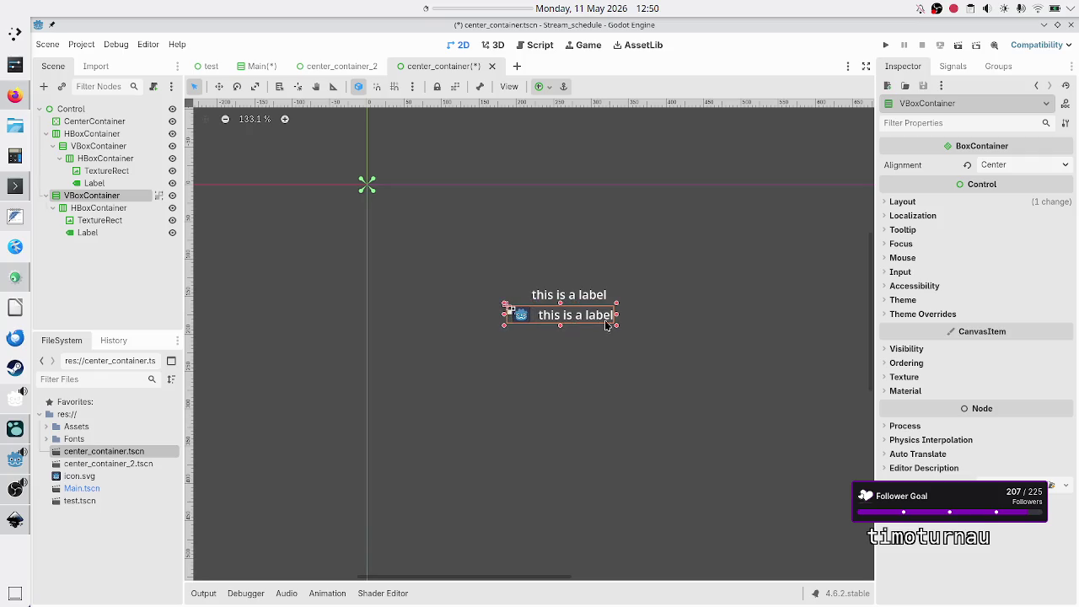
drag(618, 316, 639, 314)
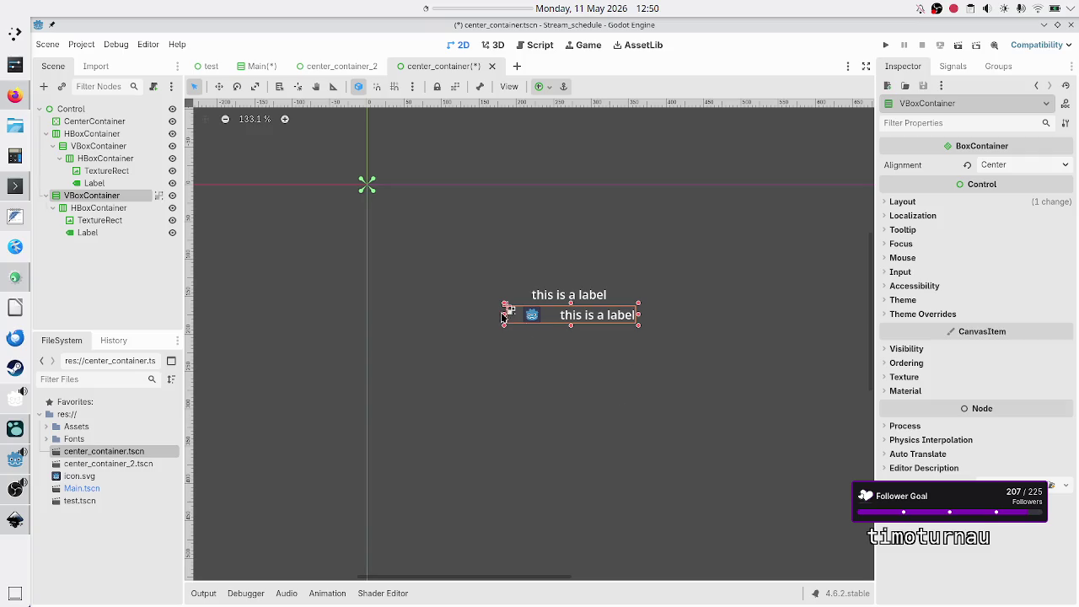
drag(503, 316, 520, 316)
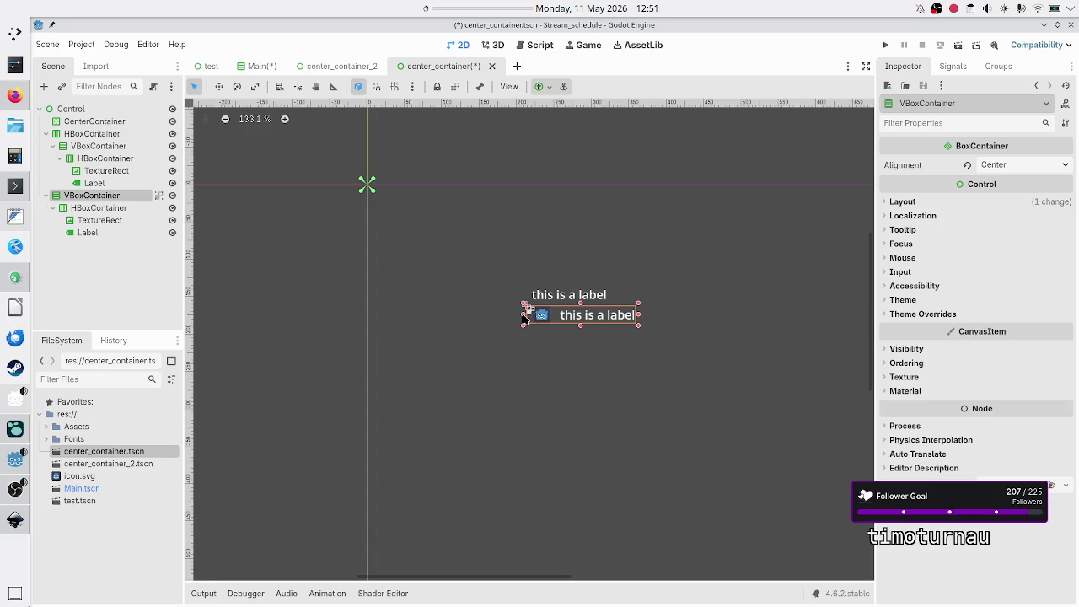
mouse_move(524, 317)
mouse_down()
mouse_move(556, 314)
mouse_move(405, 316)
mouse_move(533, 314)
mouse_move(442, 314)
mouse_move(445, 327)
mouse_move(411, 324)
mouse_move(493, 325)
mouse_move(265, 313)
mouse_move(581, 319)
mouse_move(590, 370)
mouse_move(426, 370)
mouse_up()
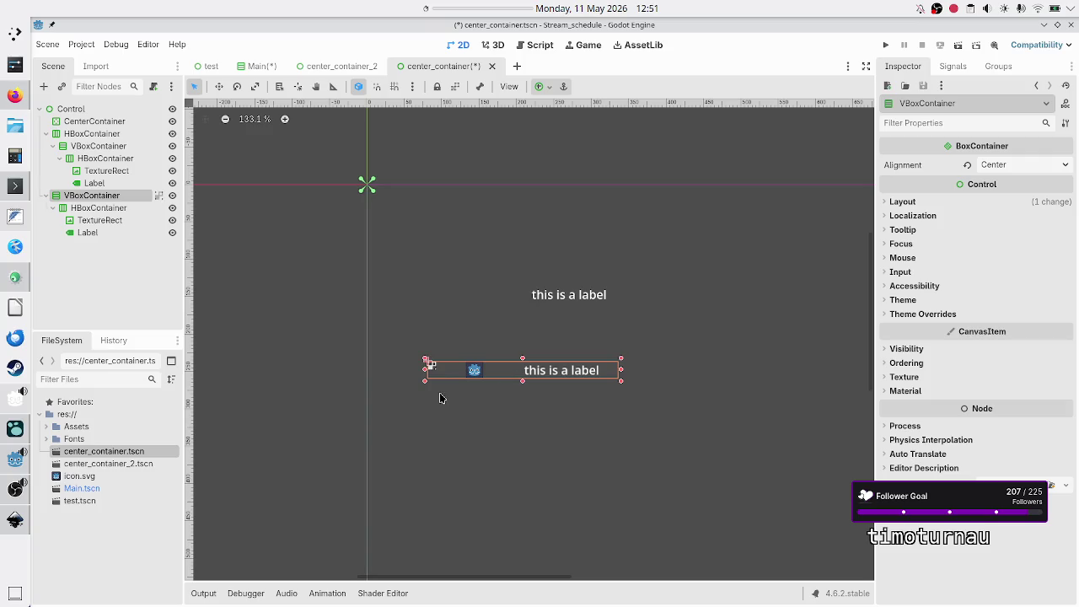
click(131, 220)
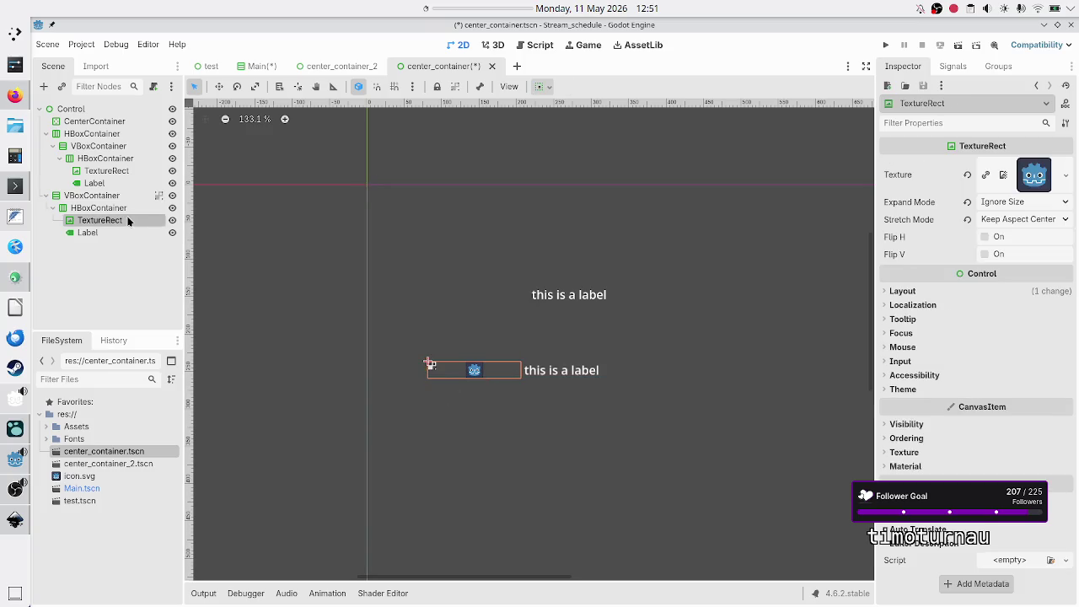
click(913, 292)
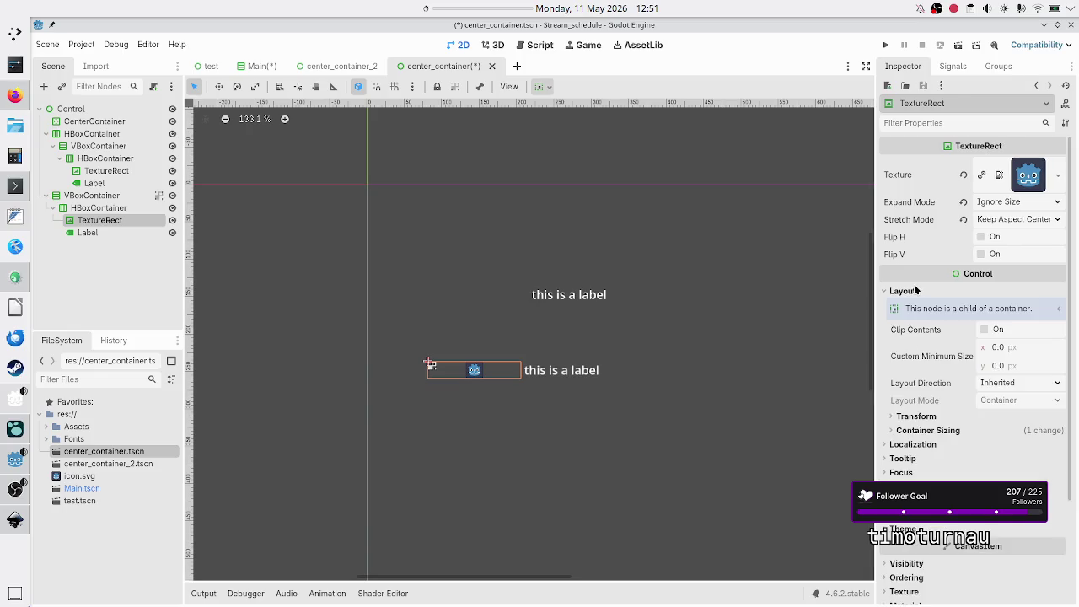
click(929, 429)
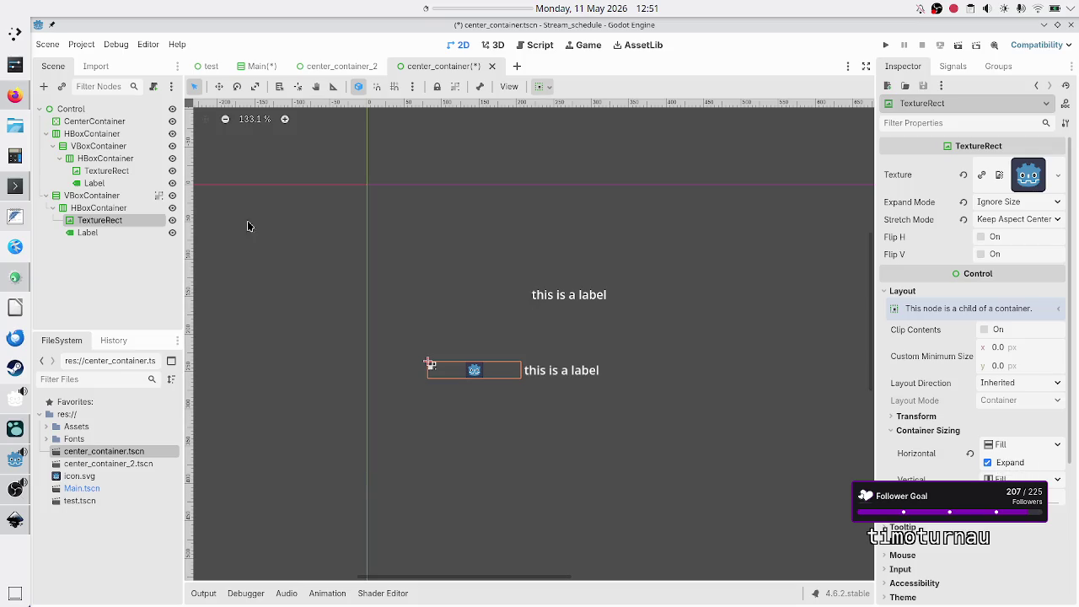
click(119, 207)
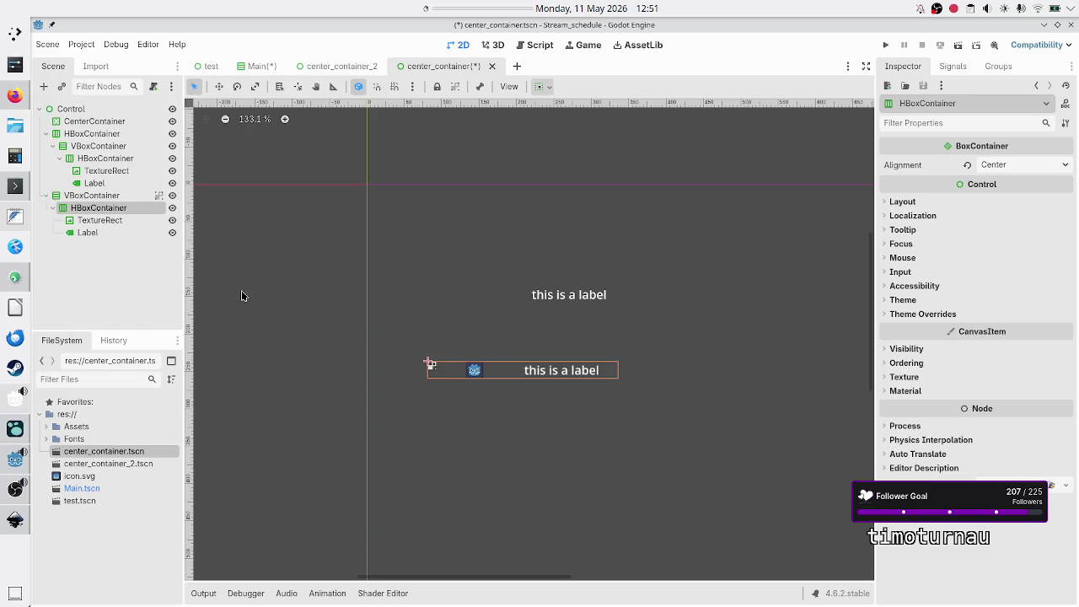
Step: Widen the second VBoxContainer far to the left, then shrink it back around its label
click(124, 199)
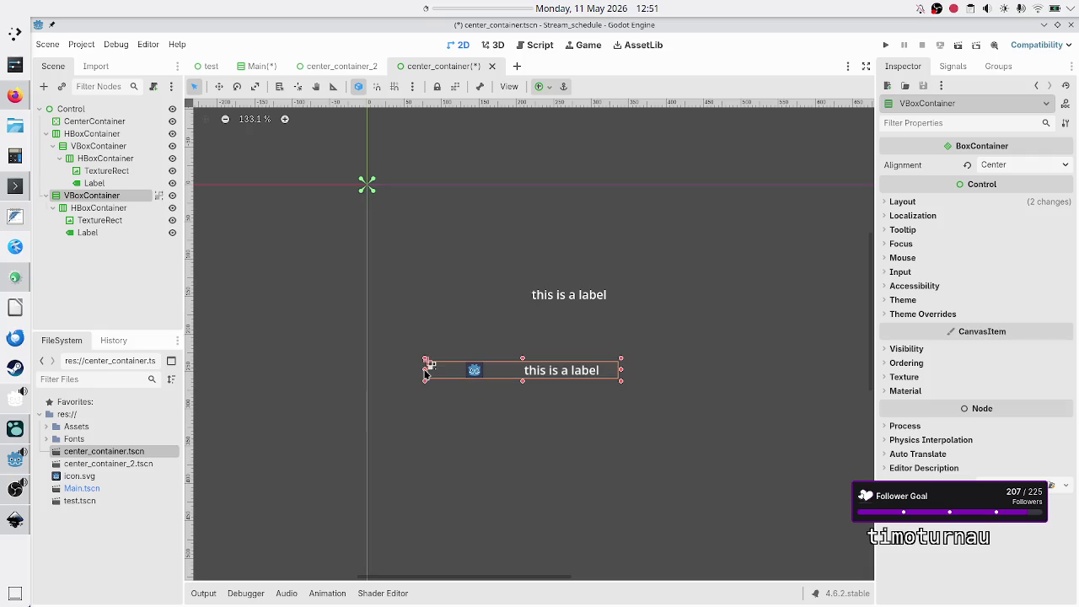
mouse_move(426, 369)
mouse_down()
mouse_move(197, 366)
mouse_move(291, 364)
mouse_move(253, 364)
mouse_up()
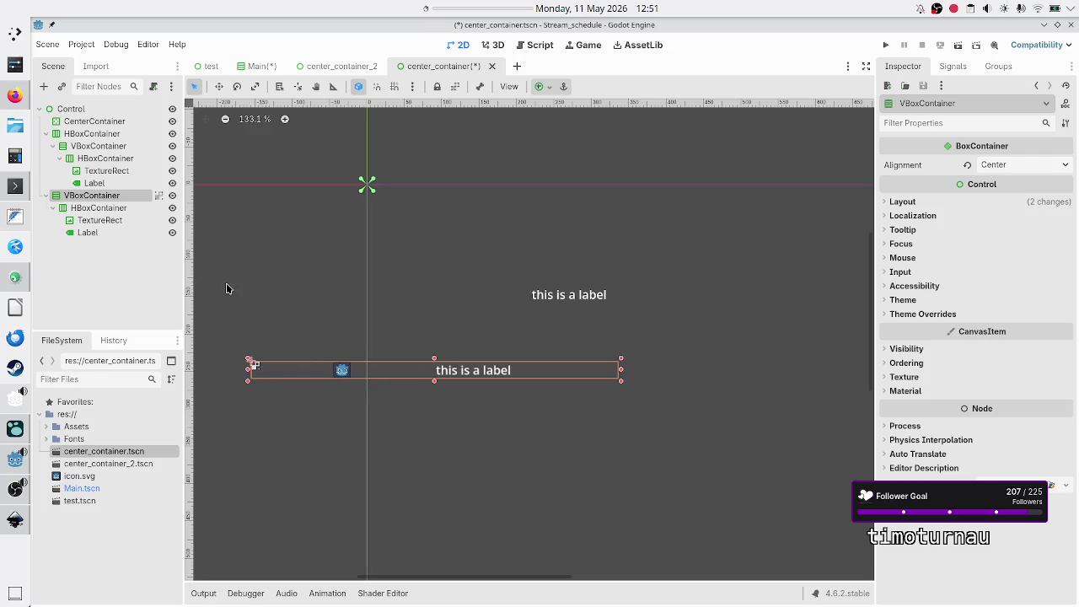
shift+click(134, 220)
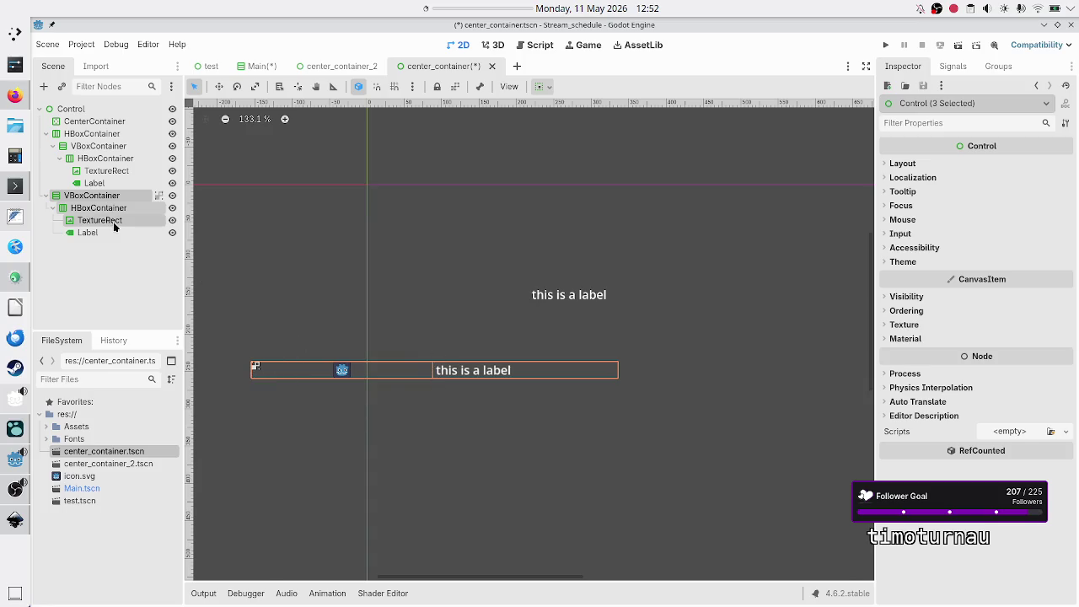
click(100, 197)
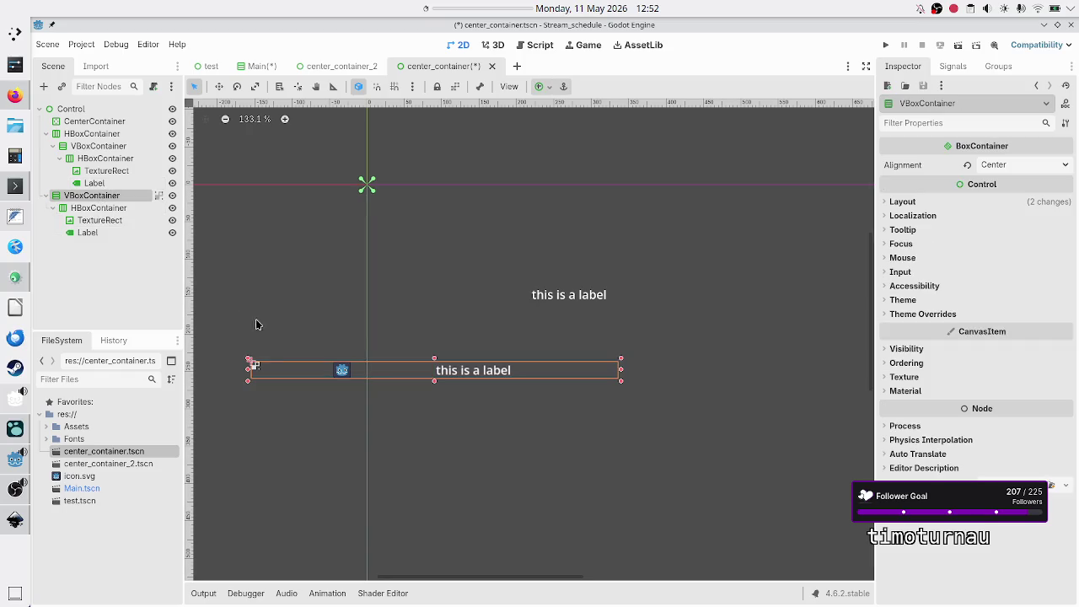
drag(250, 372, 511, 368)
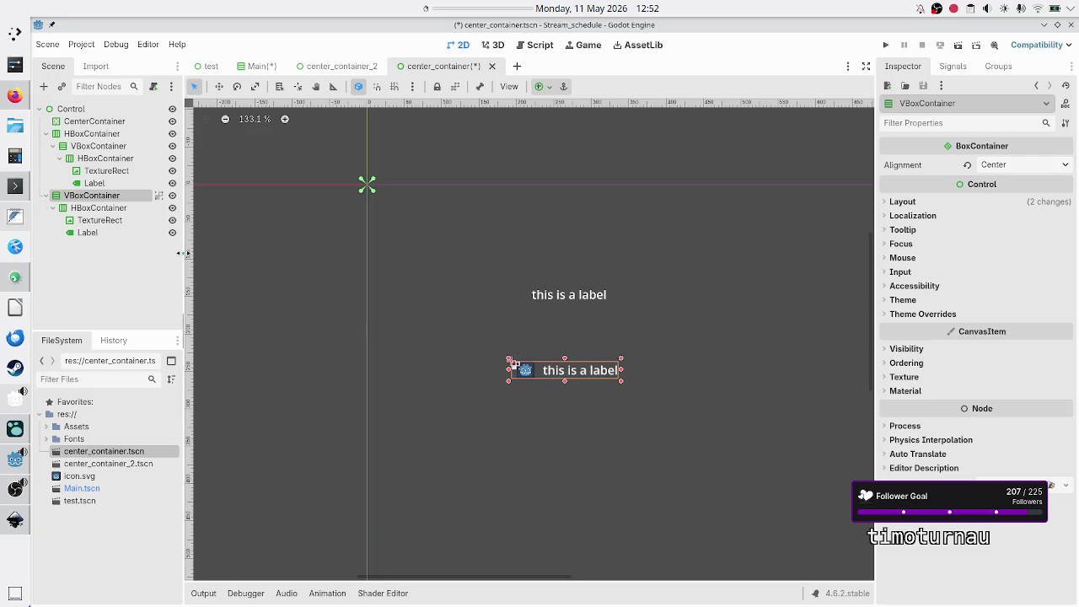
shift+click(107, 222)
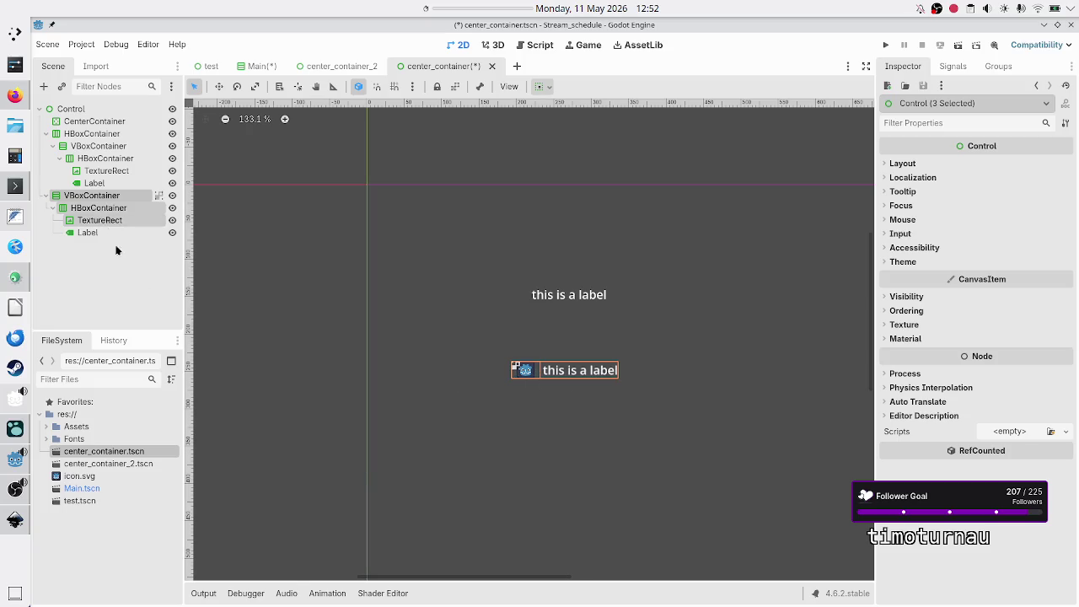
Step: Narrow the second VBoxContainer further until its TextureRect icon vanishes, then clear the selection
click(97, 194)
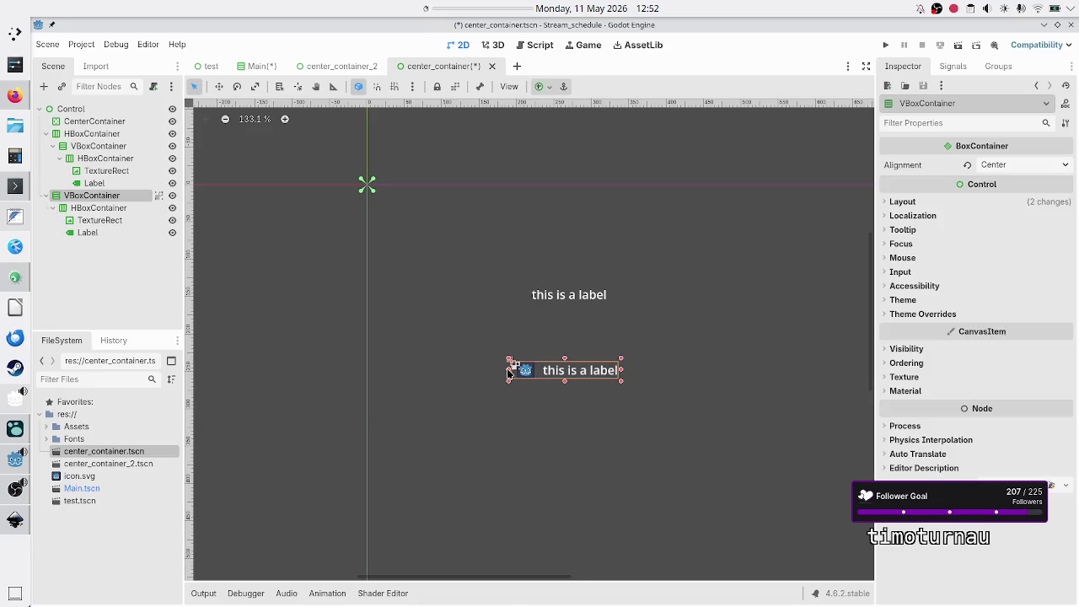
drag(508, 371, 536, 371)
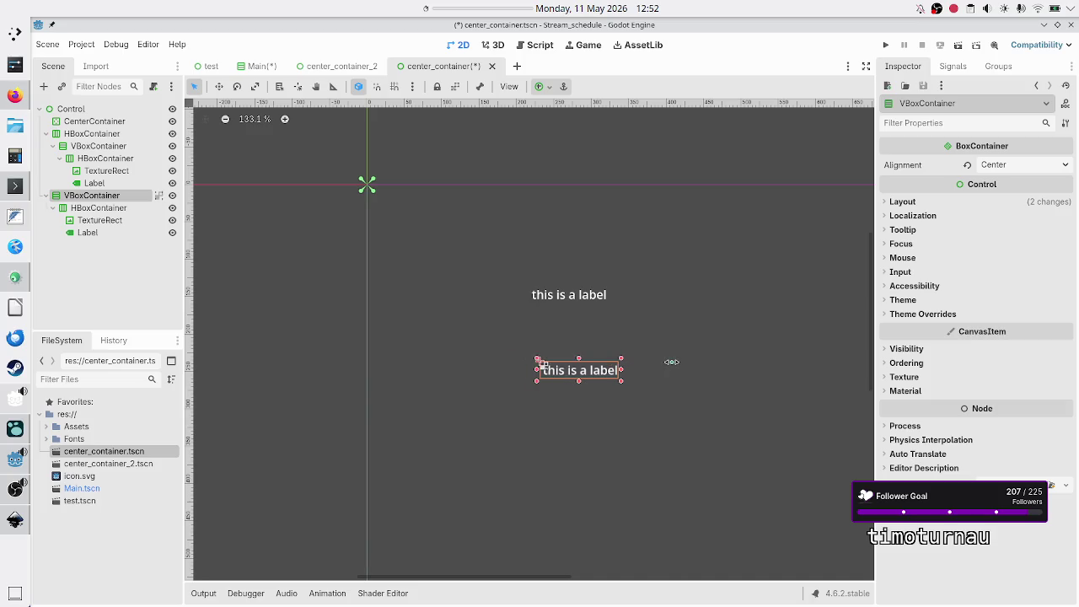
shift+click(106, 222)
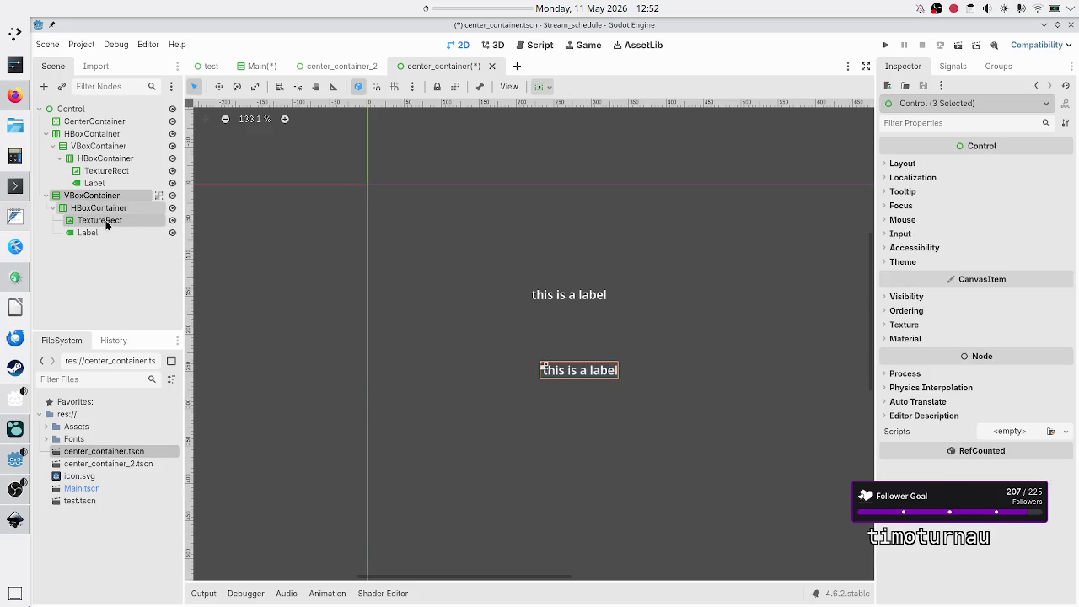
click(128, 282)
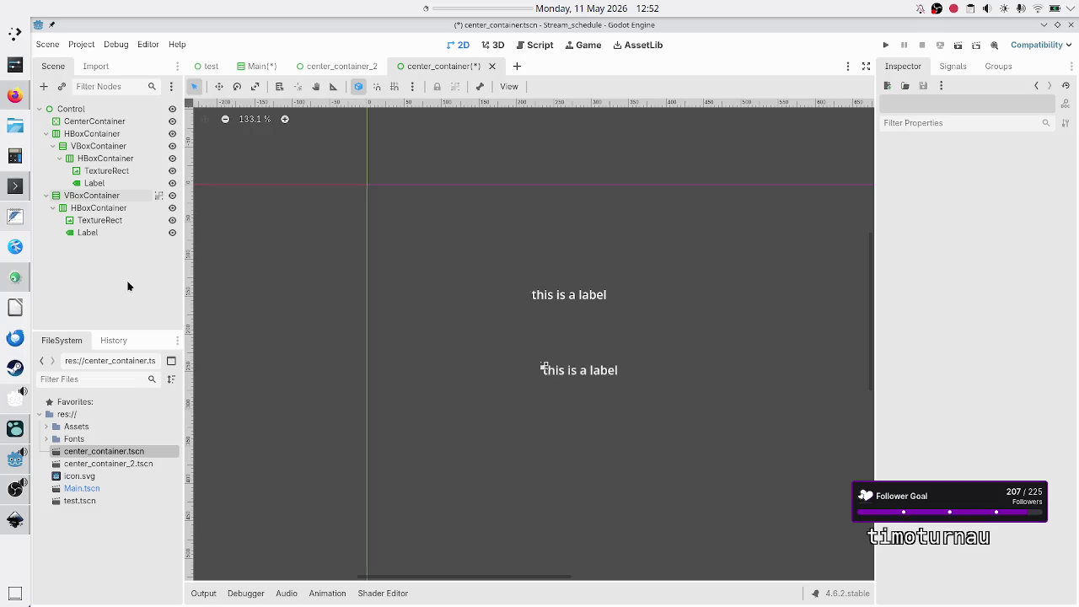
mouse_move(7, 96)
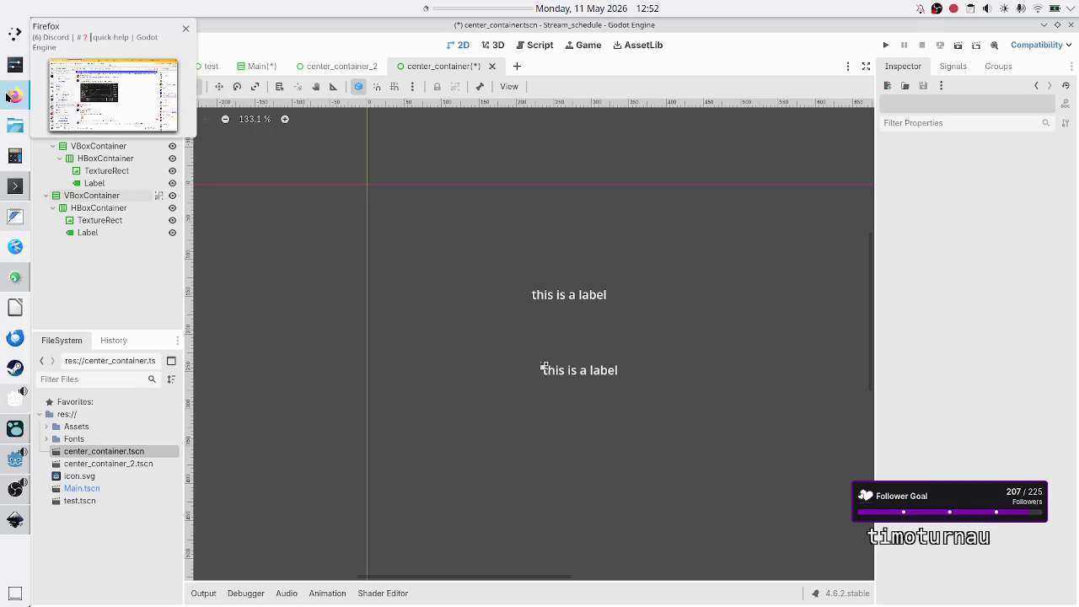
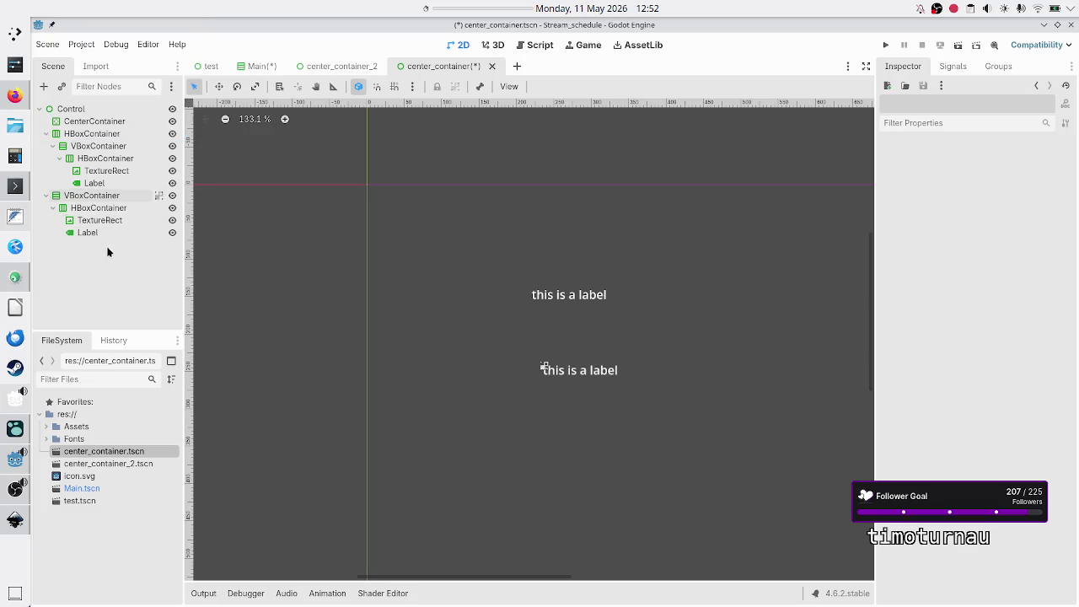
Step: Inspect the layout properties of the HBoxContainer, VBoxContainer and CenterContainer
click(104, 134)
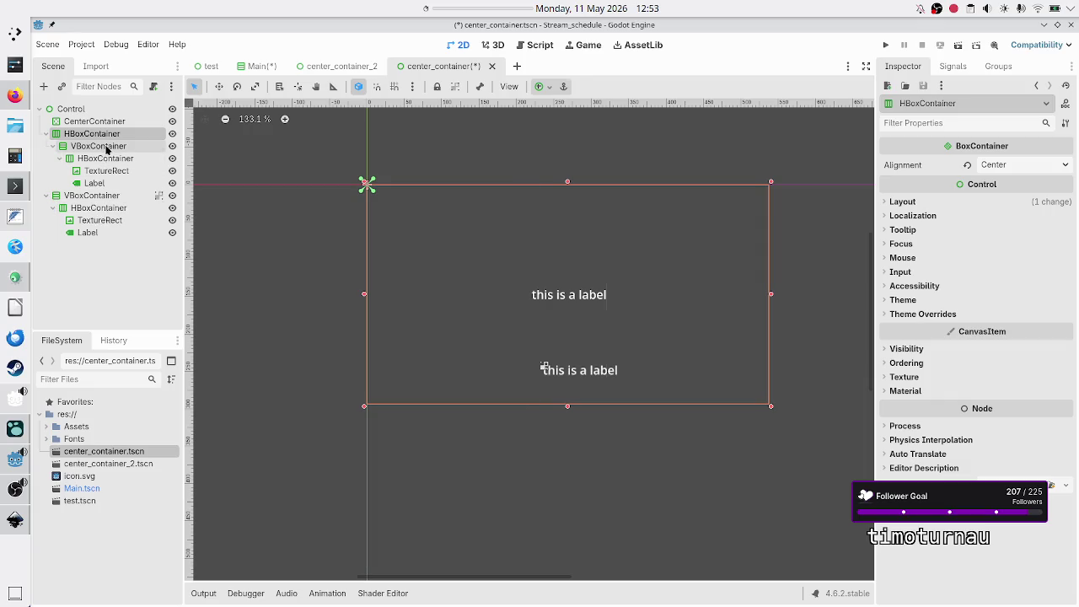
click(107, 147)
click(99, 137)
click(139, 149)
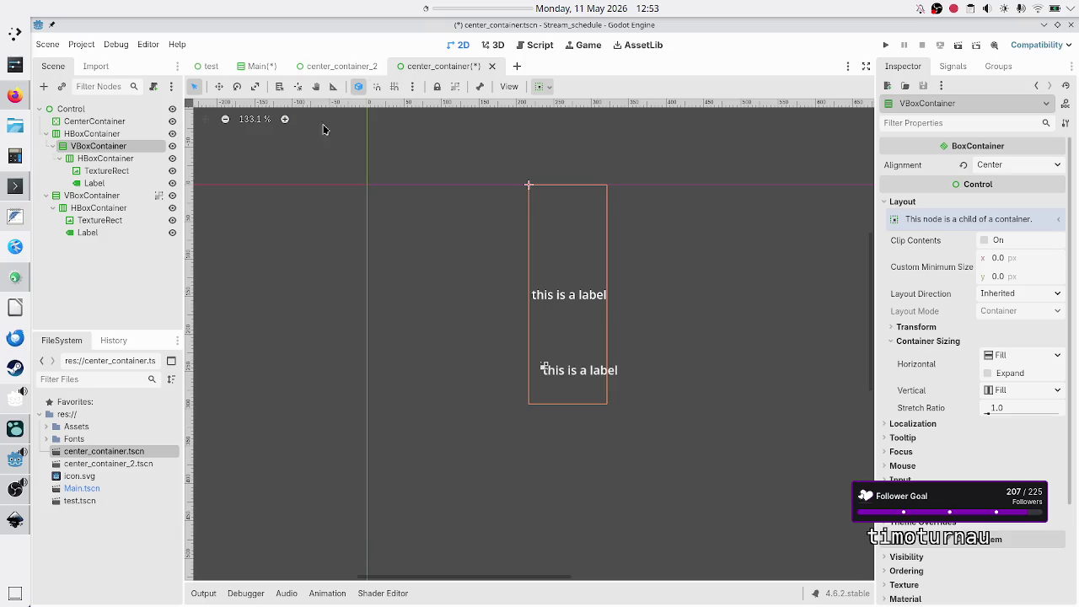
click(140, 120)
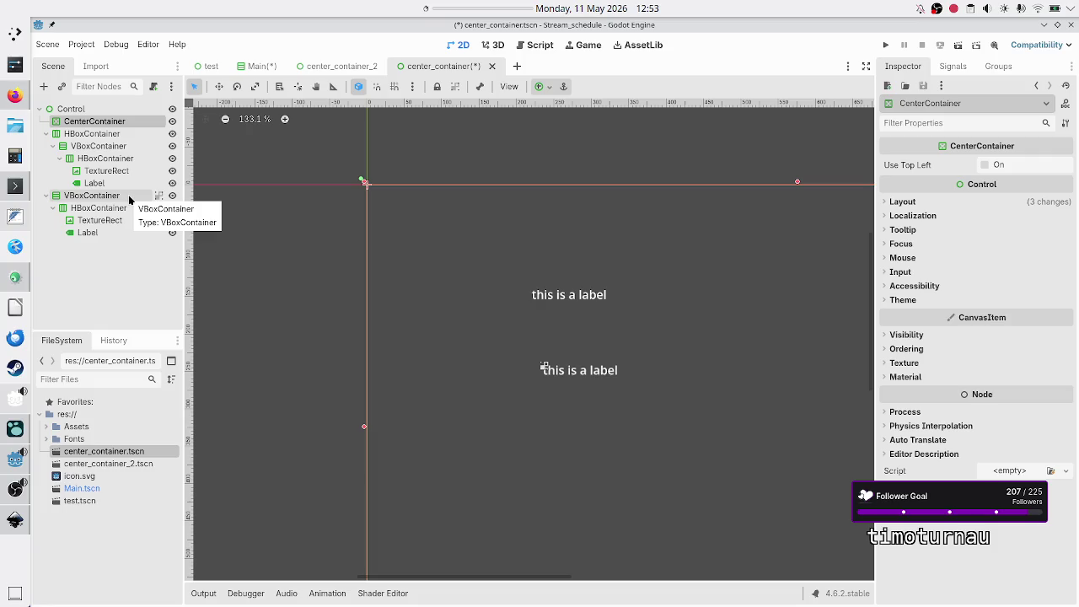
click(117, 259)
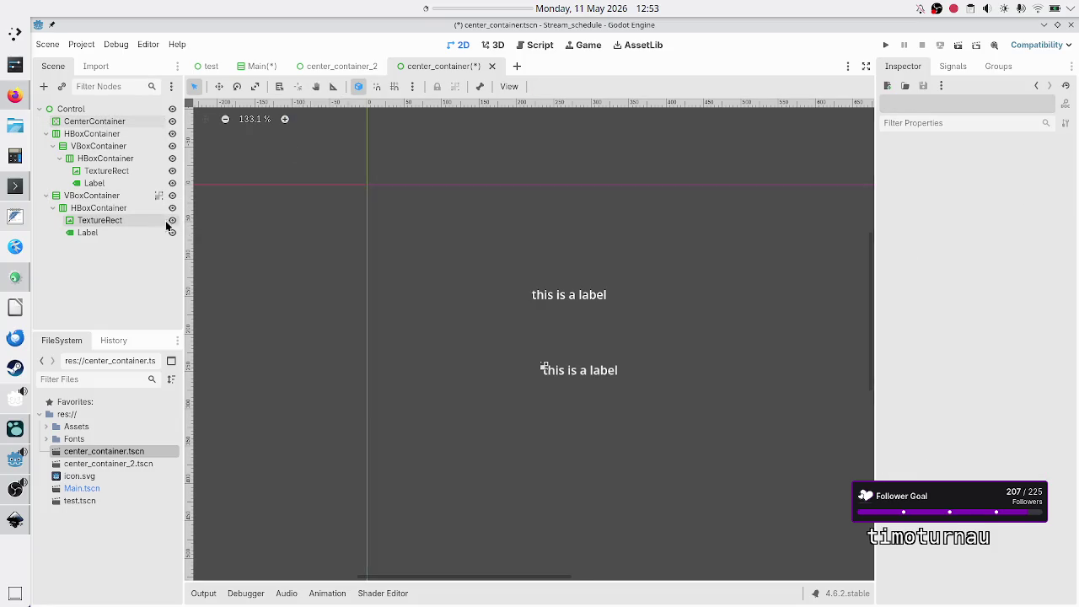
Step: Move the icon-and-label row and step through undo/redo to rearrange the container nodes
mouse_move(256, 365)
mouse_down()
mouse_move(430, 366)
mouse_move(558, 309)
mouse_move(510, 310)
mouse_up()
key(ctrl+z)
key(ctrl+z)
key(ctrl+z)
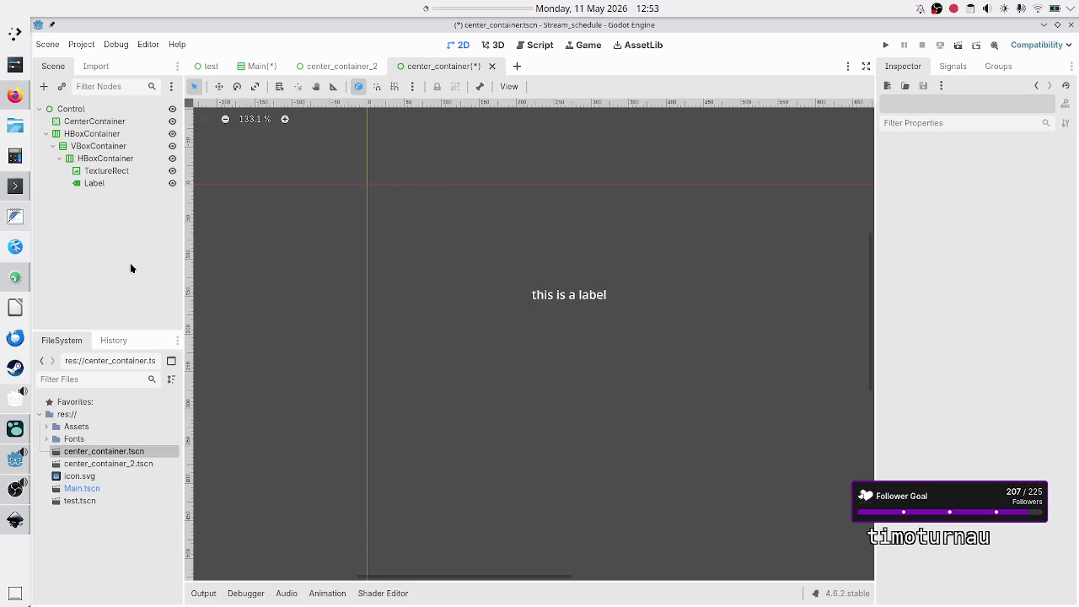
key(ctrl+shift+z)
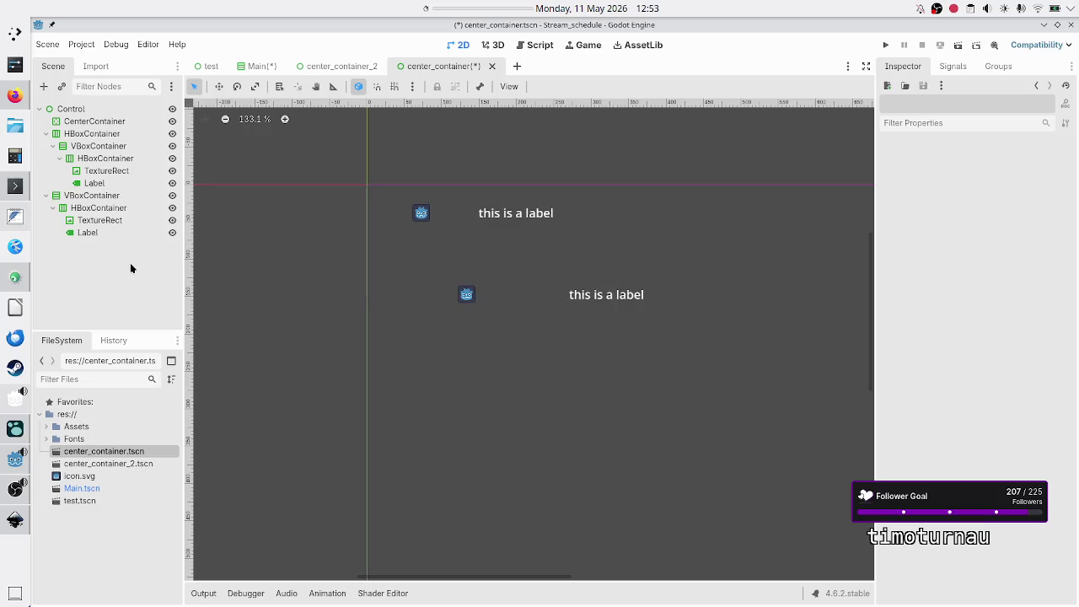
key(ctrl+z)
key(ctrl+shift+z)
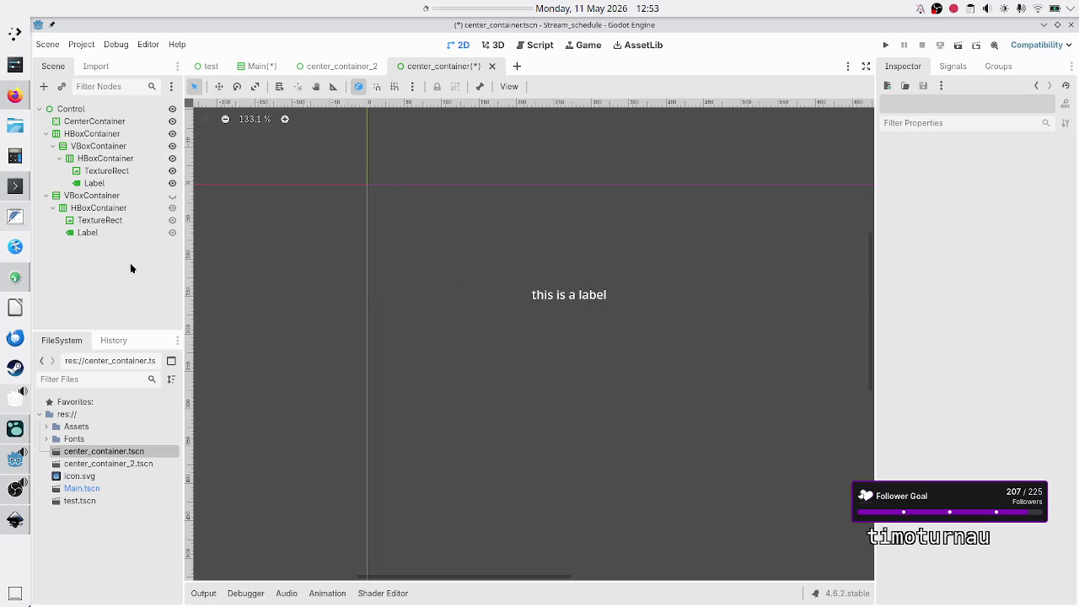
key(ctrl+z)
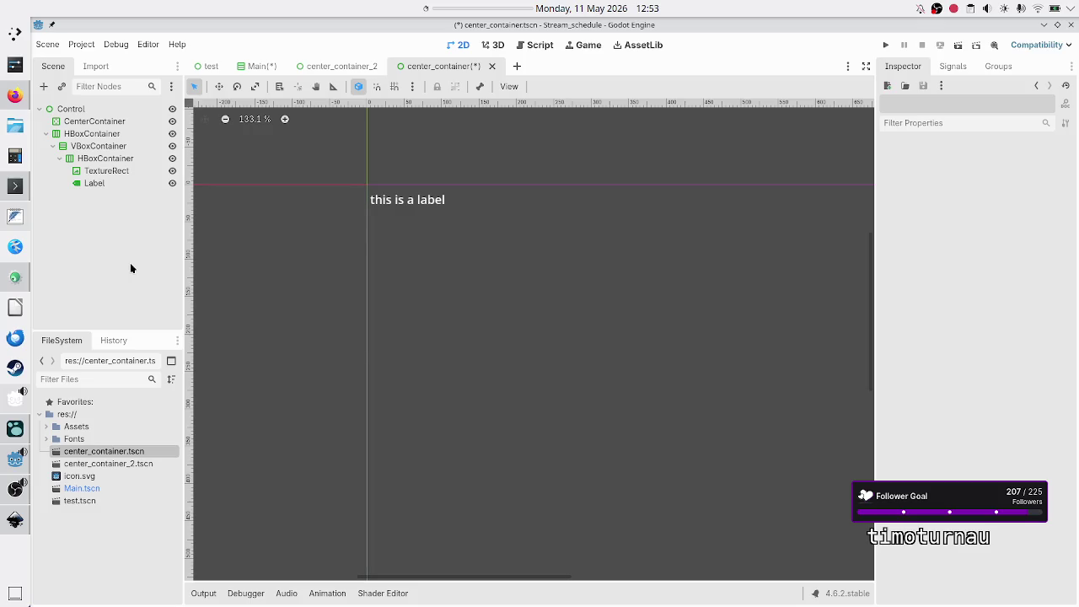
key(ctrl+z)
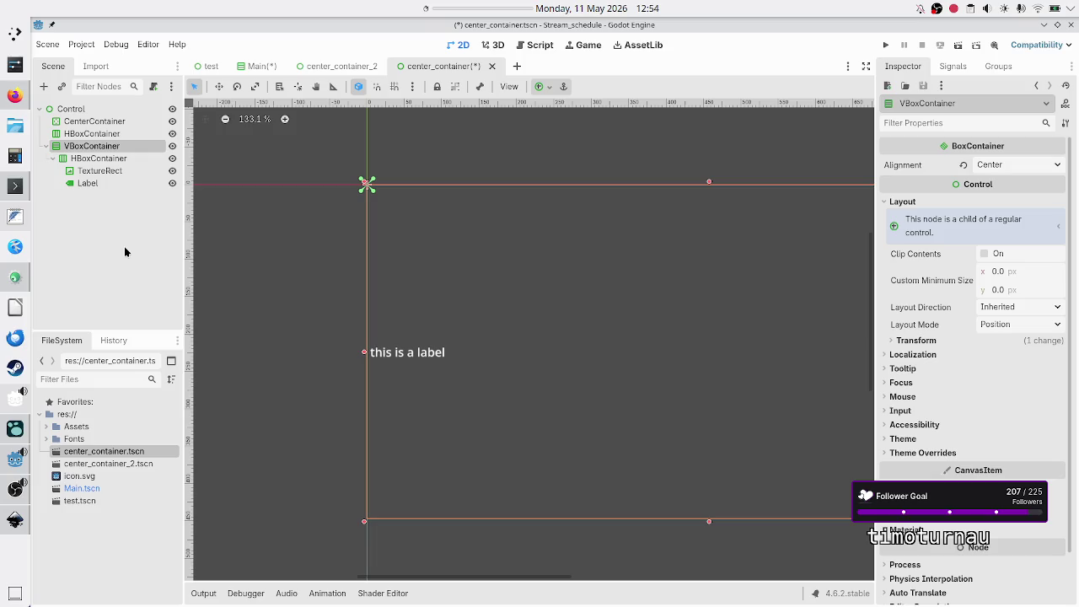
key(ctrl+Up)
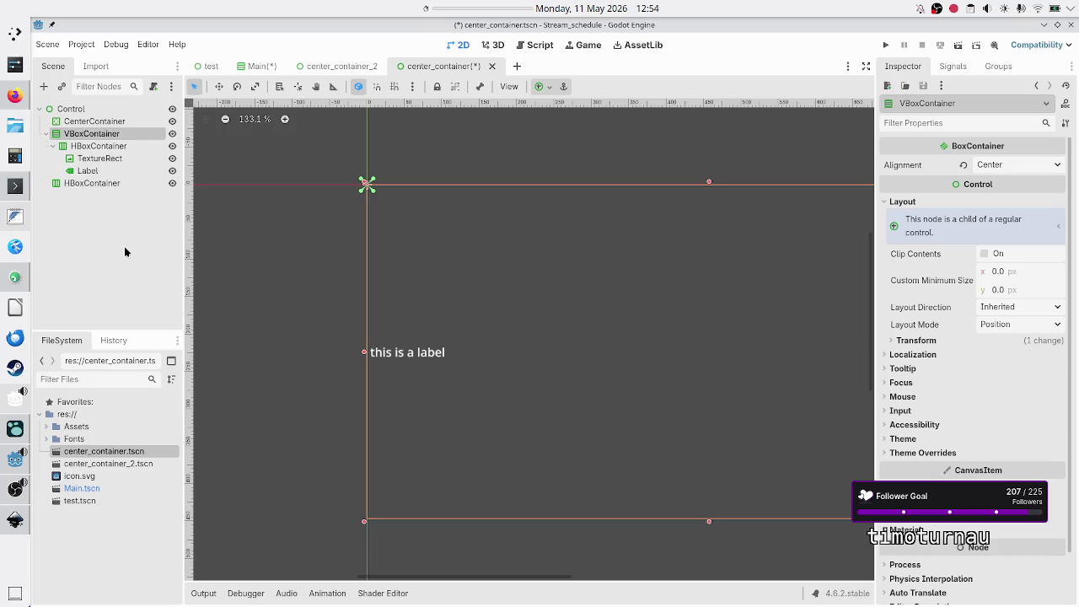
key(ctrl+z)
key(ctrl+z)
key(ctrl+z)
key(ctrl+z)
key(ctrl+z)
key(ctrl+z)
key(ctrl+z)
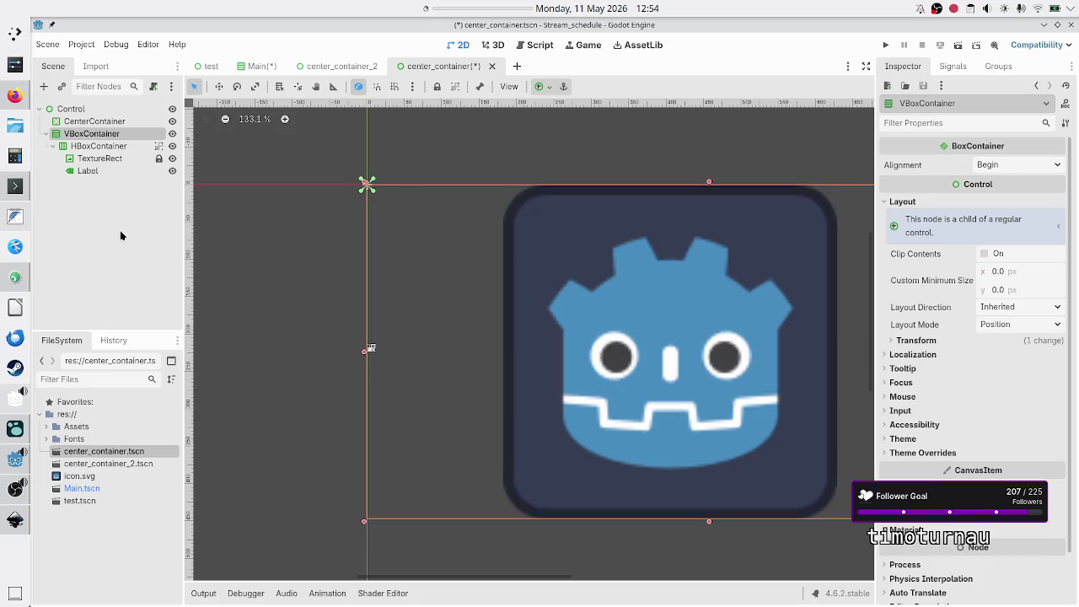
key(ctrl+z)
key(ctrl+z)
key(ctrl+z)
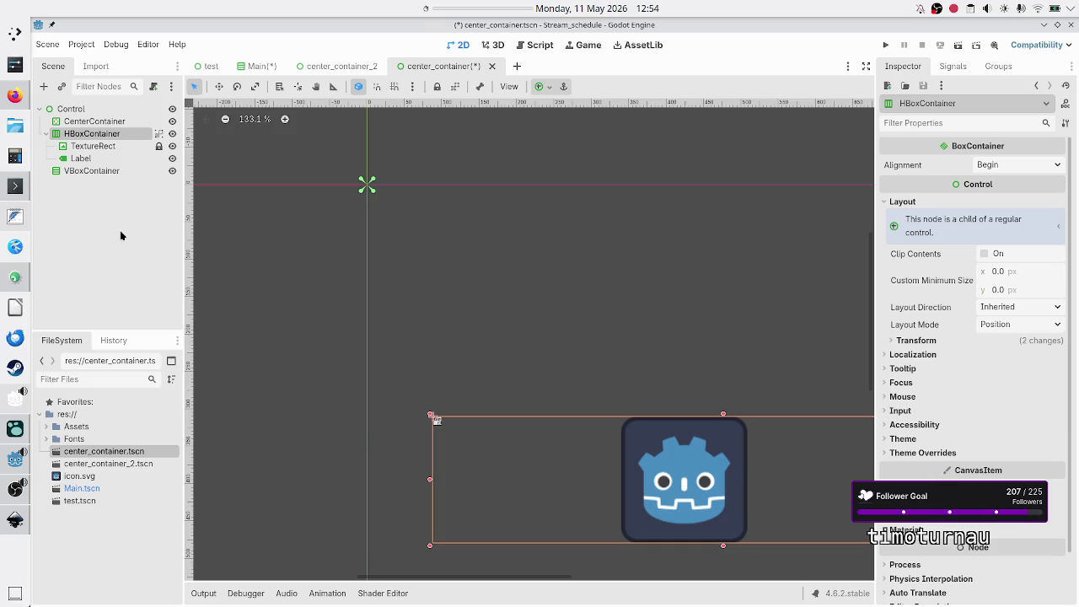
key(ctrl+z)
key(ctrl+z)
key(ctrl+z)
key(ctrl+z)
key(ctrl+z)
key(ctrl+z)
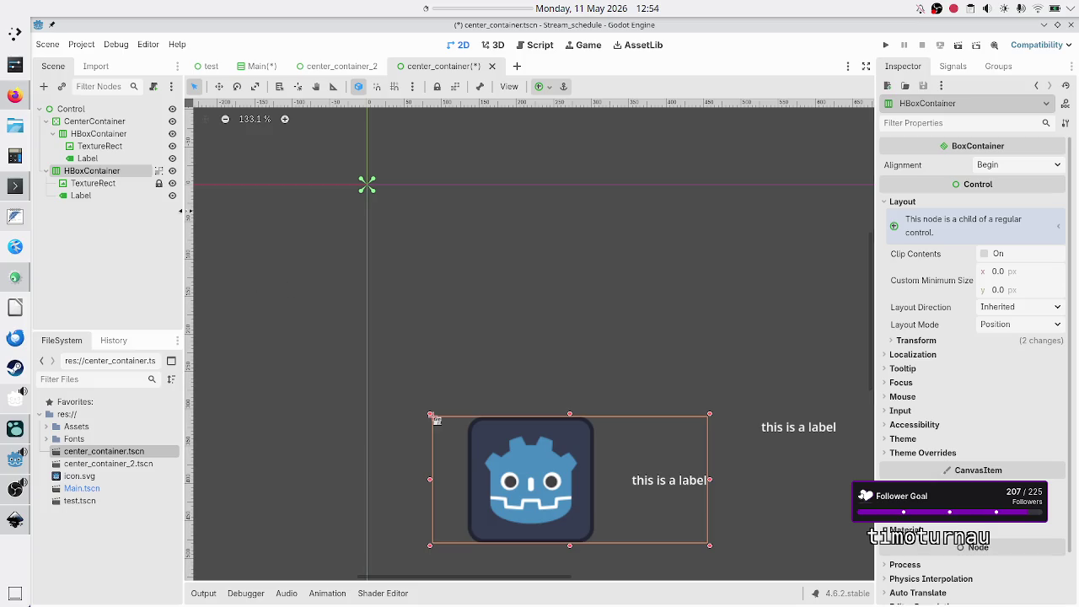
Step: Move the icon-and-label row up-left on the canvas and save center_container.tscn
mouse_move(563, 477)
mouse_down()
mouse_move(519, 260)
mouse_move(533, 263)
mouse_up()
click(128, 279)
key(ctrl+s)
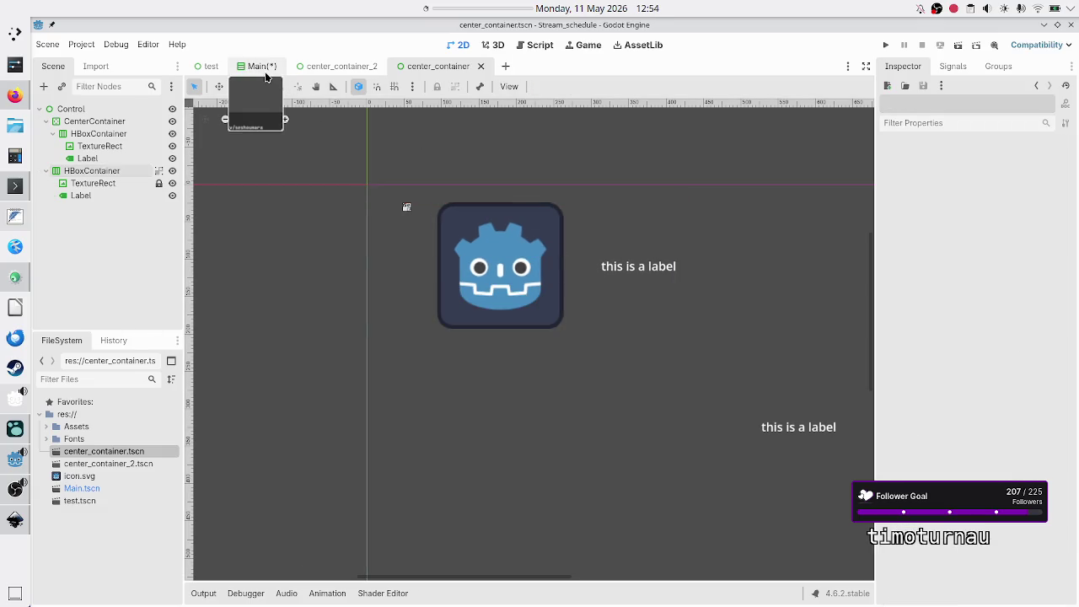
Step: In the Main scene, change the Control holding the Twitch icon and URL into a Panel
click(262, 66)
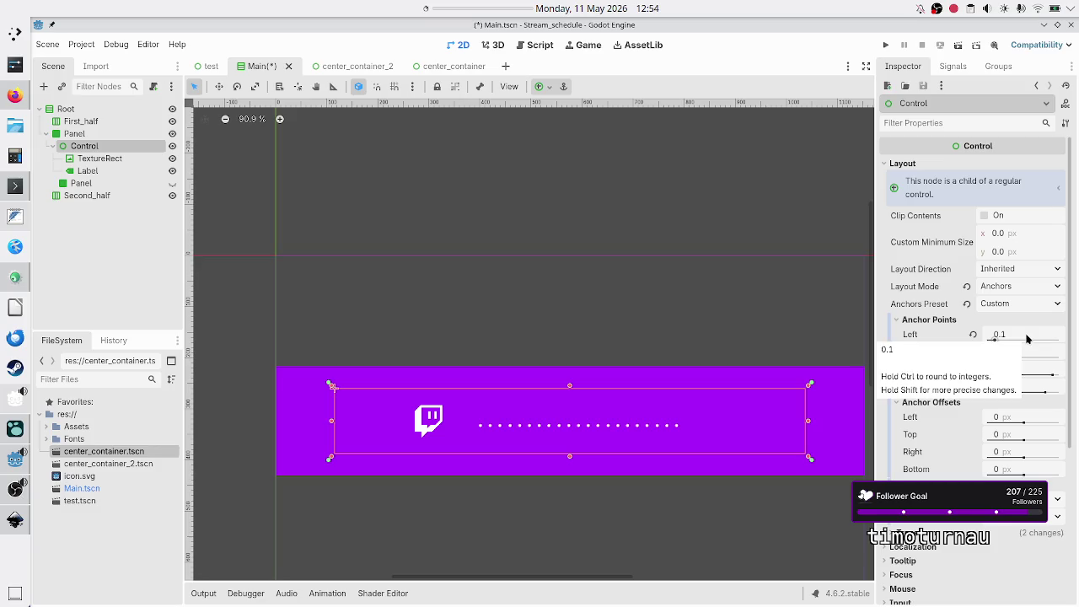
click(120, 162)
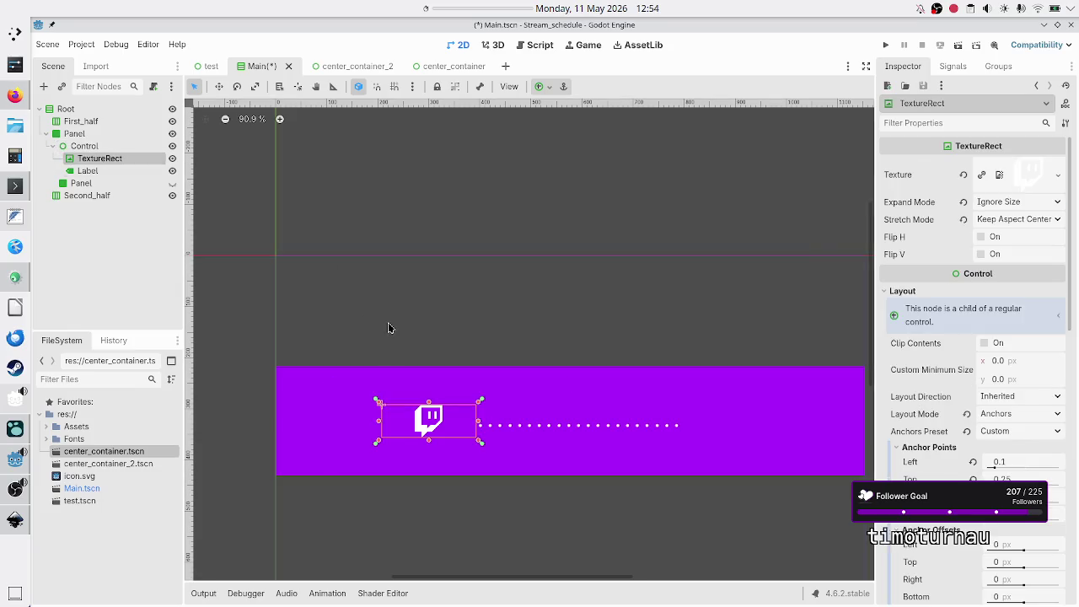
click(100, 147)
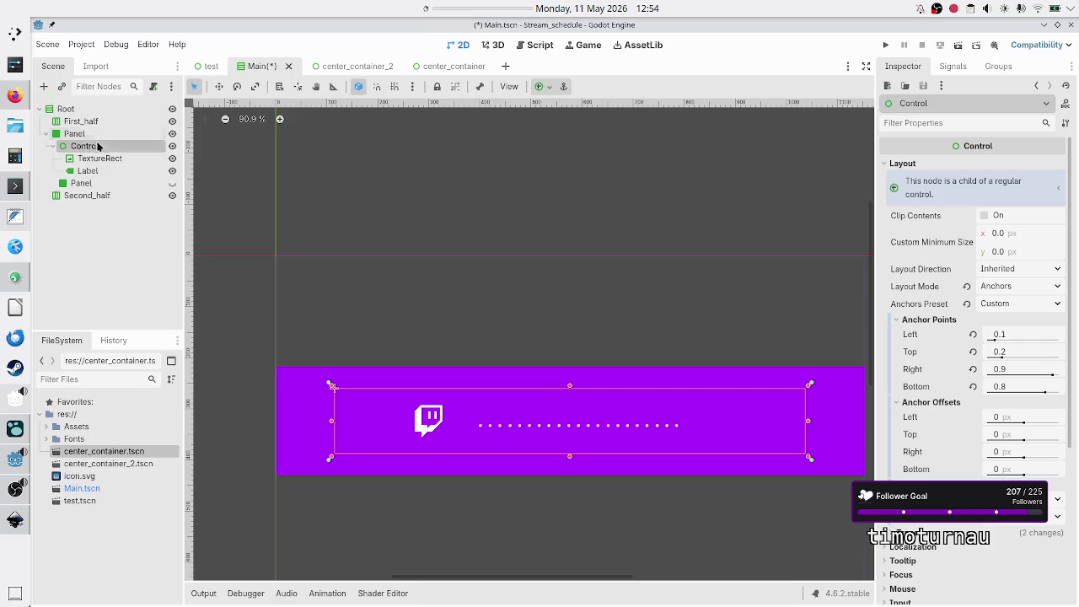
right_click(105, 152)
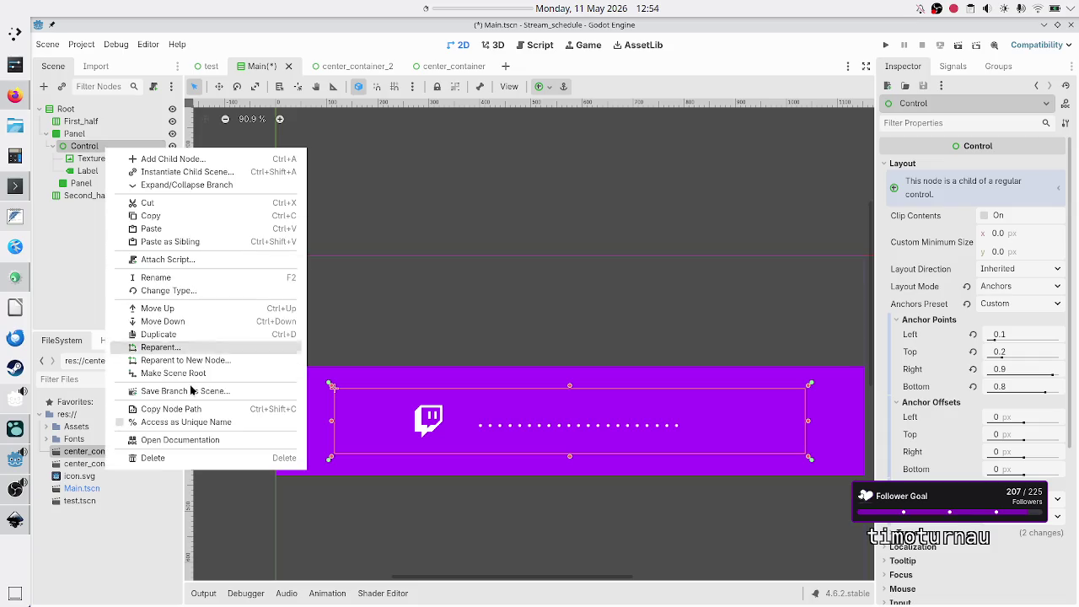
click(169, 290)
text(panel)
key(Return)
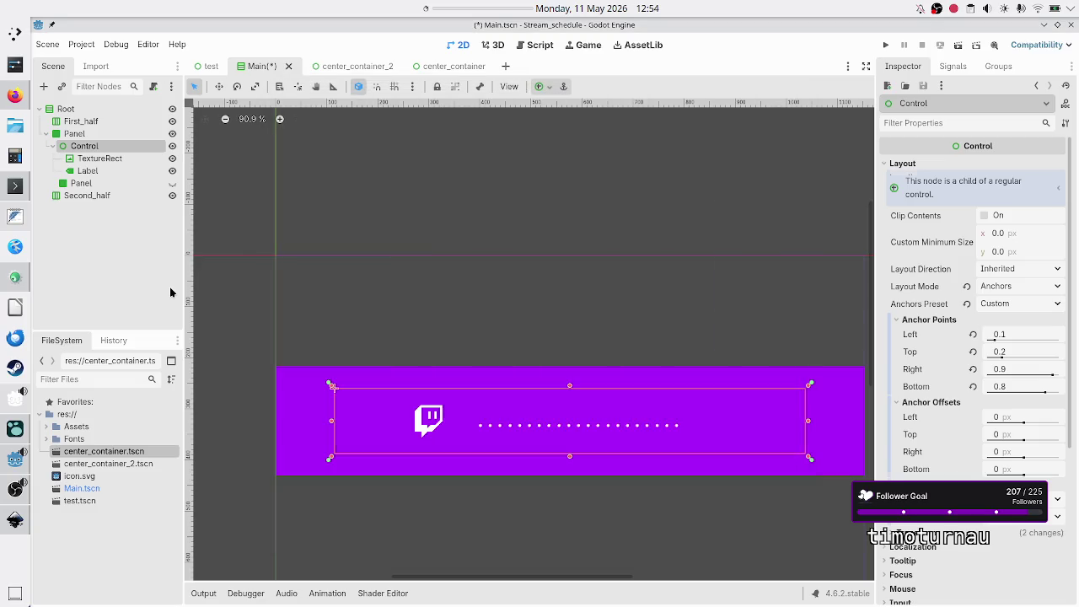
Step: Review the anchor points of the TextureRect and the Label inside the Panel
click(106, 158)
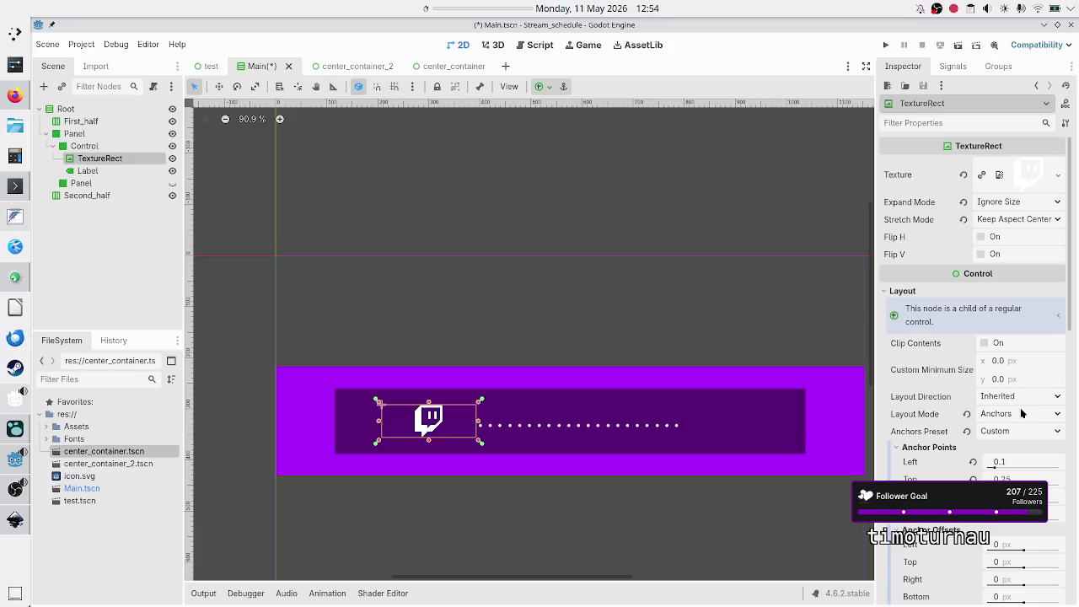
scroll(952, 506, down, 2)
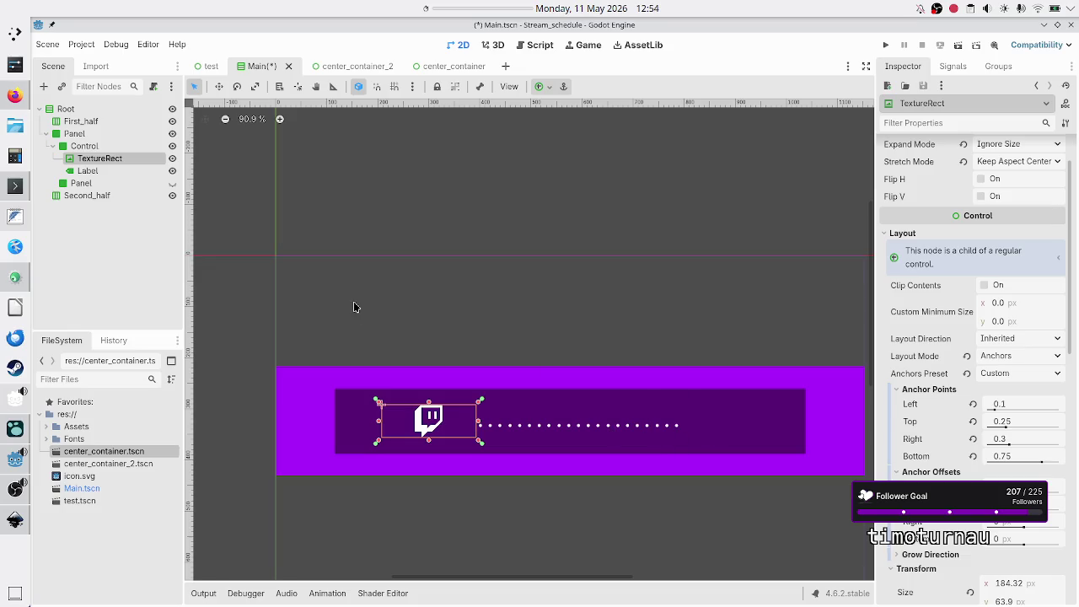
click(89, 135)
click(97, 145)
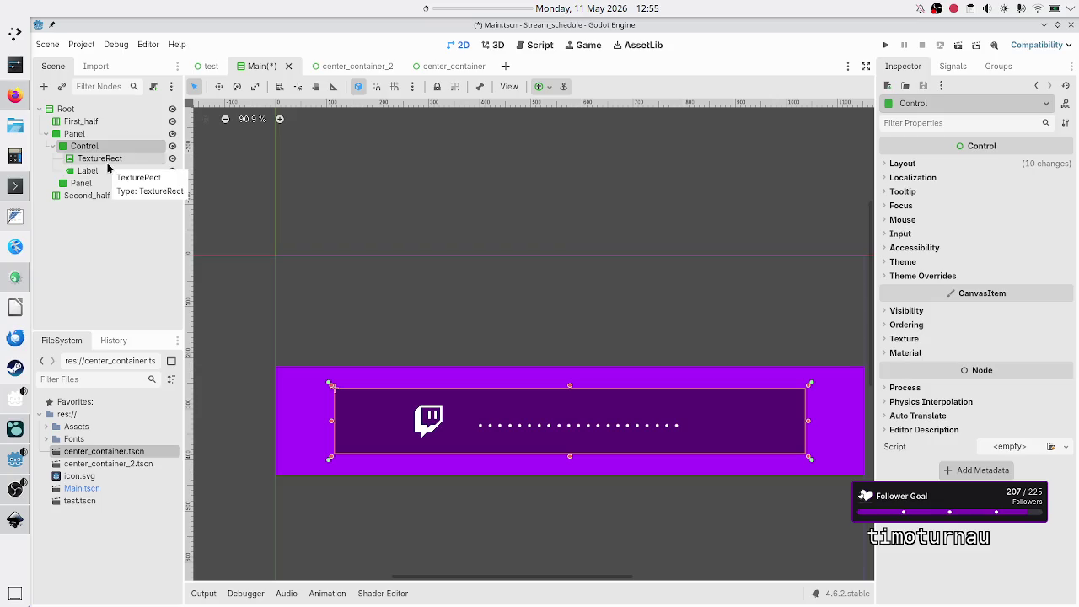
click(105, 160)
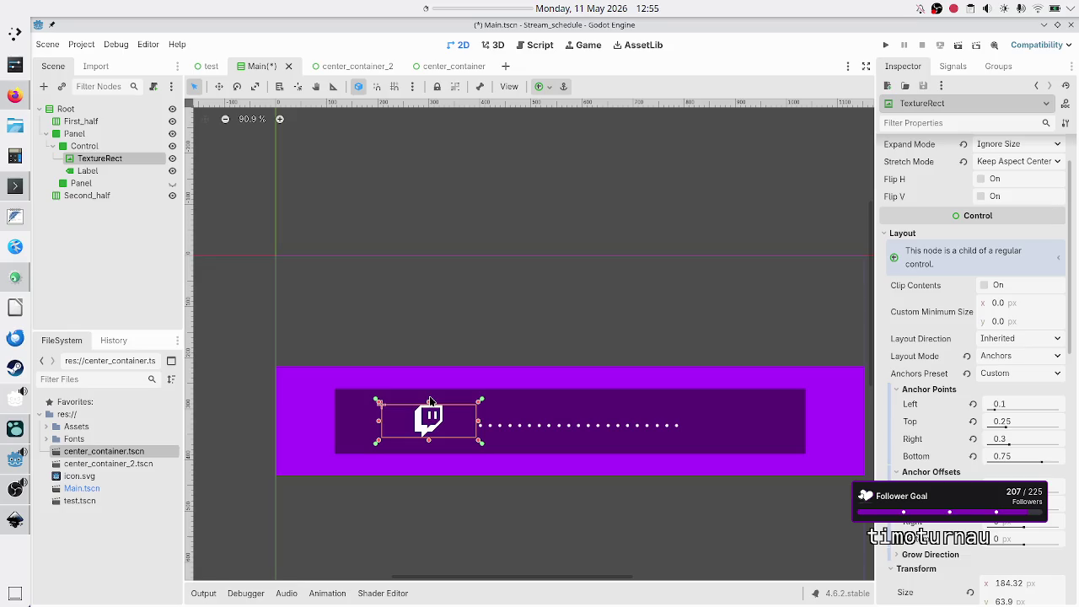
click(105, 170)
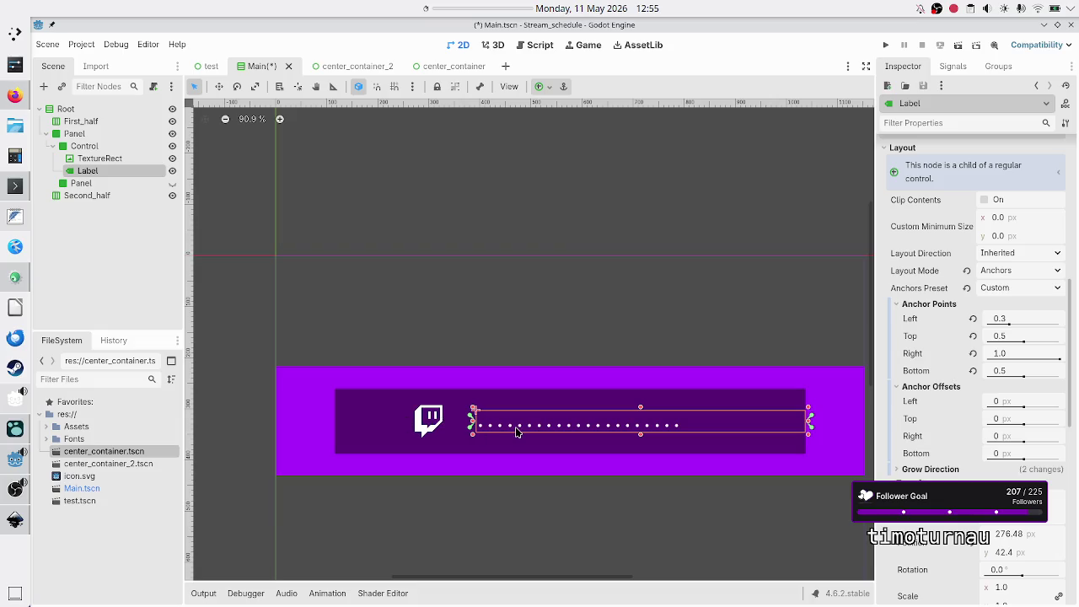
ctrl+click(120, 161)
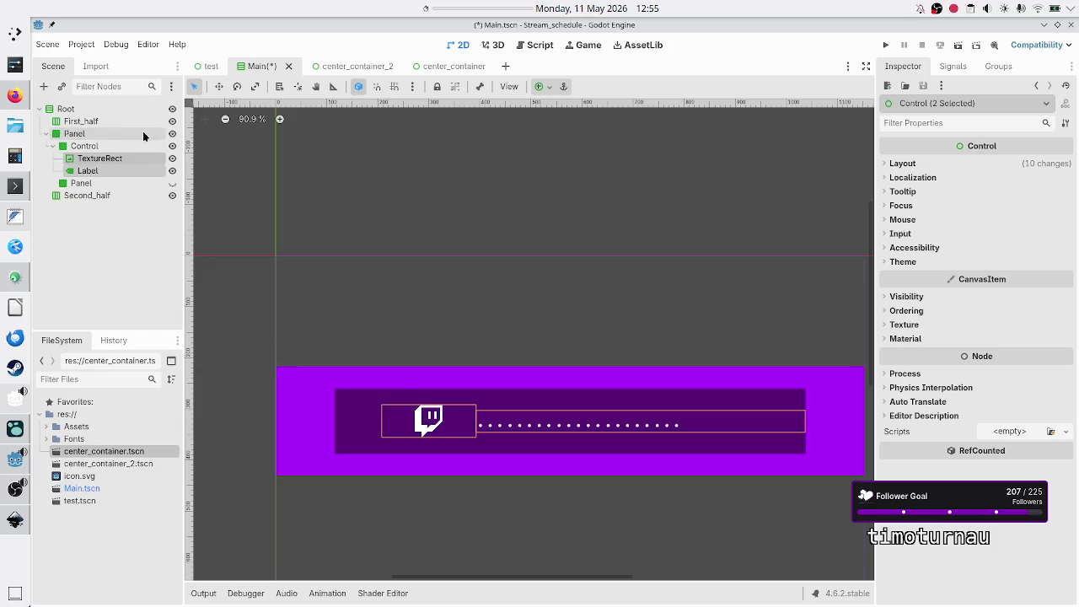
click(107, 161)
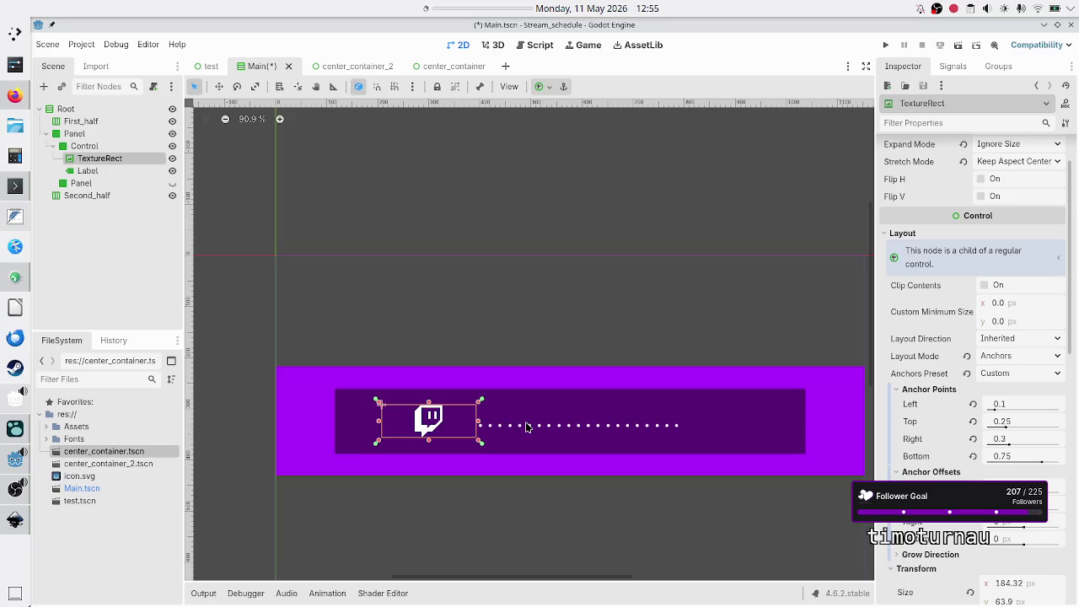
click(114, 171)
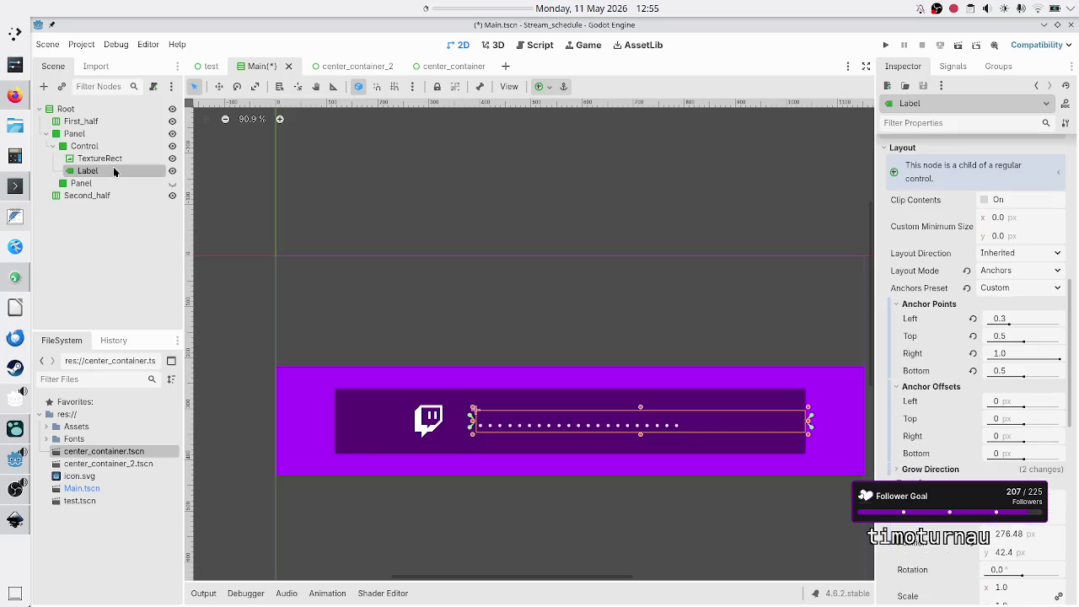
ctrl+click(111, 160)
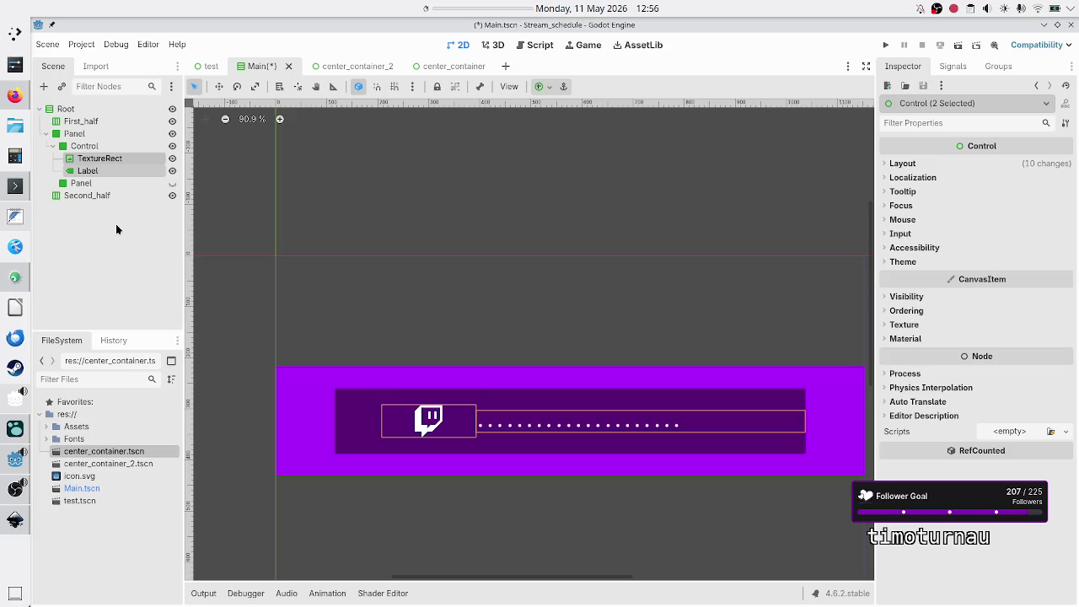
click(95, 170)
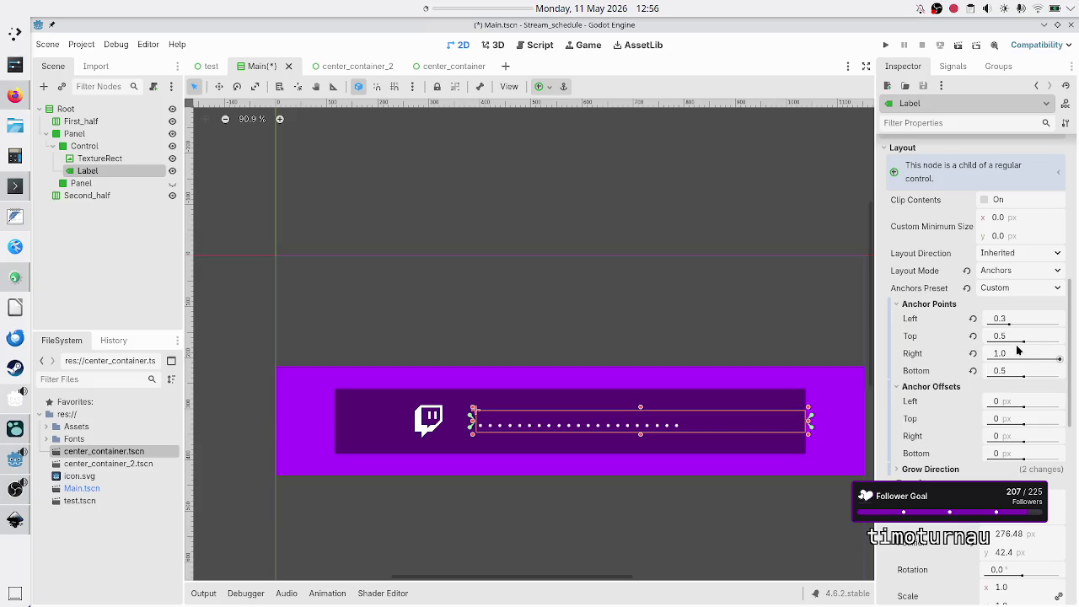
Step: Set the Label's right anchor to 0.7
click(1017, 351)
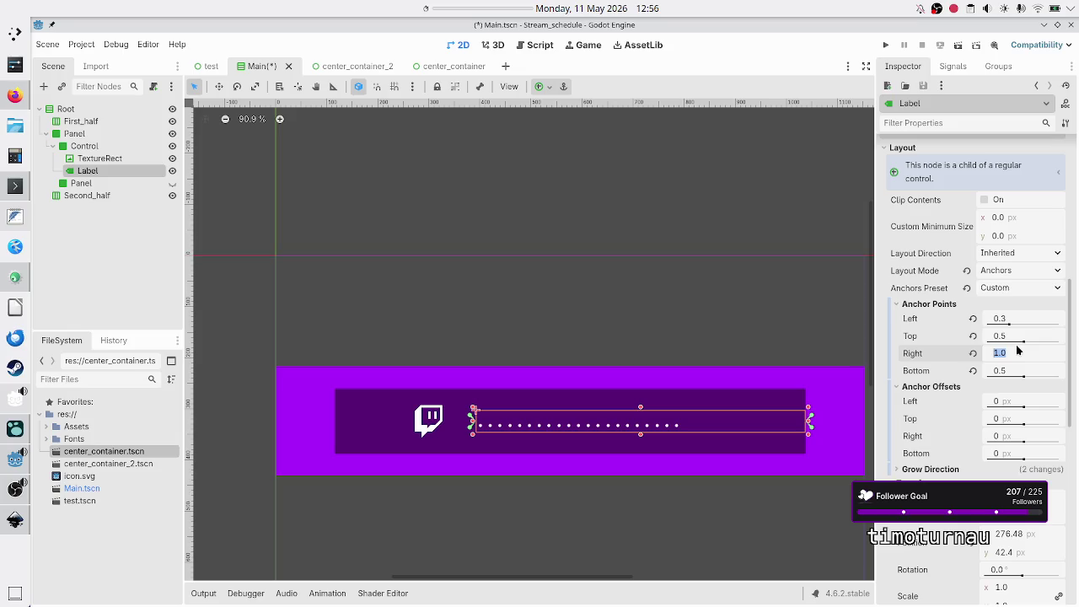
text(0.7)
key(Return)
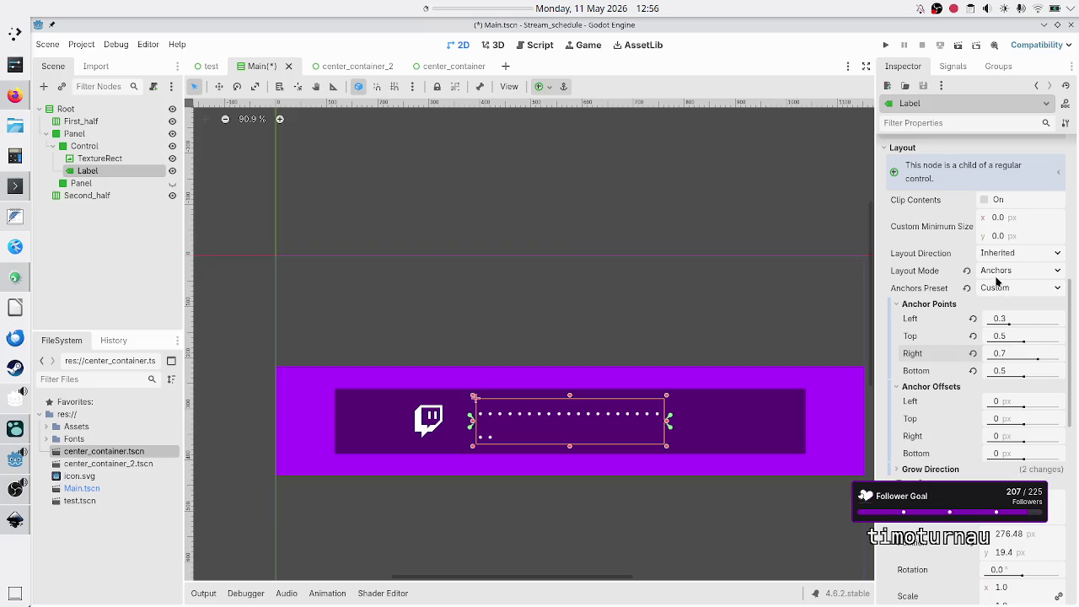
Step: Replace the Label's text with 'test' and bring up the Inkscape schedule drawing
scroll(996, 275, up, 10)
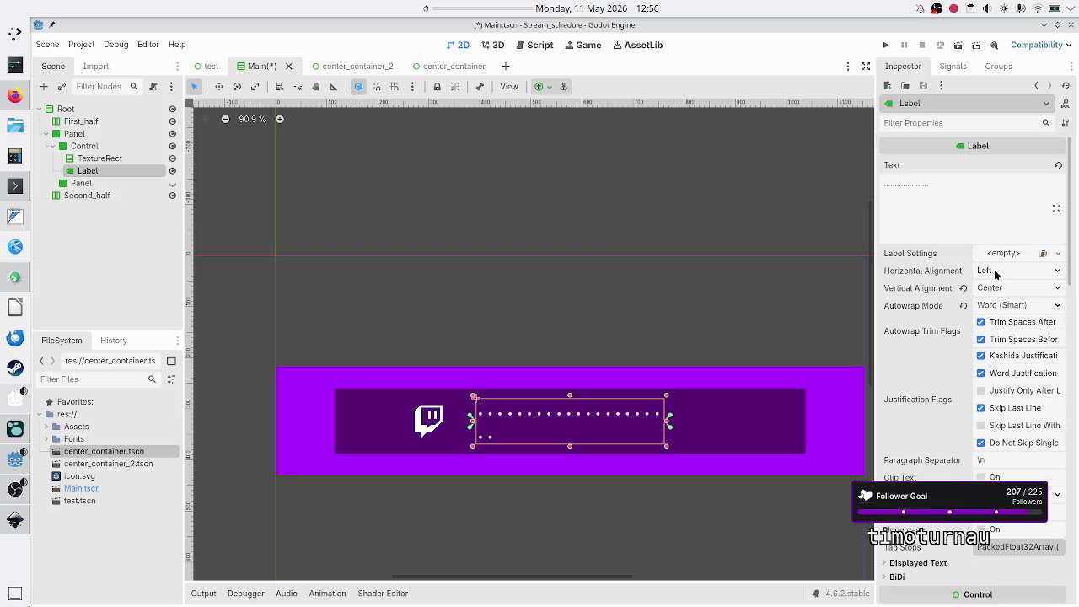
key(ctrl+a)
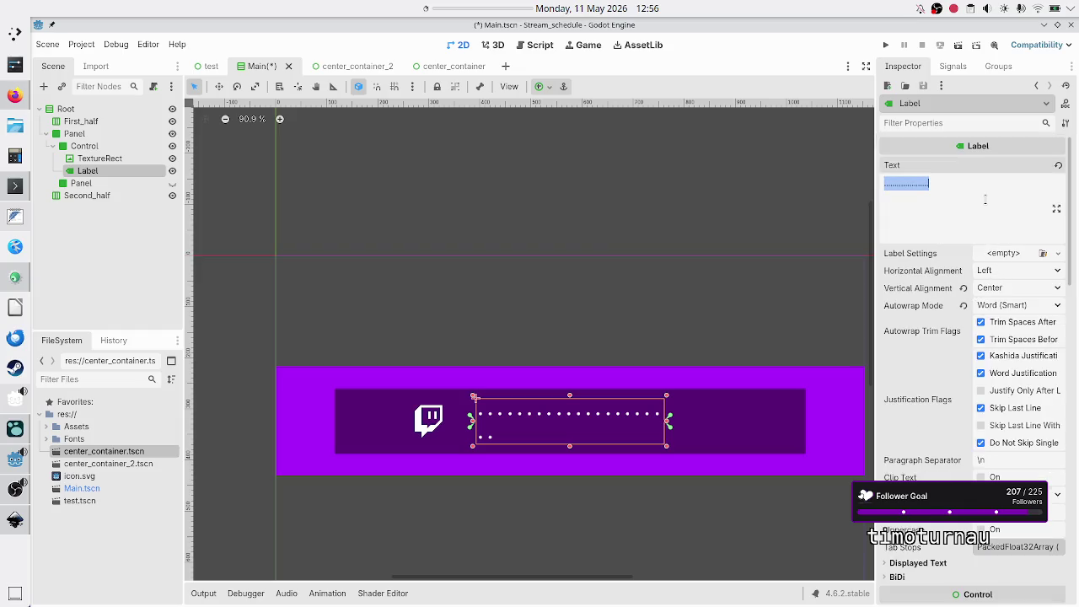
text(test)
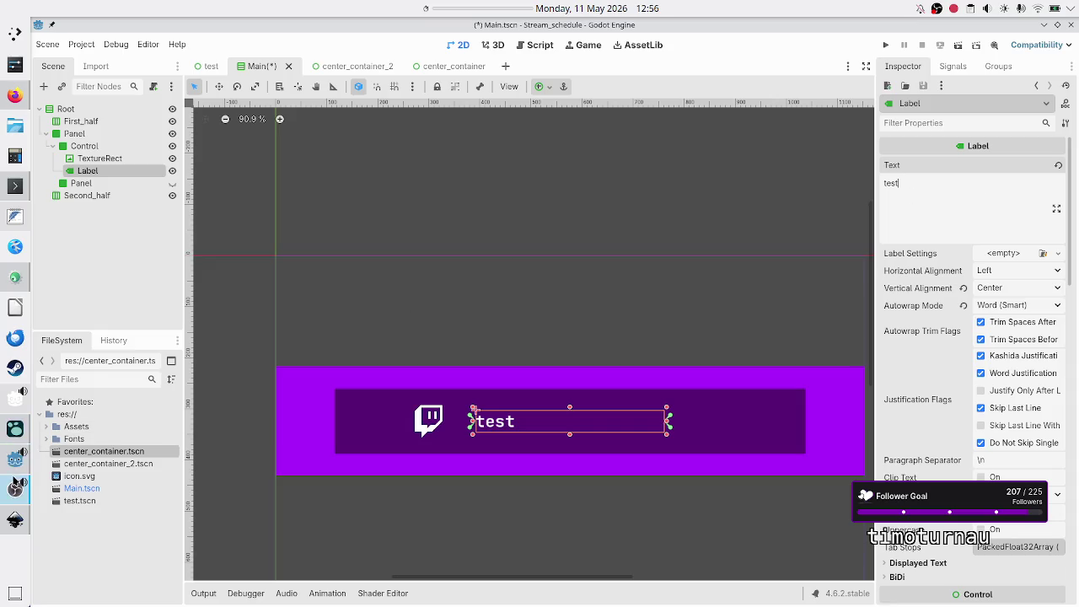
click(16, 517)
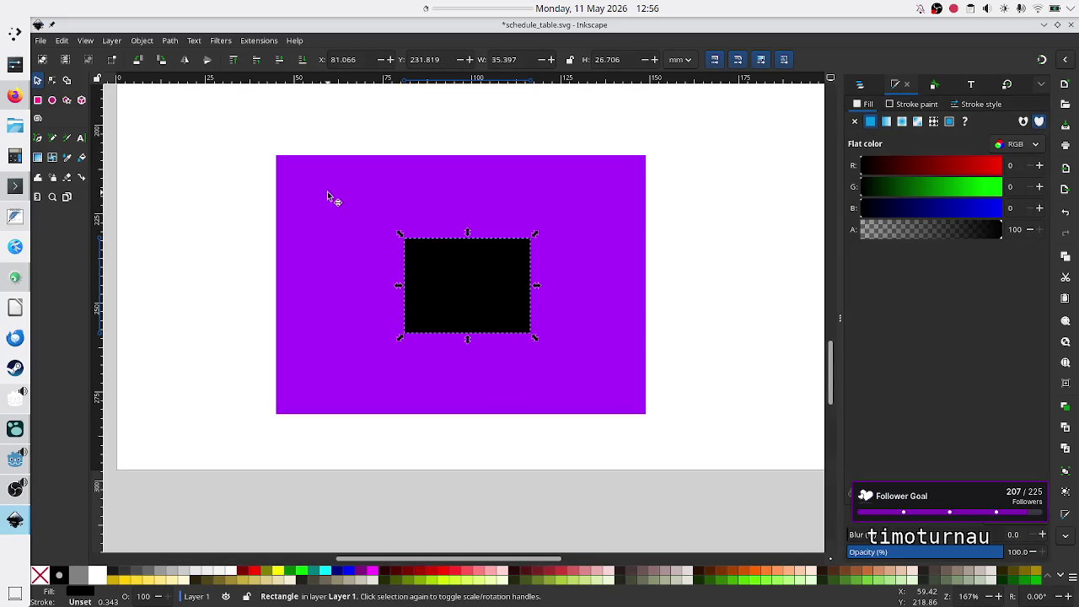
Step: Delete the black and purple rectangles from the schedule drawing
key(Delete)
click(480, 263)
key(Delete)
scroll(443, 240, up, 10)
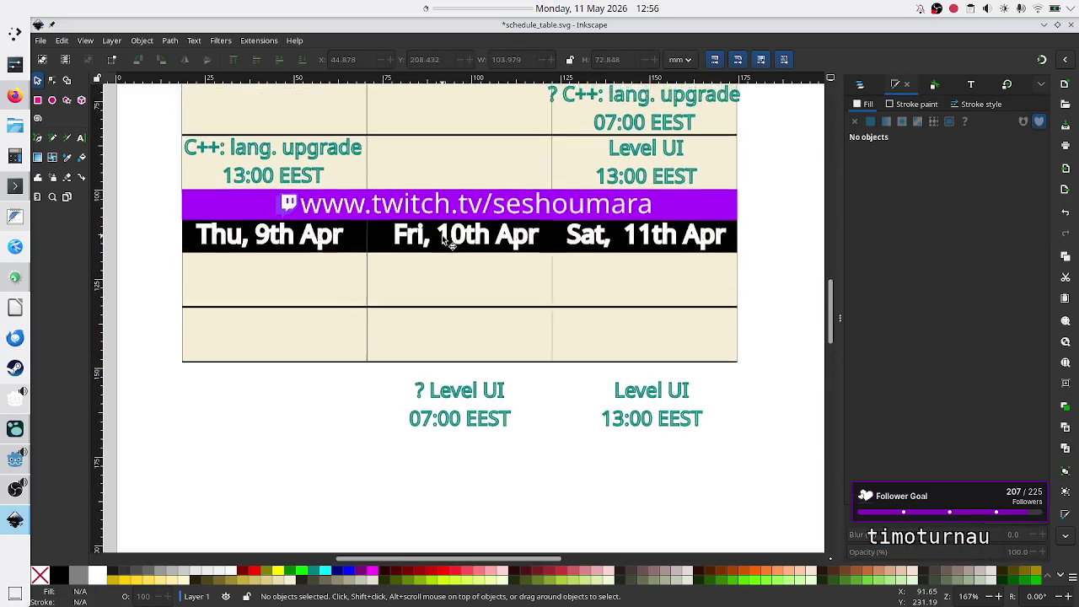
scroll(443, 239, down, 4)
scroll(443, 240, up, 4)
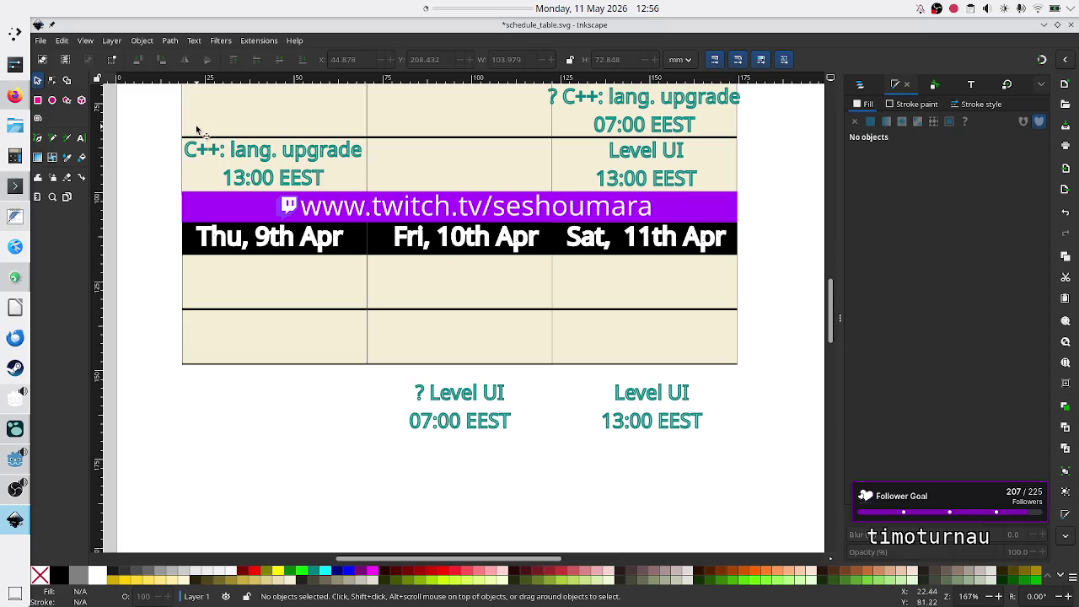
click(81, 138)
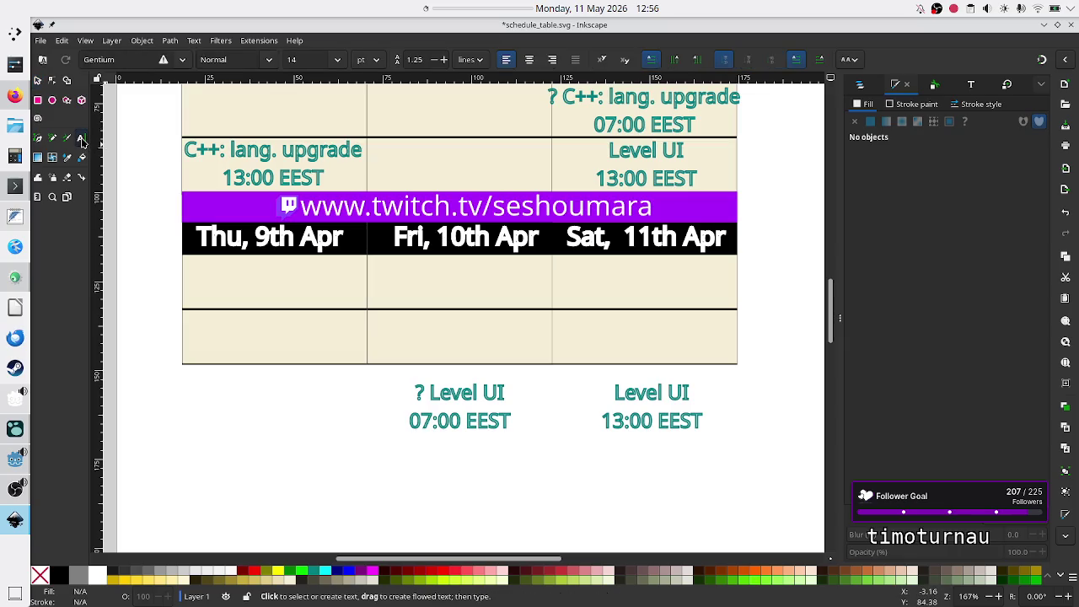
click(394, 209)
key(ctrl+a)
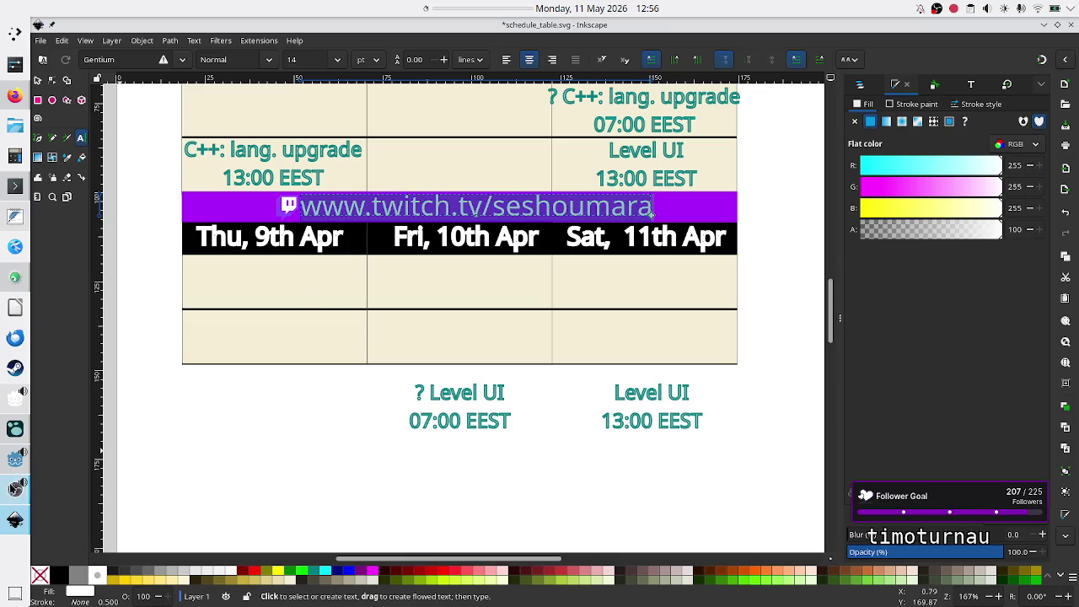
click(13, 462)
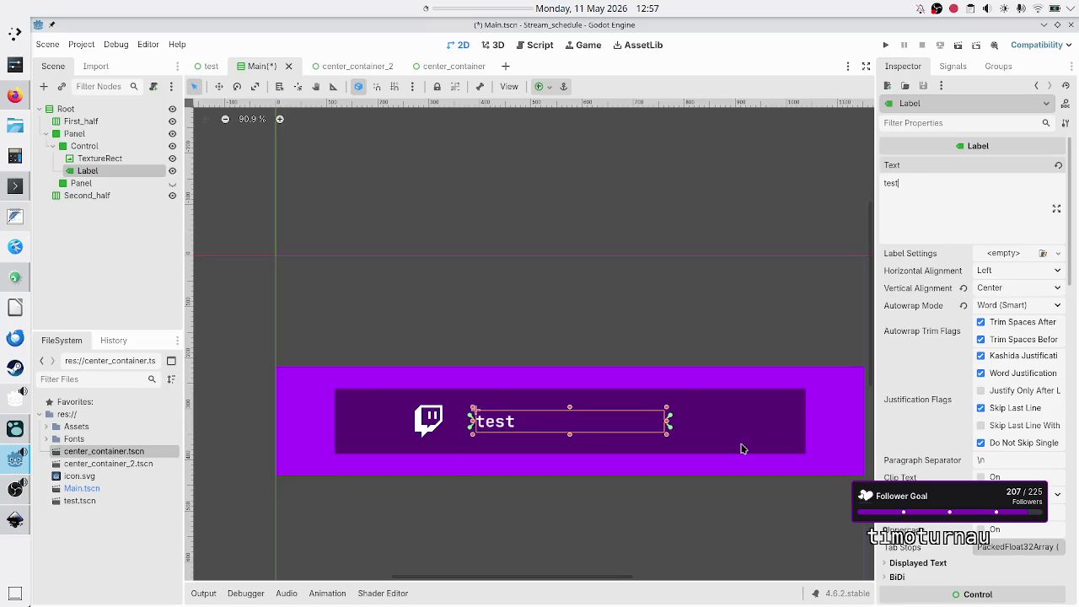
key(ctrl+a)
text(www.twitch.tv/seshoumara)
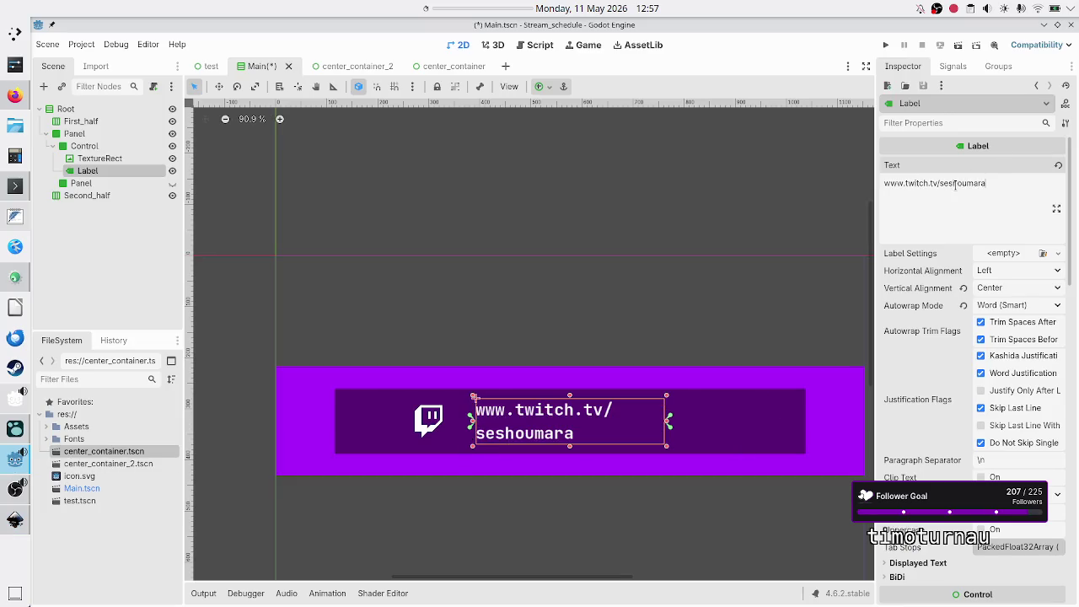
scroll(996, 431, down, 5)
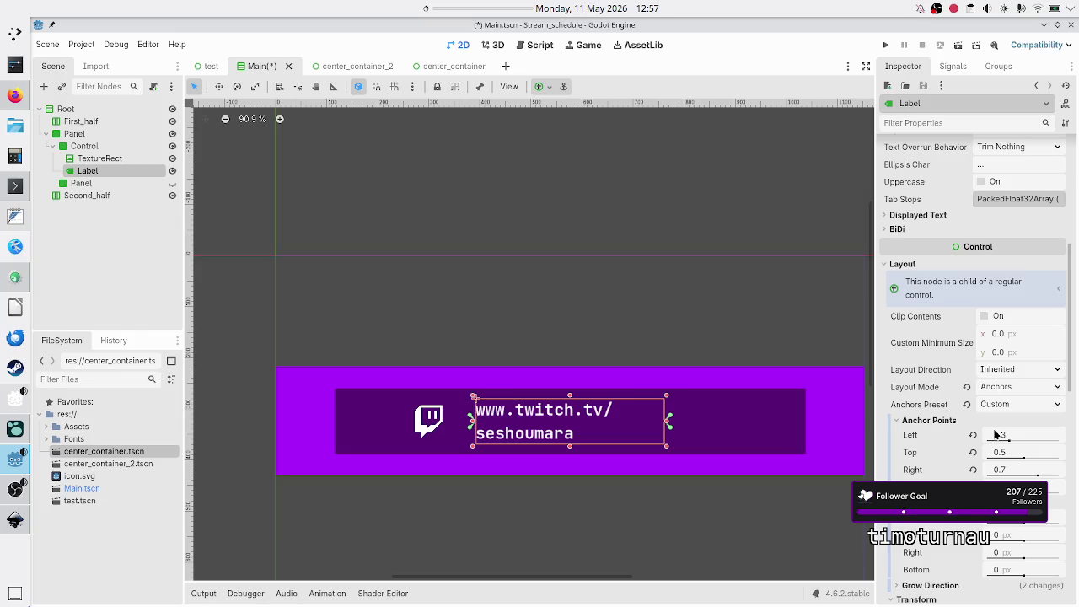
scroll(941, 367, down, 10)
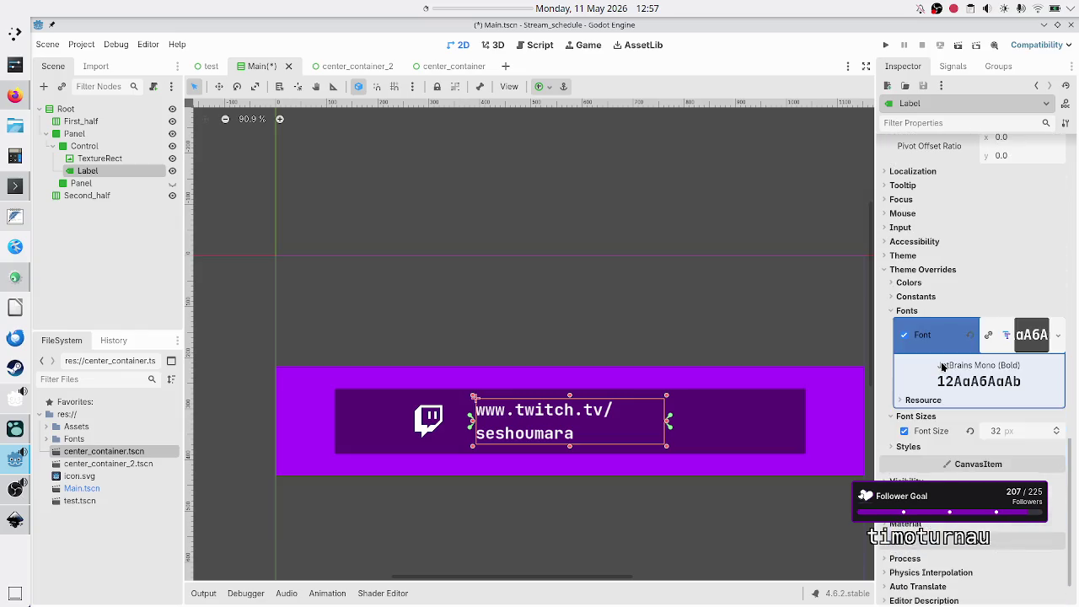
Step: Lower the Label's font size override from 32 to 25 so the URL fits one line
click(1057, 434)
click(1056, 434)
click(1056, 434)
click(1056, 434)
click(1057, 434)
click(1057, 434)
click(1057, 434)
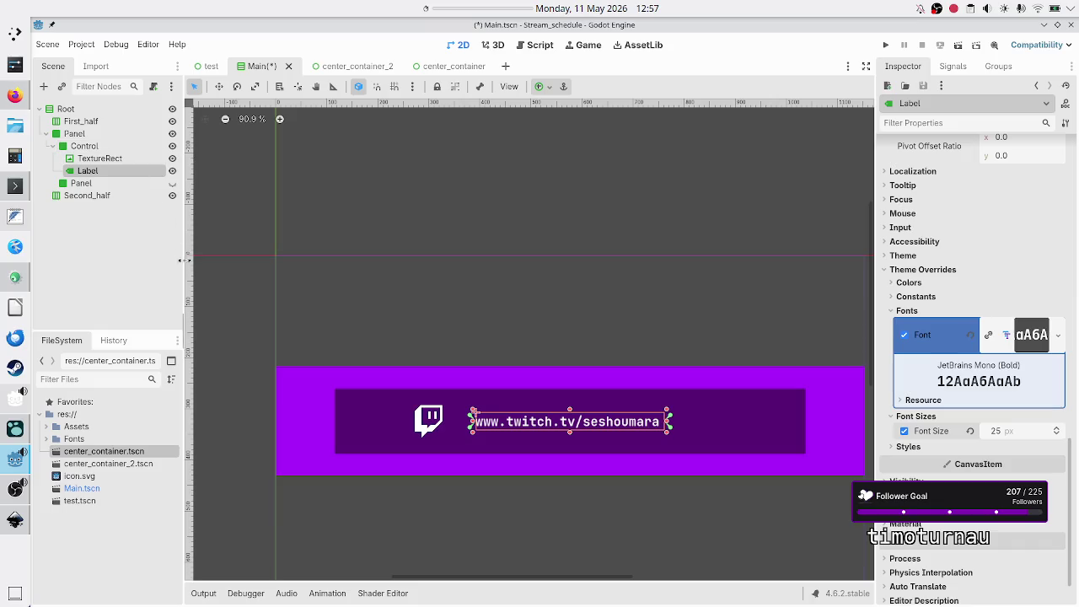
click(108, 226)
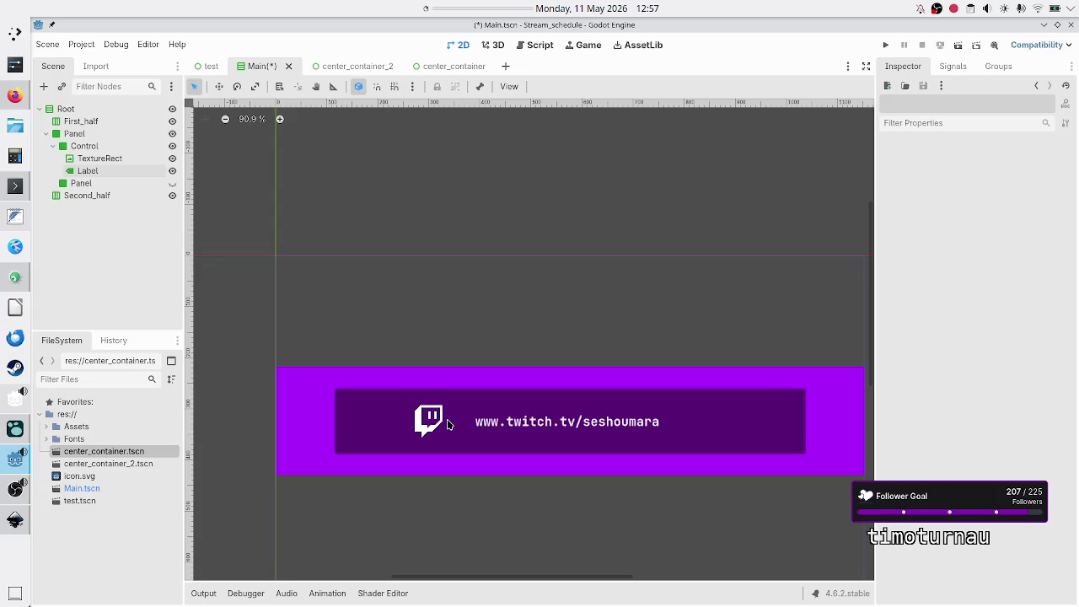
click(99, 158)
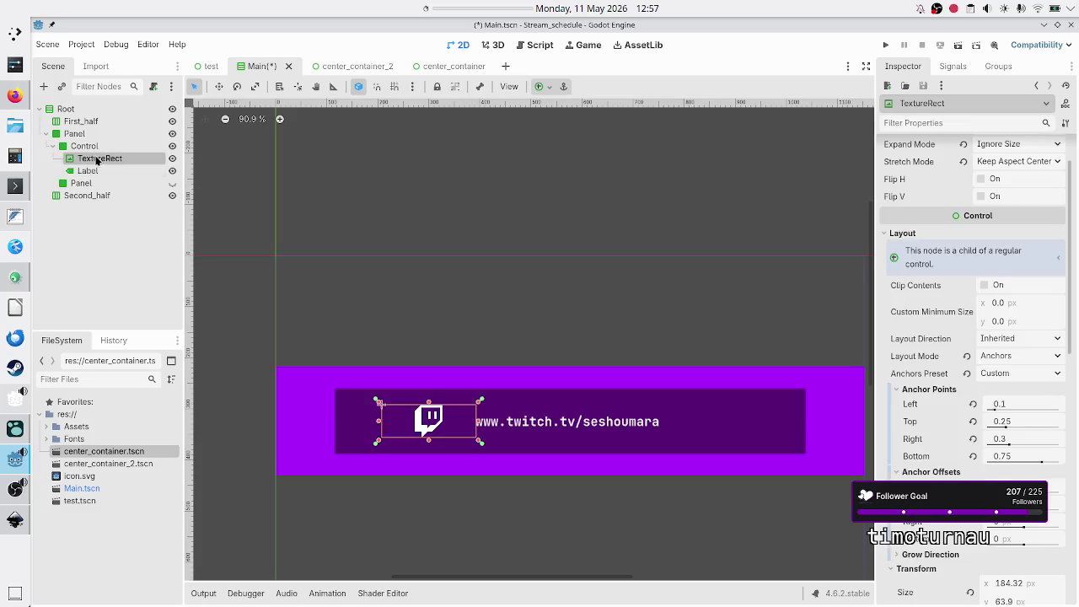
click(88, 170)
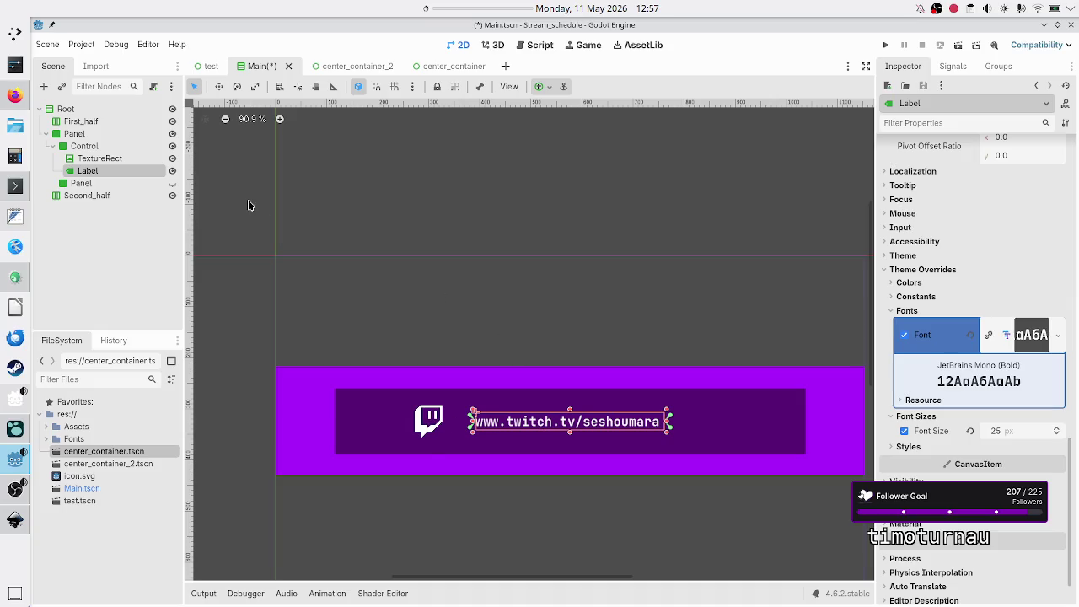
scroll(990, 431, down, 1)
scroll(989, 431, up, 1)
scroll(989, 431, up, 8)
scroll(989, 431, down, 3)
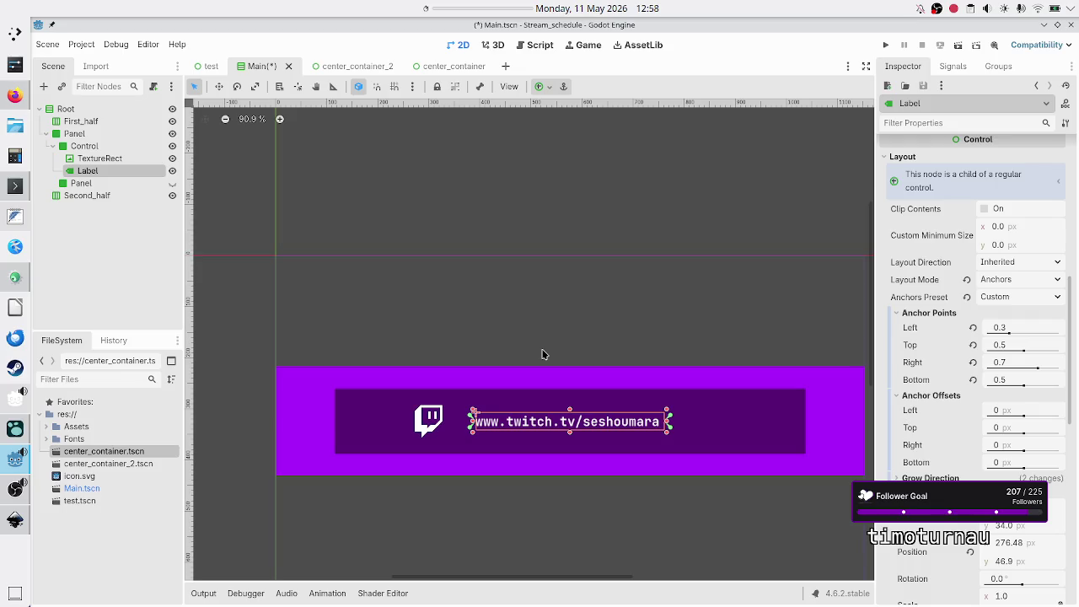
click(122, 159)
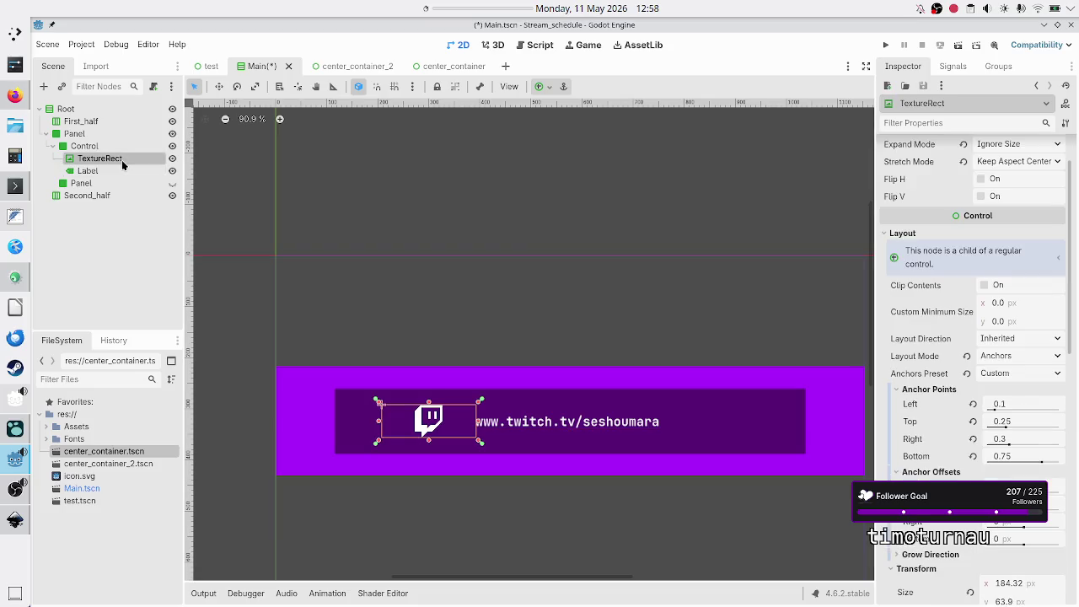
click(1019, 438)
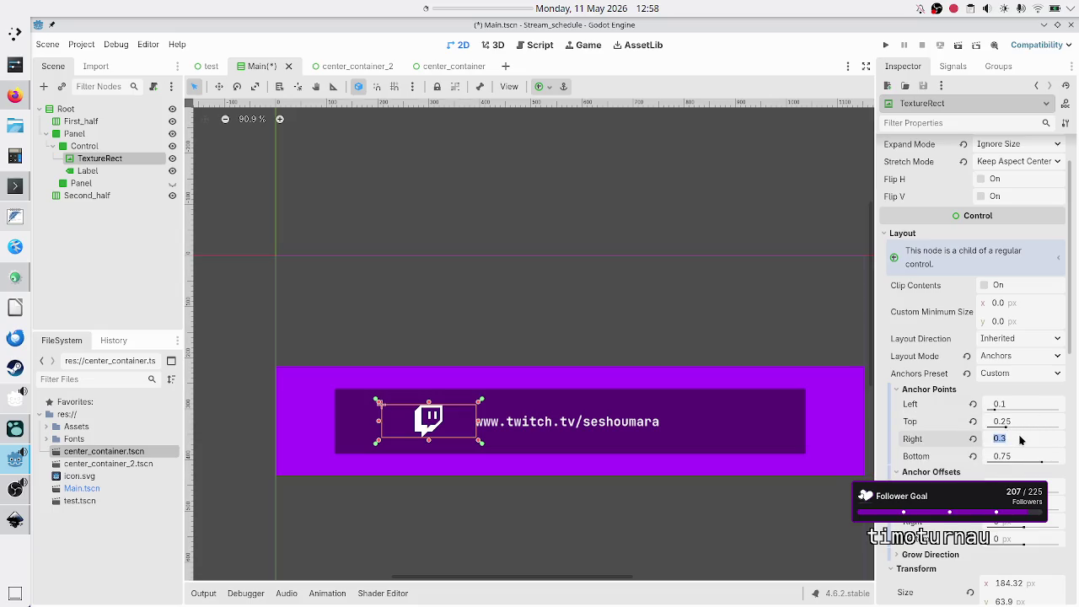
Step: Try Twitch icon anchor values: right 0.15, then 0.3, left 0.25, right 0.25
text(0.15)
key(Return)
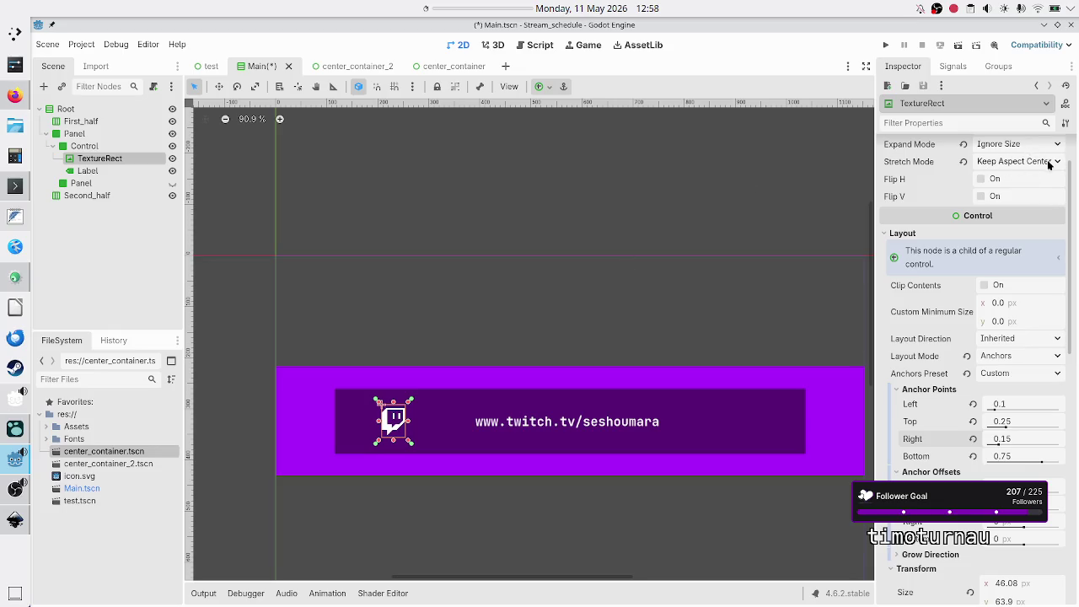
mouse_move(1017, 440)
click(1011, 435)
text(0.3)
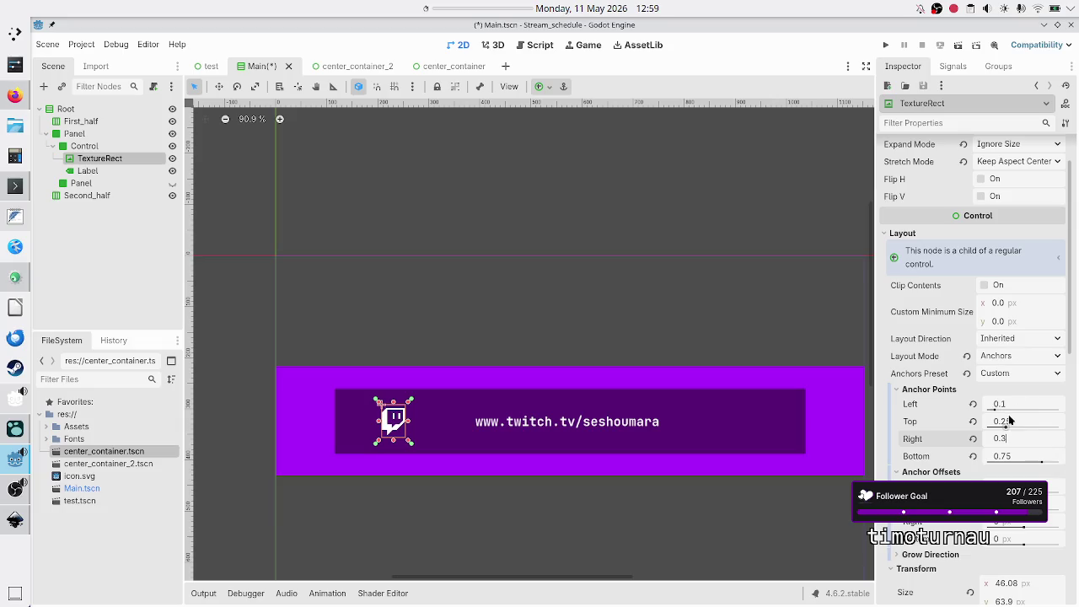
click(1019, 402)
text(0.25)
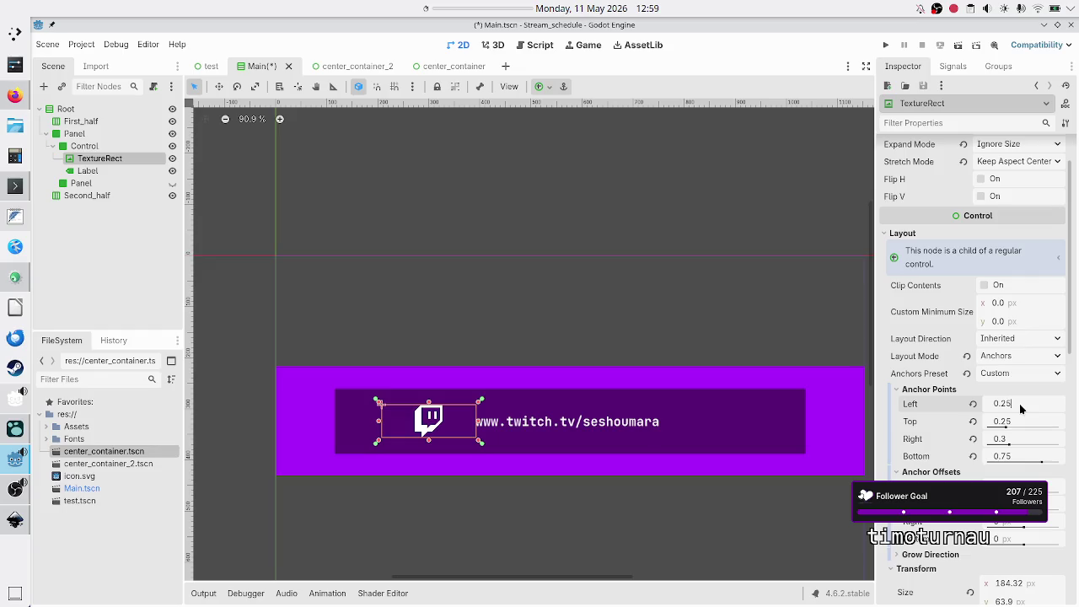
key(Return)
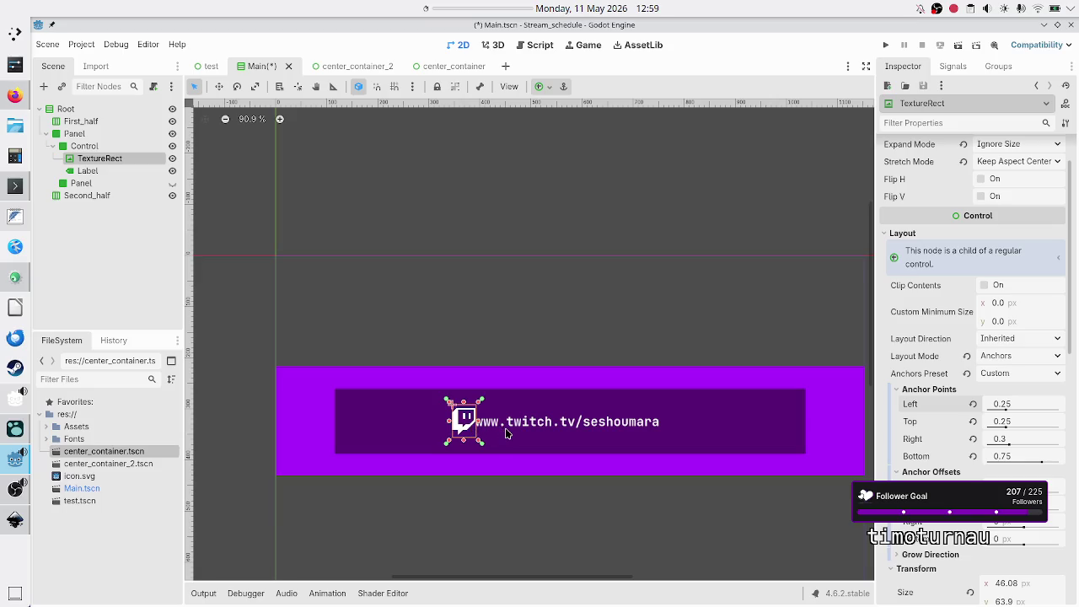
click(1016, 439)
text(0.25)
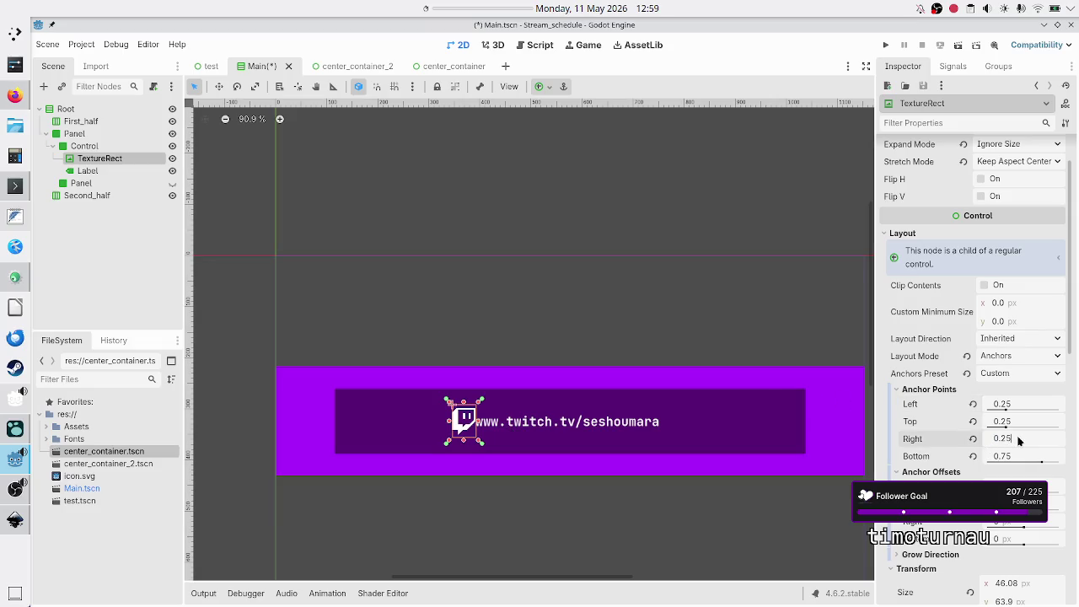
key(Return)
Step: Settle the Twitch icon's horizontal anchors at left 0.24 and right 0.29
click(1015, 400)
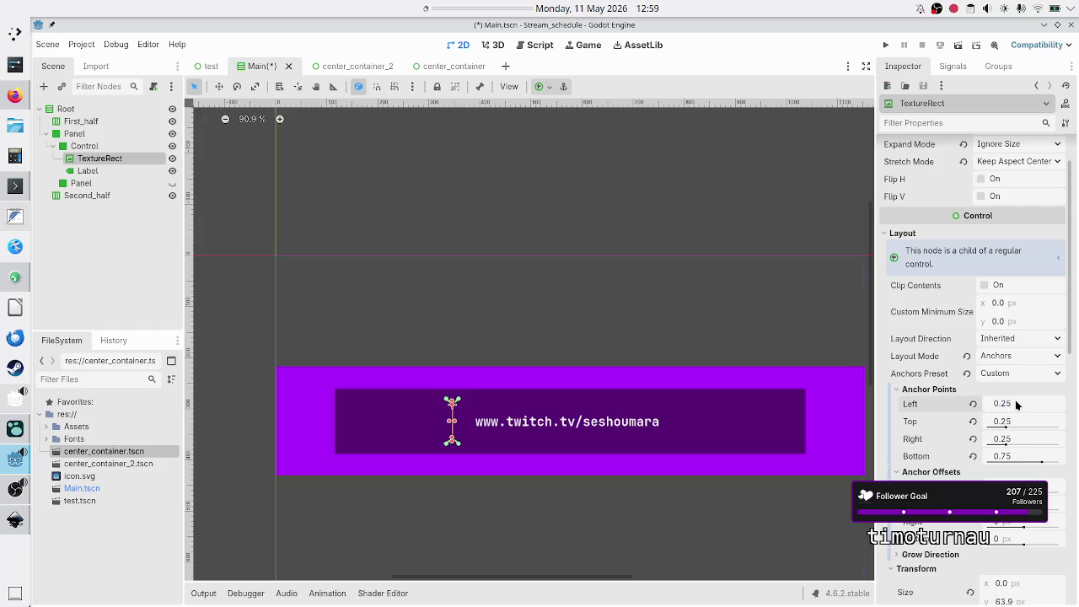
text(0.2)
key(Return)
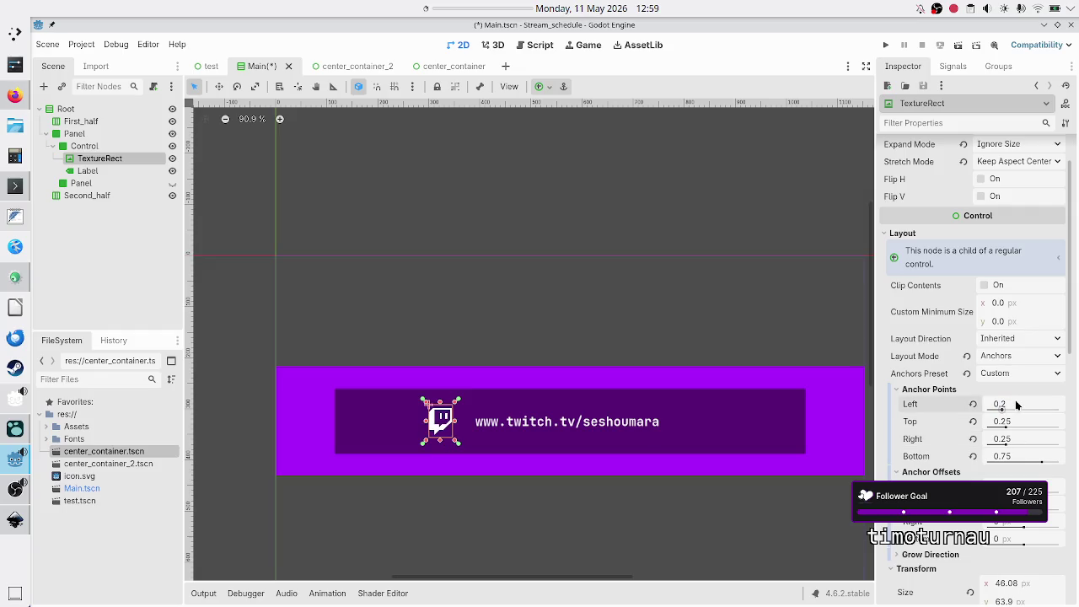
click(1019, 439)
text(0.2)
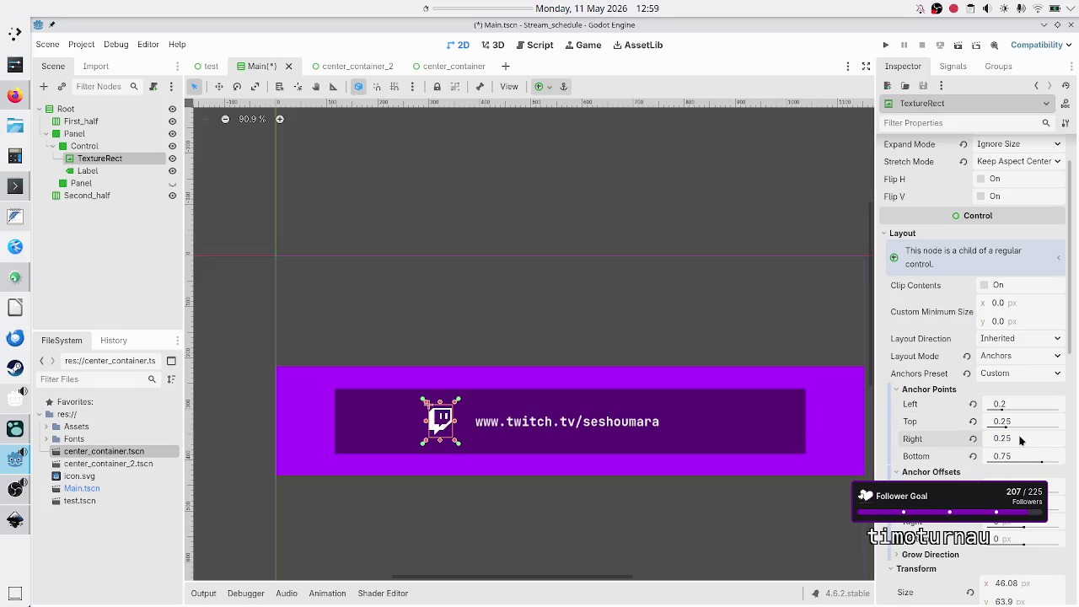
text(9)
key(Return)
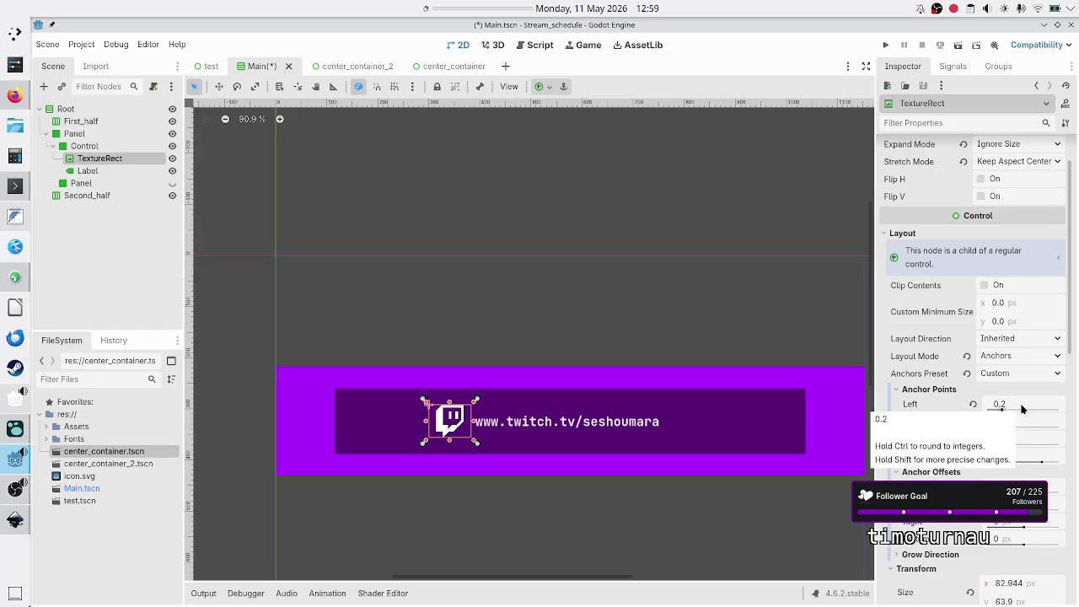
click(1021, 408)
click(1021, 409)
text(4)
key(Return)
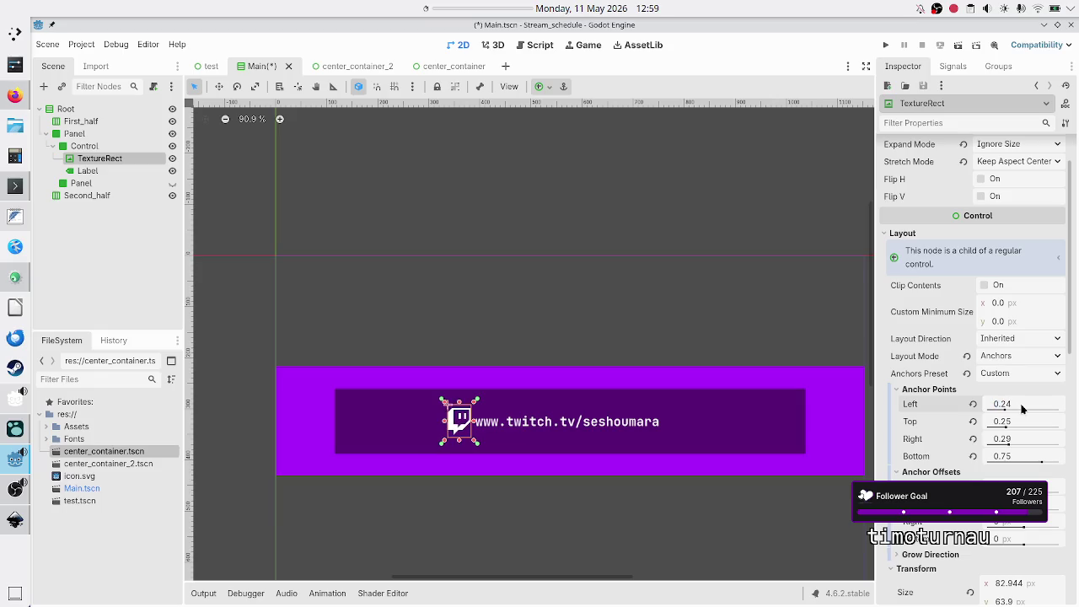
click(130, 243)
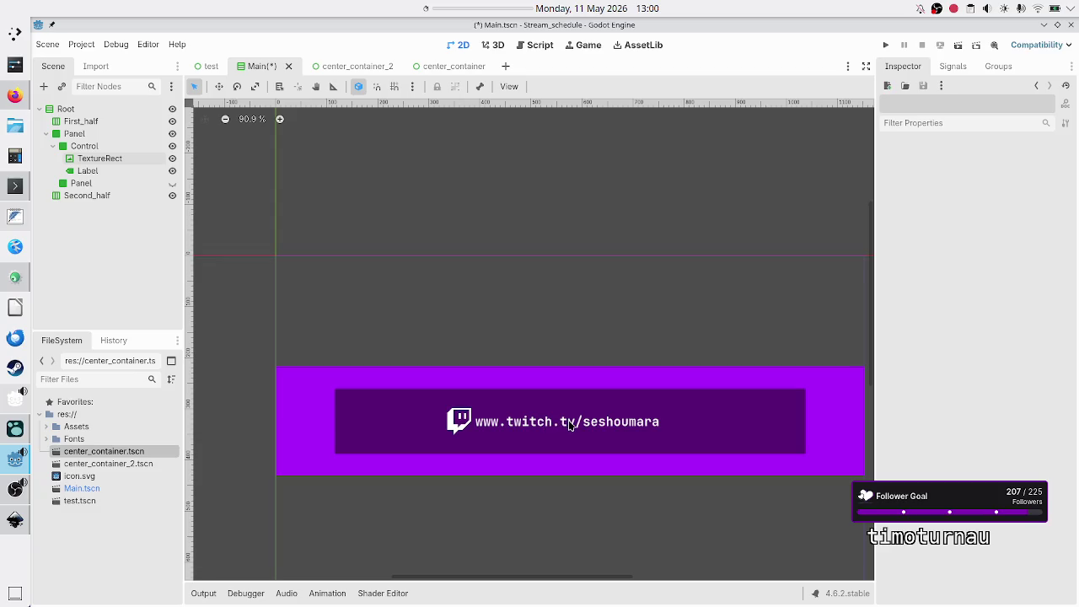
Step: Select the URL Label node to work on its anchor points
click(96, 171)
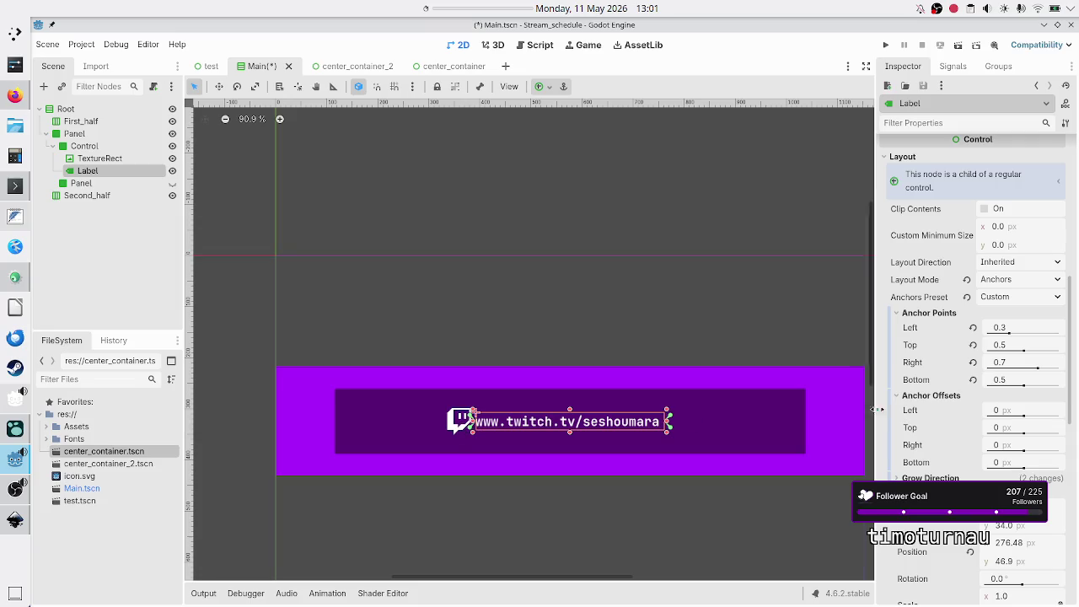
Step: Change the Label's left anchor to 0.325 and right anchor to 0.725
click(1025, 331)
click(1025, 331)
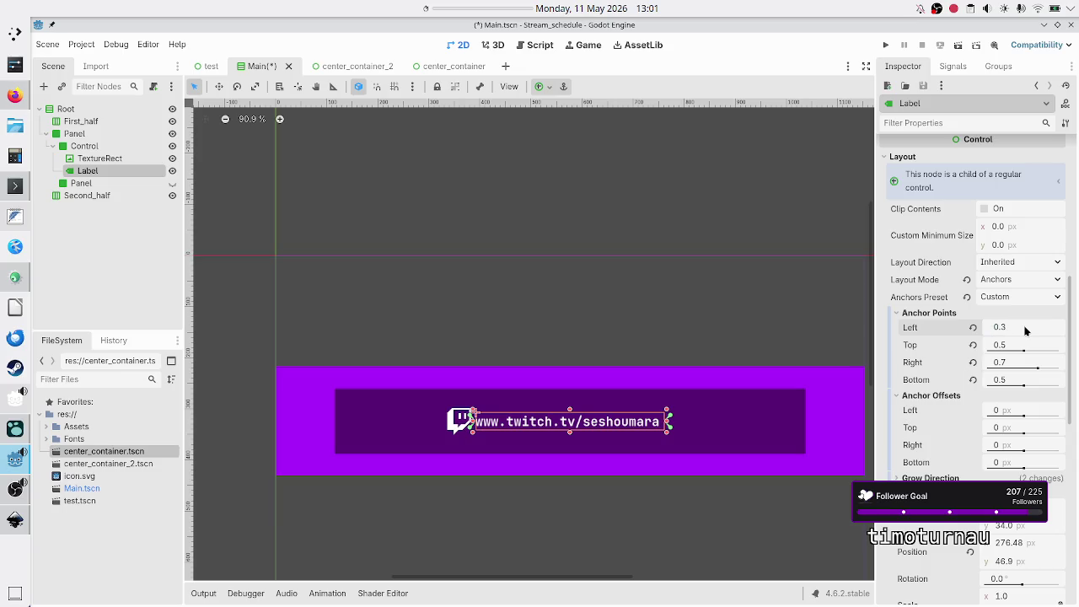
text(25)
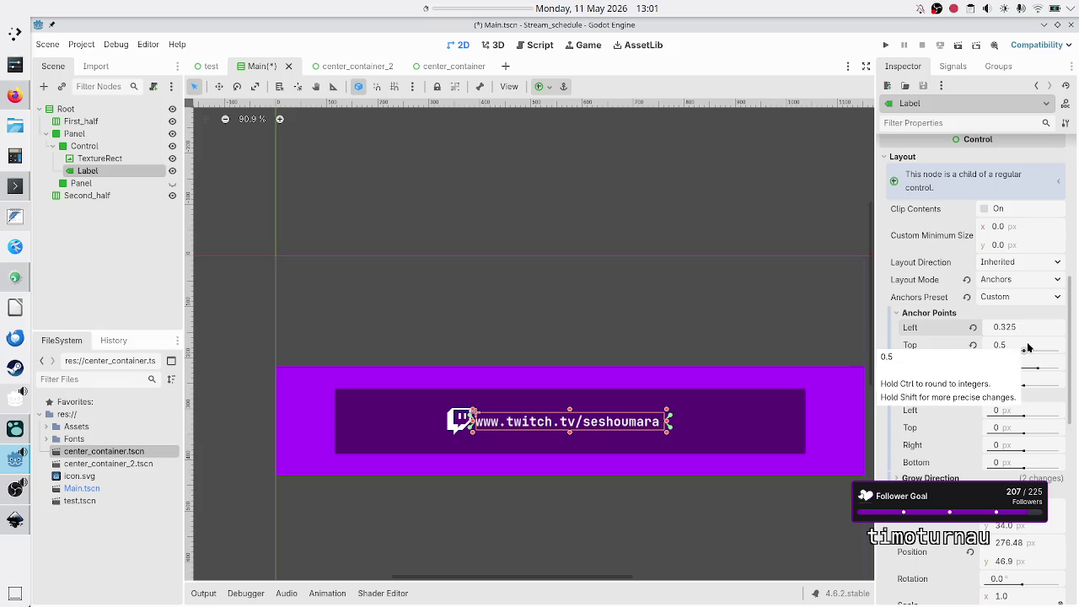
key(Return)
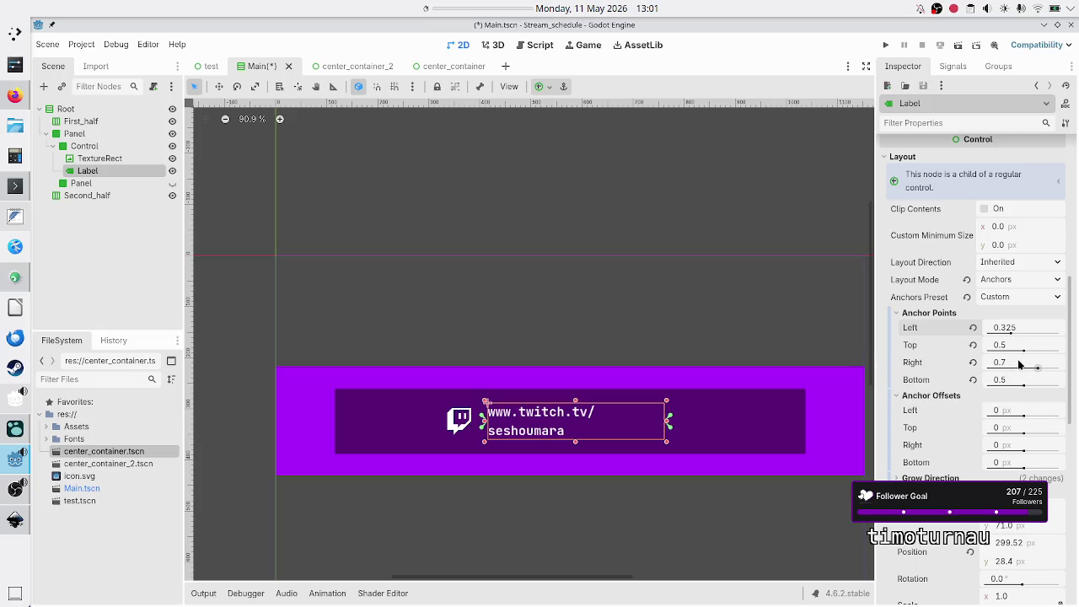
click(1018, 360)
click(1018, 361)
text(25)
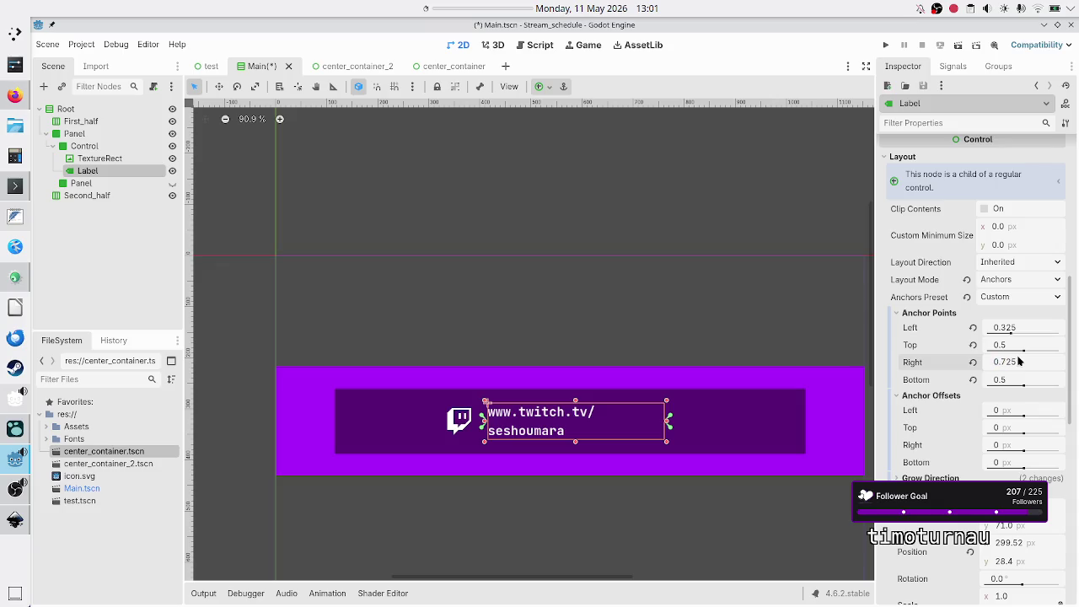
key(Return)
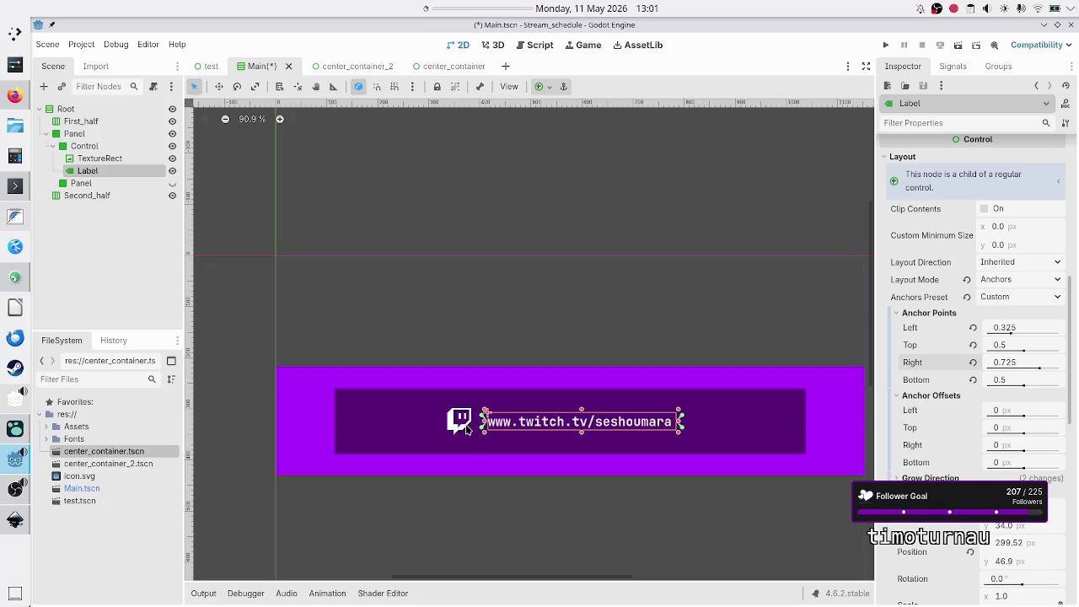
click(91, 160)
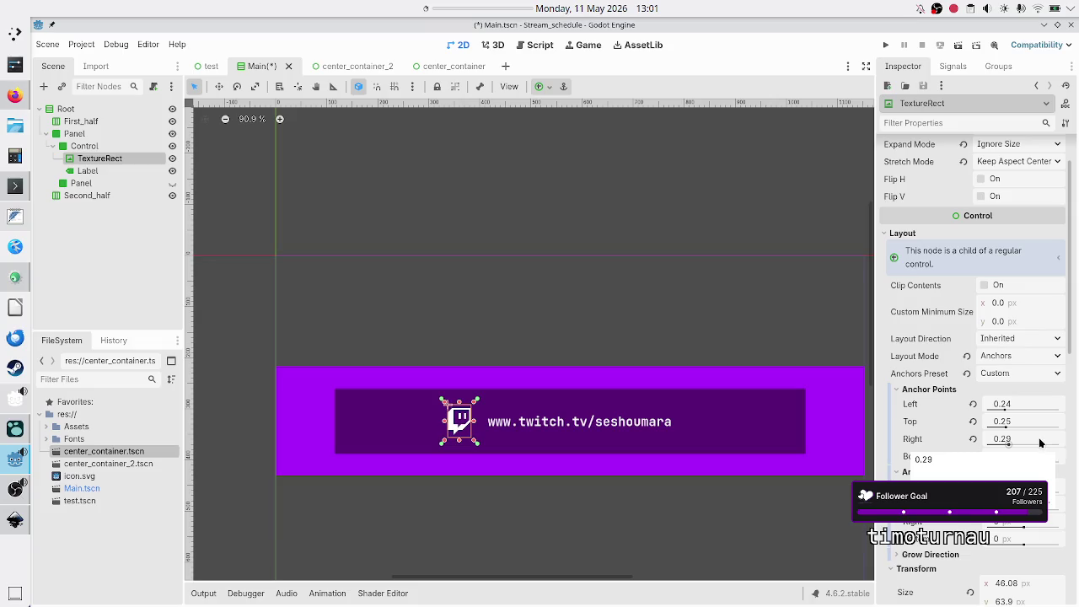
Step: Set the Twitch icon's right anchor to 0.325 and left anchor to 0.275
click(1039, 442)
key(Right)
key(BackSpace)
key(BackSpace)
text(325)
key(Return)
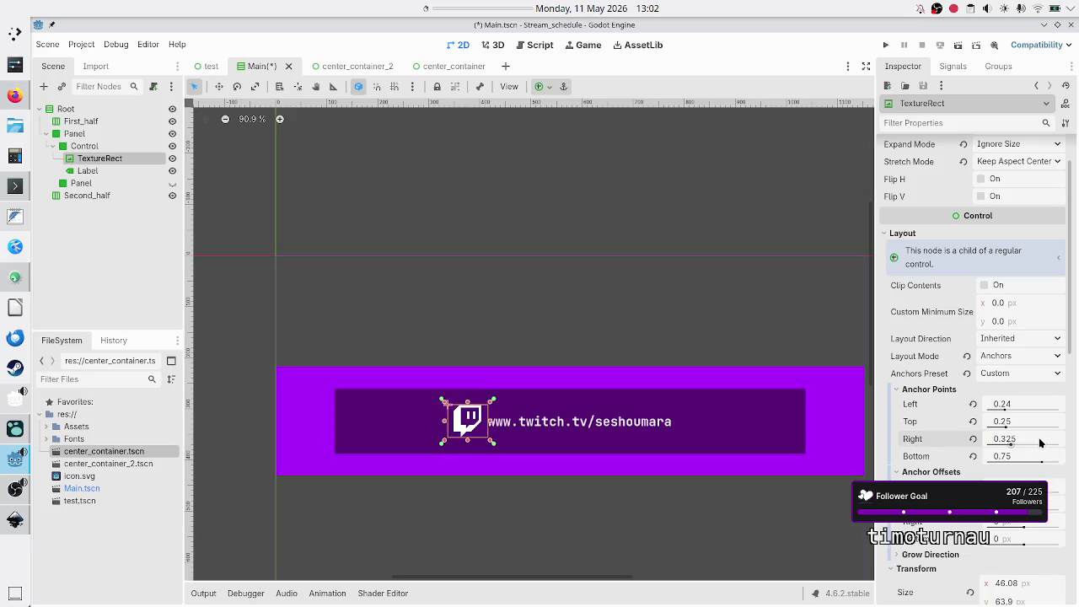
click(1023, 406)
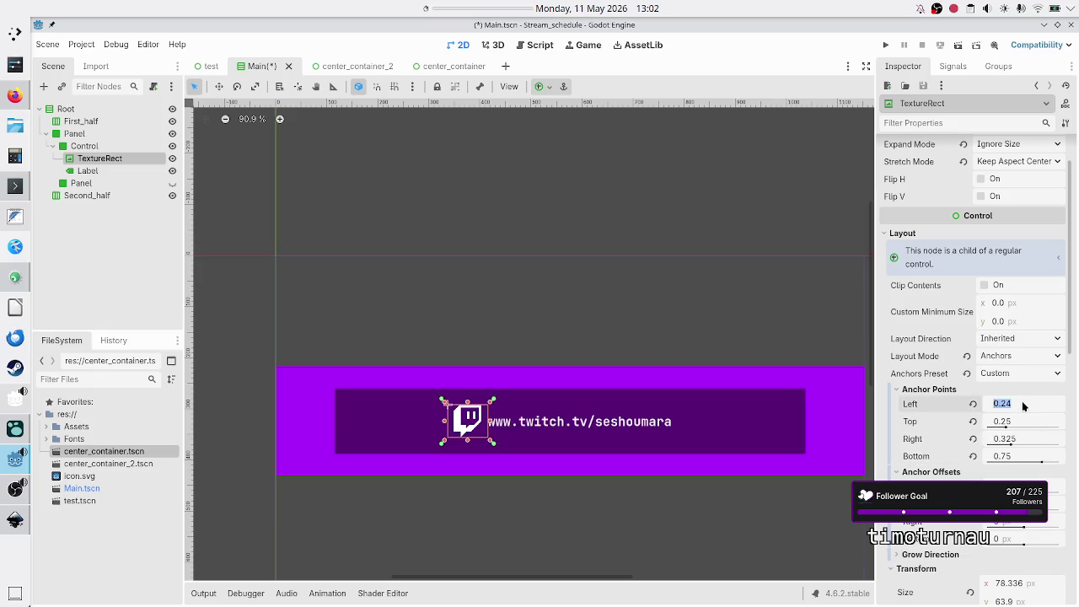
key(End)
key(BackSpace)
text(75)
key(Return)
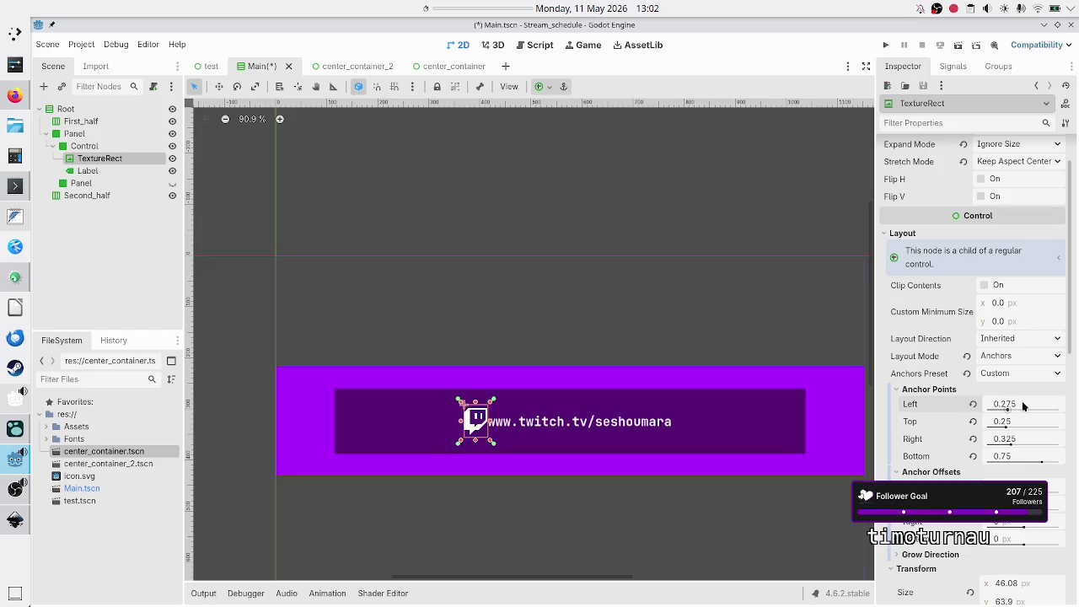
click(131, 289)
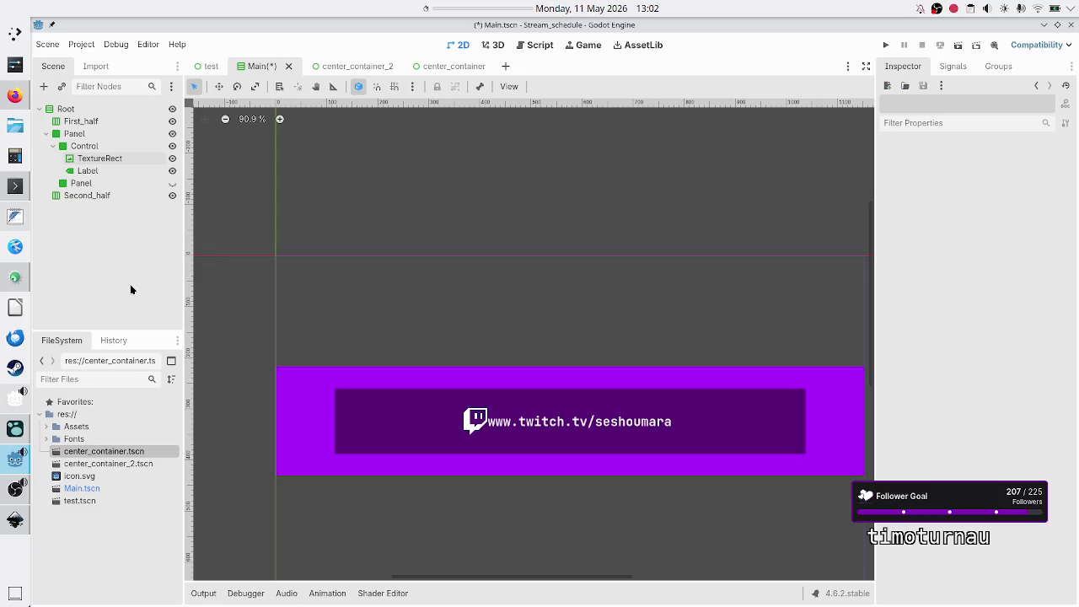
click(97, 162)
ctrl+click(97, 171)
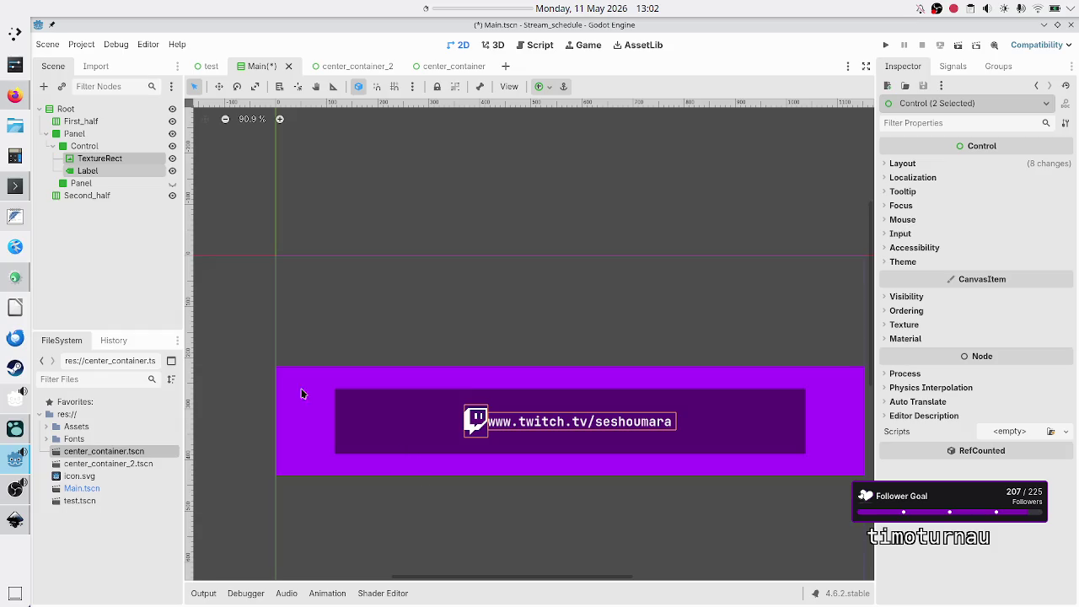
click(127, 250)
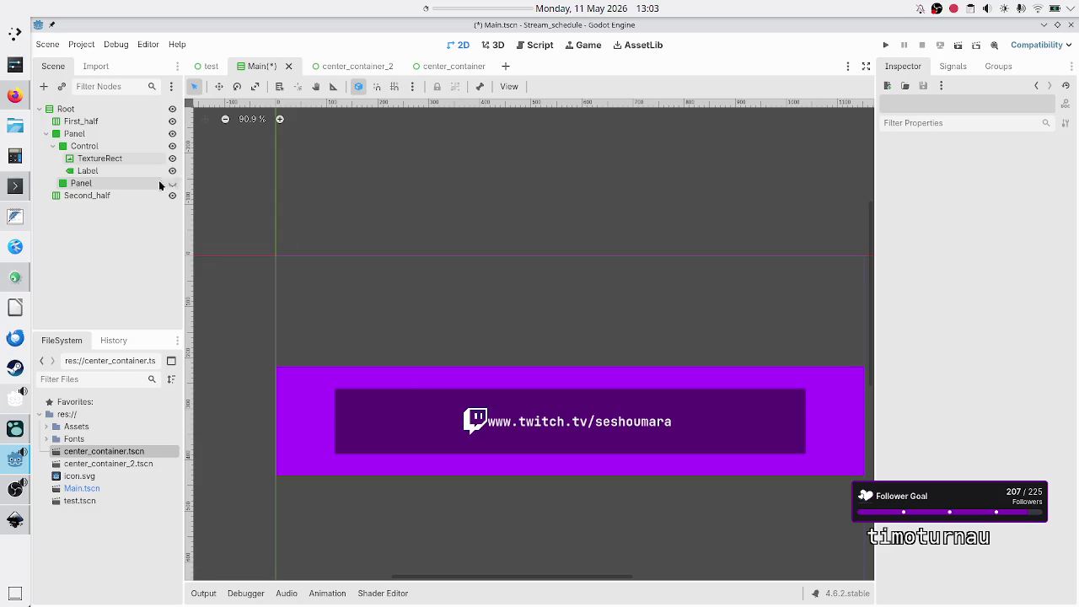
Step: Select the TextureRect to show the Twitch icon's anchor values in the Inspector
click(113, 160)
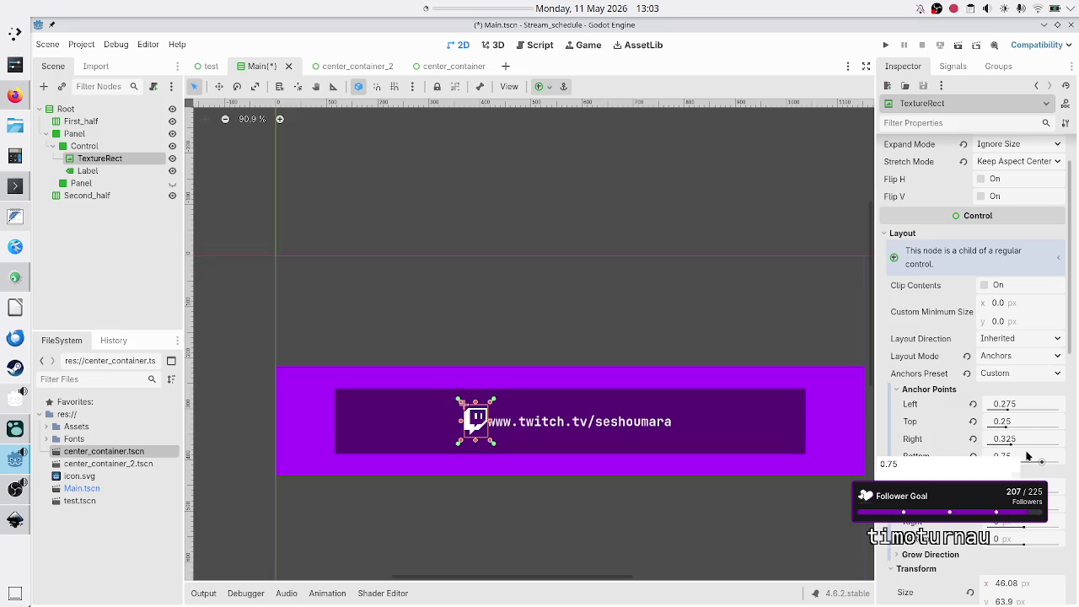
Step: Set the Twitch icon's anchors to 0.274 left and 0.326 right
click(1032, 422)
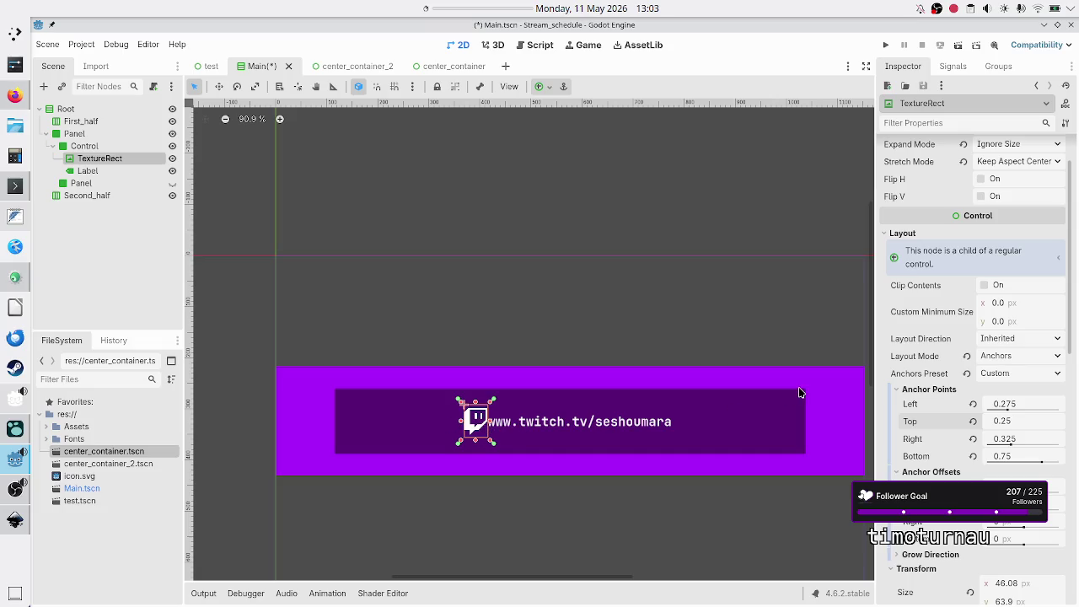
click(1035, 406)
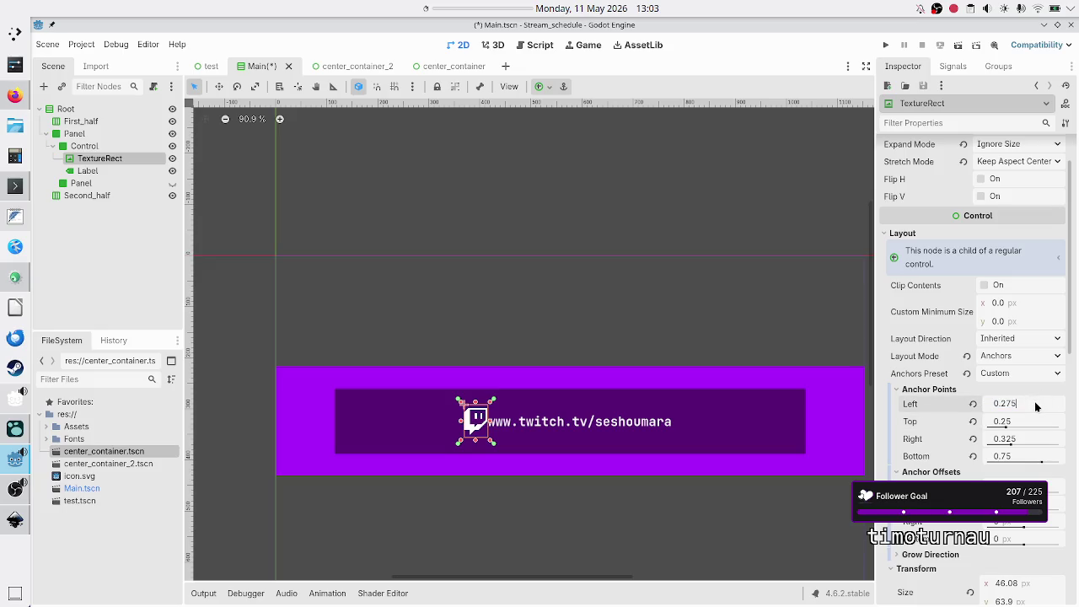
text(0.274)
click(1024, 437)
text(0.326)
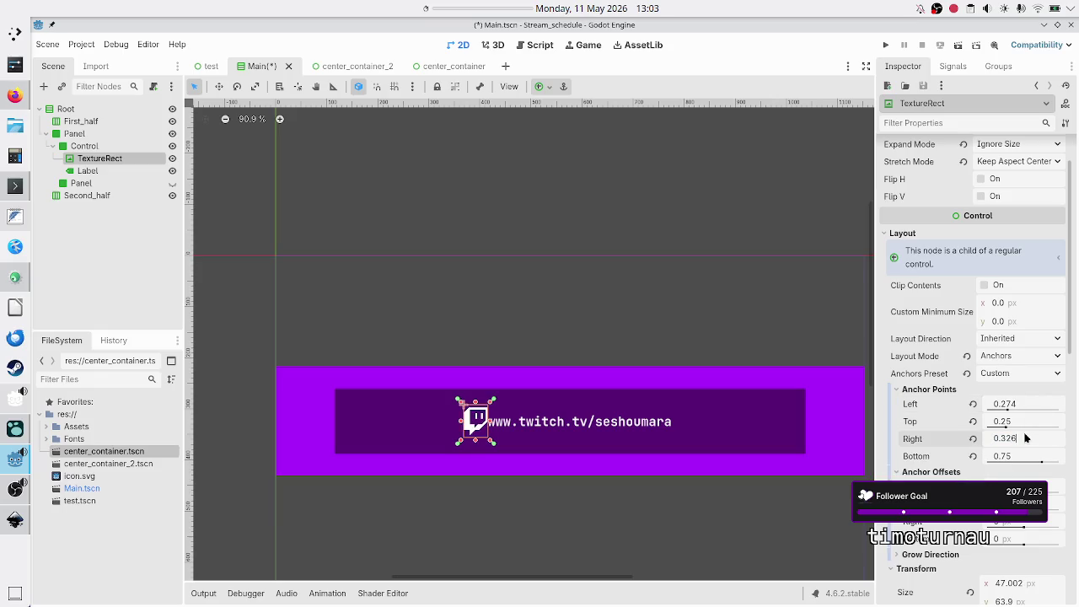
key(Return)
Step: Widen the icon's anchors to 0.265 left and 0.335 right, then deselect to preview the banner
click(1025, 404)
text(0.25)
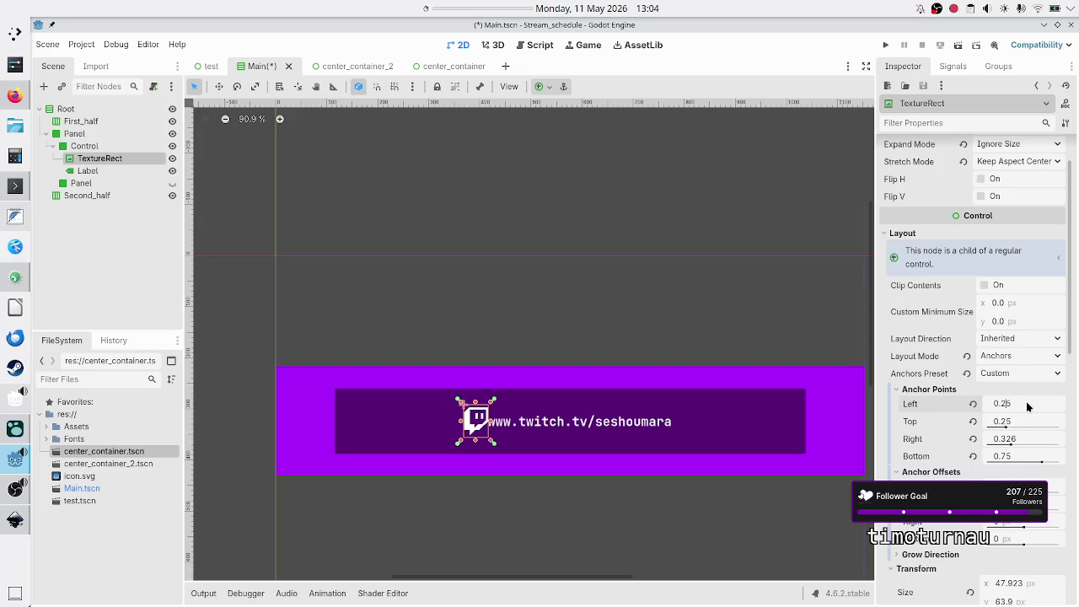
key(BackSpace)
text(65)
click(1019, 436)
text(35)
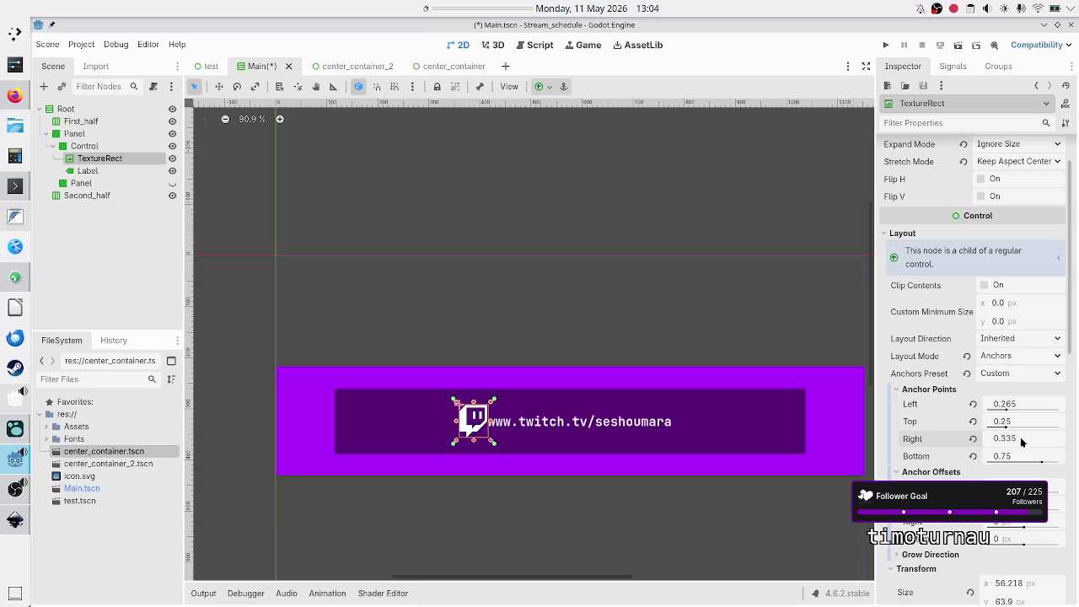
key(Return)
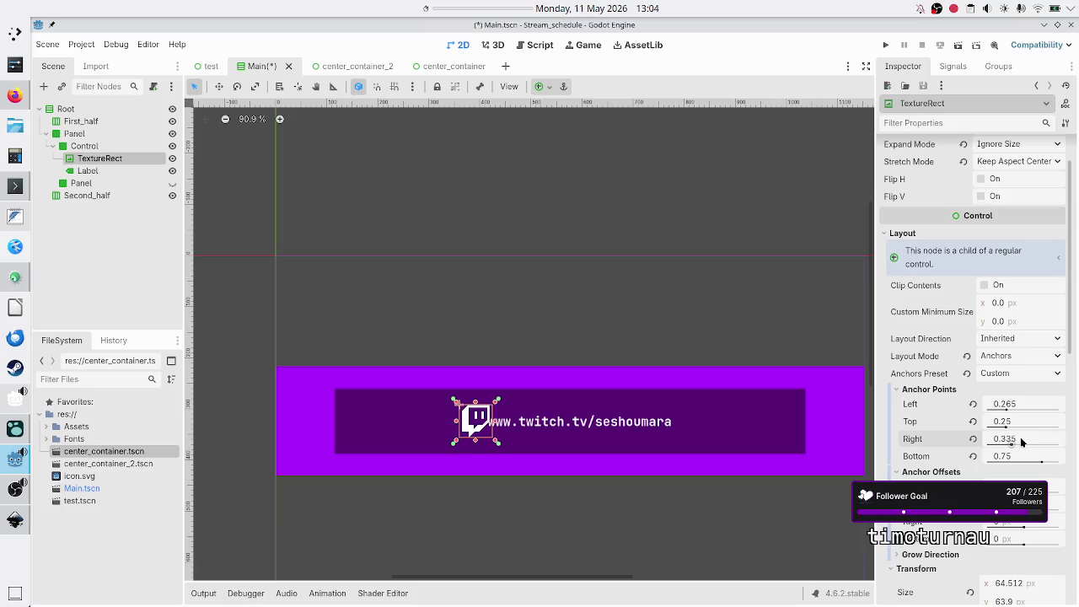
click(142, 261)
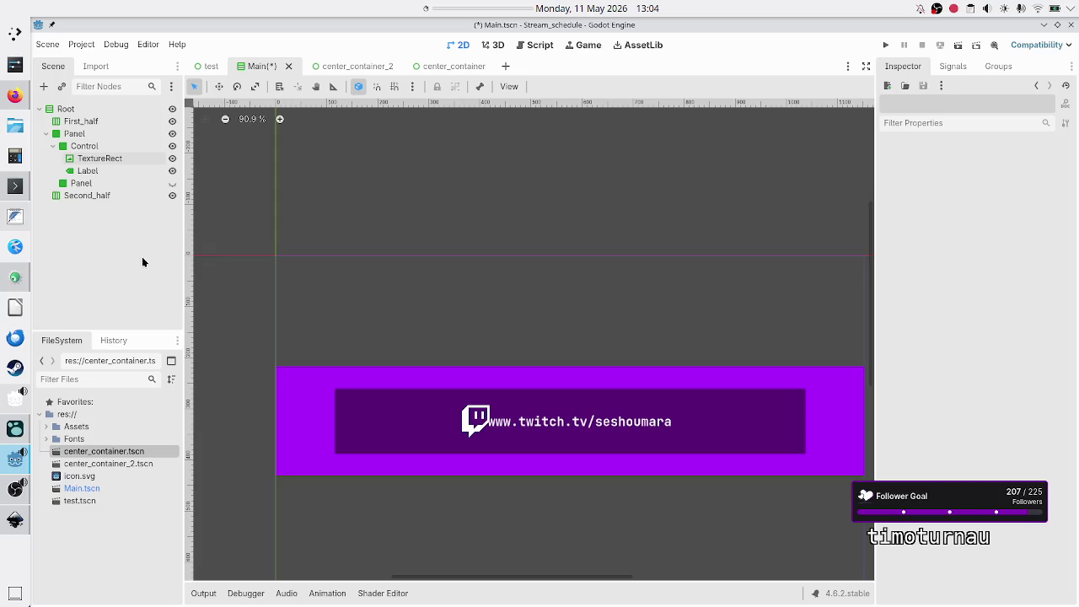
Step: Select the URL Label node to view its anchors of 0.325–0.725 across and 0.5 vertically
click(120, 163)
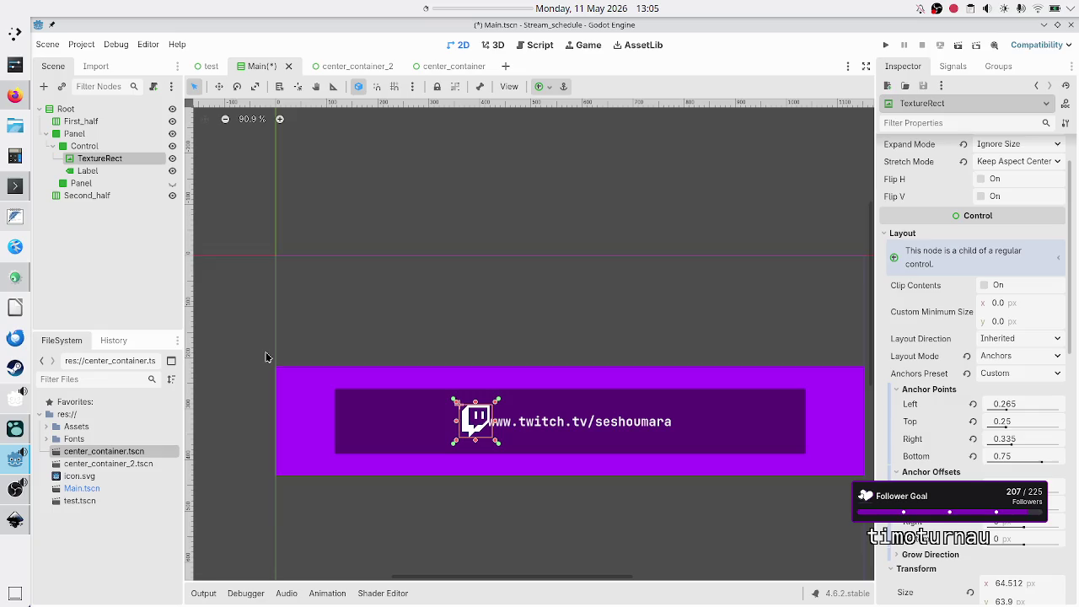
click(144, 283)
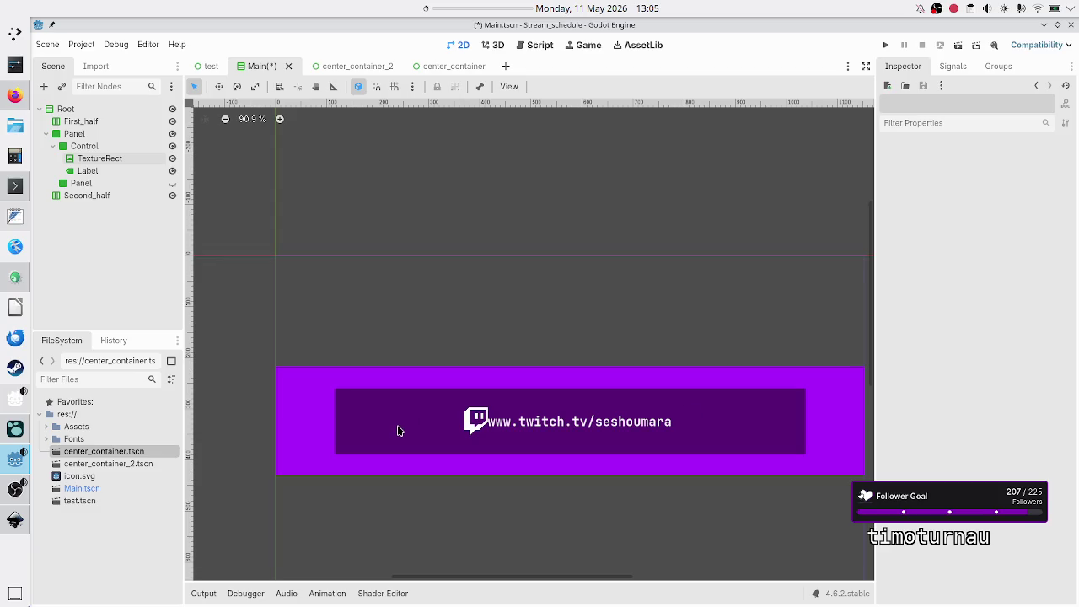
click(104, 171)
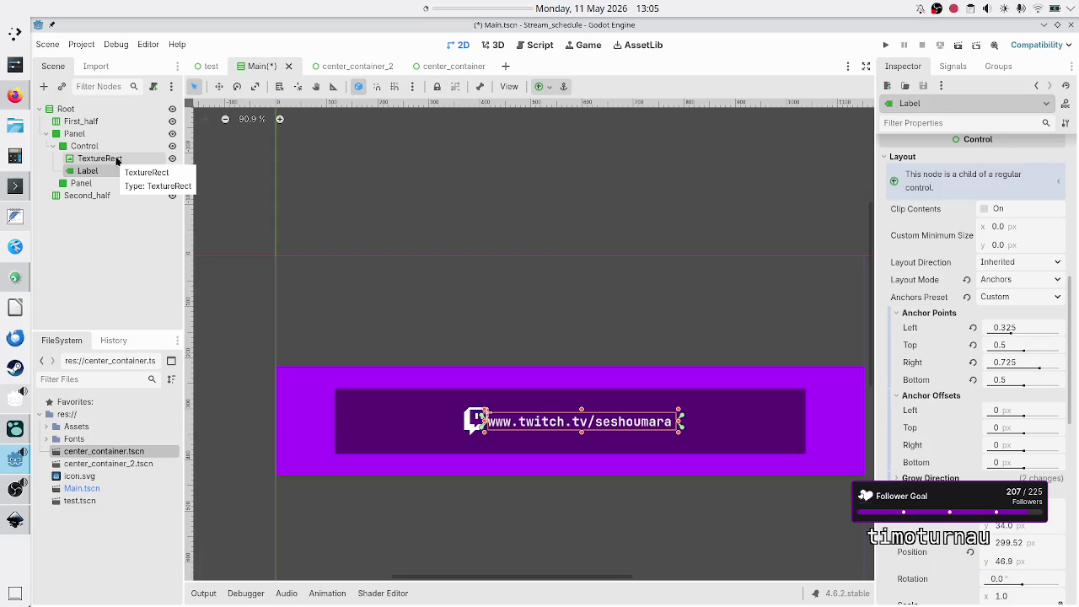
click(117, 160)
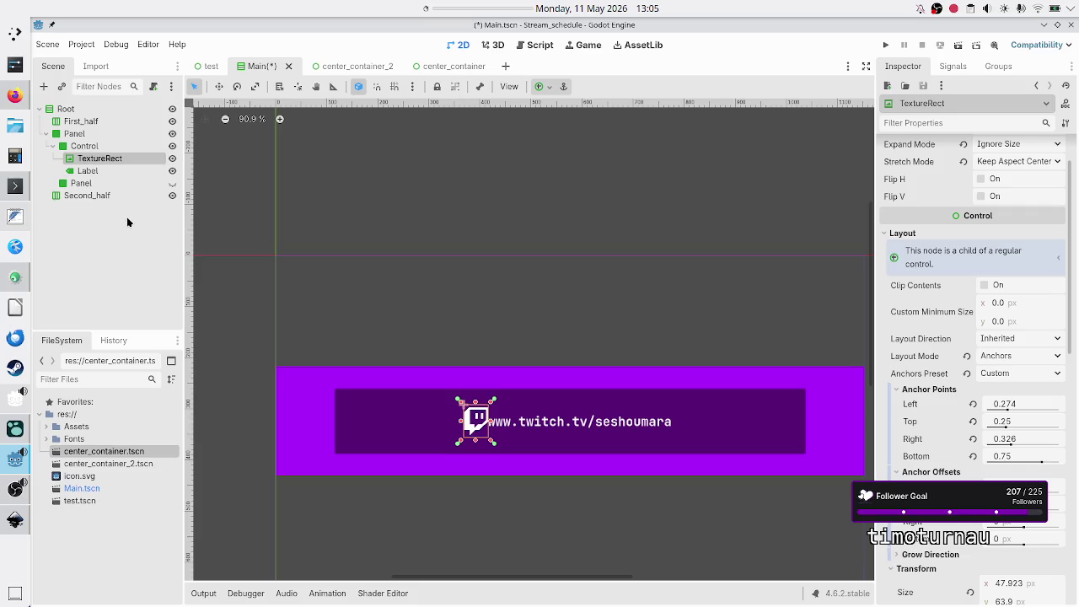
click(127, 217)
click(121, 157)
click(107, 174)
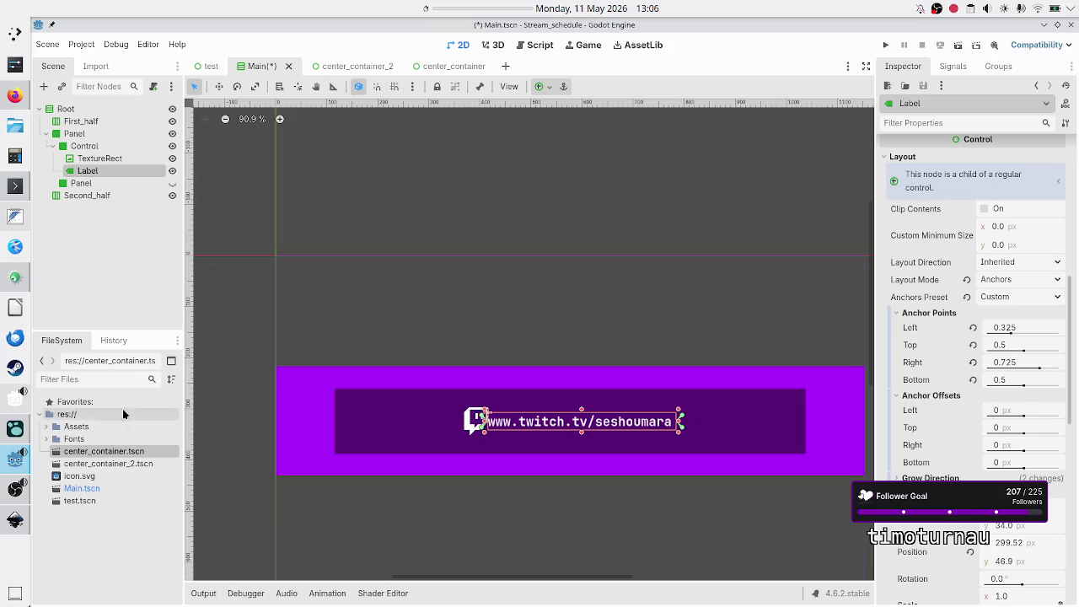
click(136, 265)
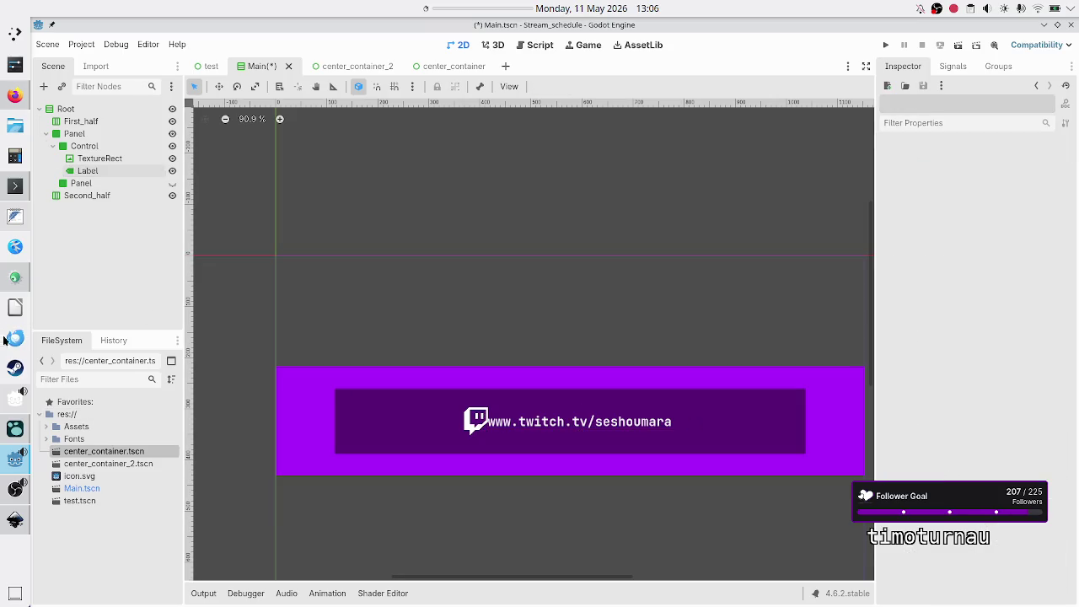
click(15, 428)
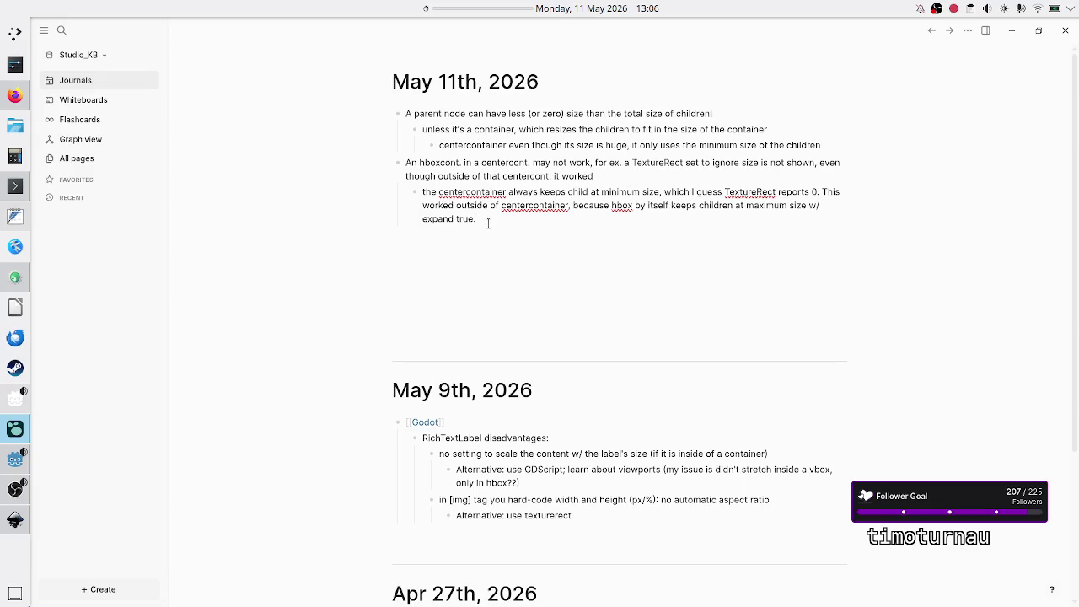
Step: Add a bullet noting that using centercontainer without child minimum_size (some % of space) has options
key(Return)
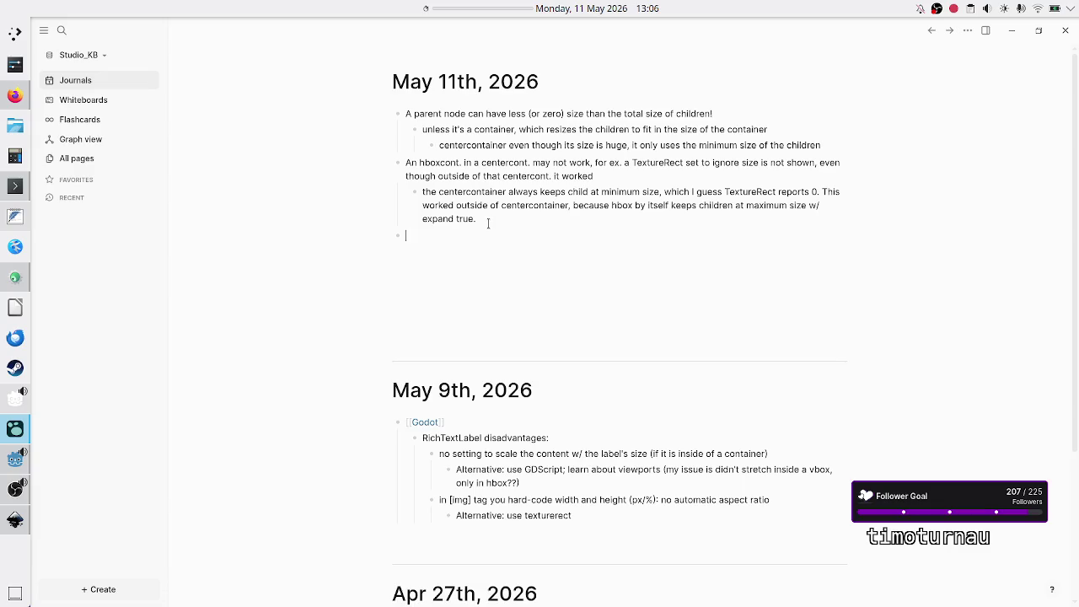
text(Centering)
key(BackSpace)
key(BackSpace)
key(BackSpace)
text(f you want to )
text(use the centerc)
text(ontainer )
text(but)
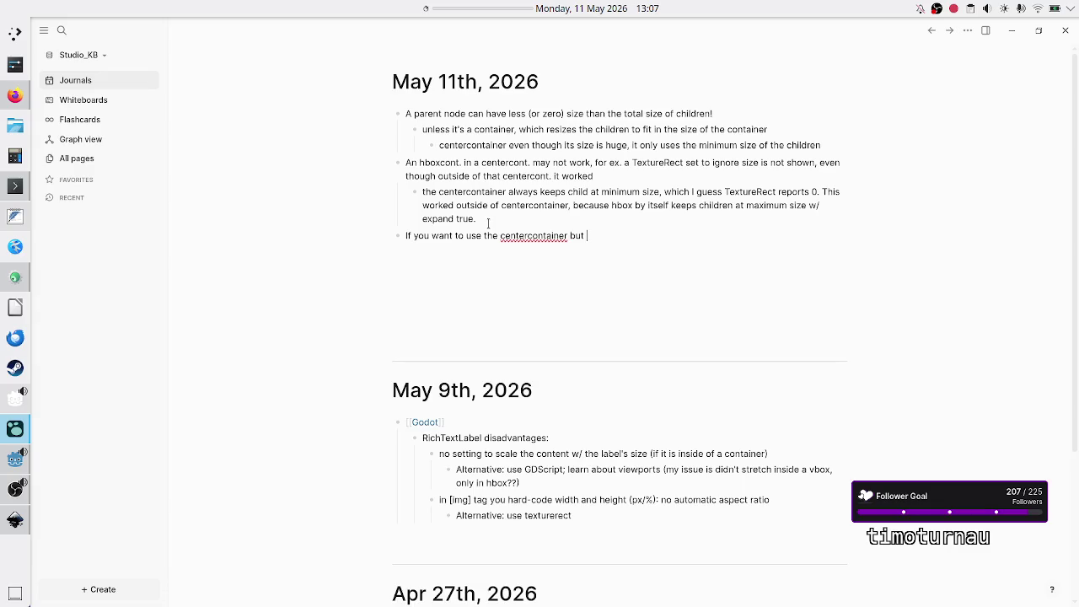
text(not have the child at)
text(minimum_size )
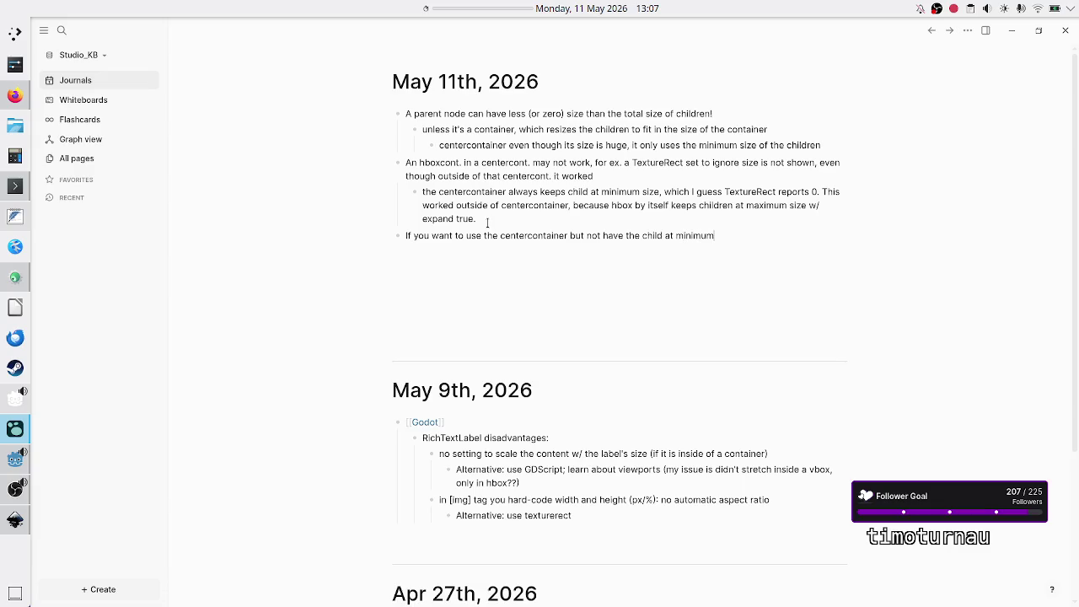
text(()
text(some %)
text( of availab)
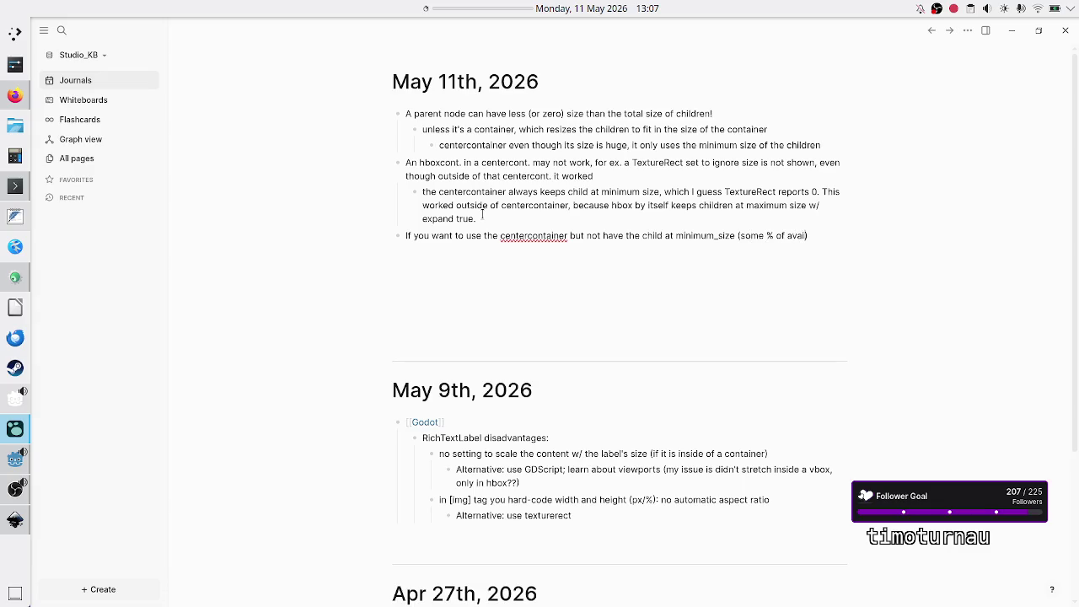
text(le )
text(c)
text(ontainer space)
text(, still cente)
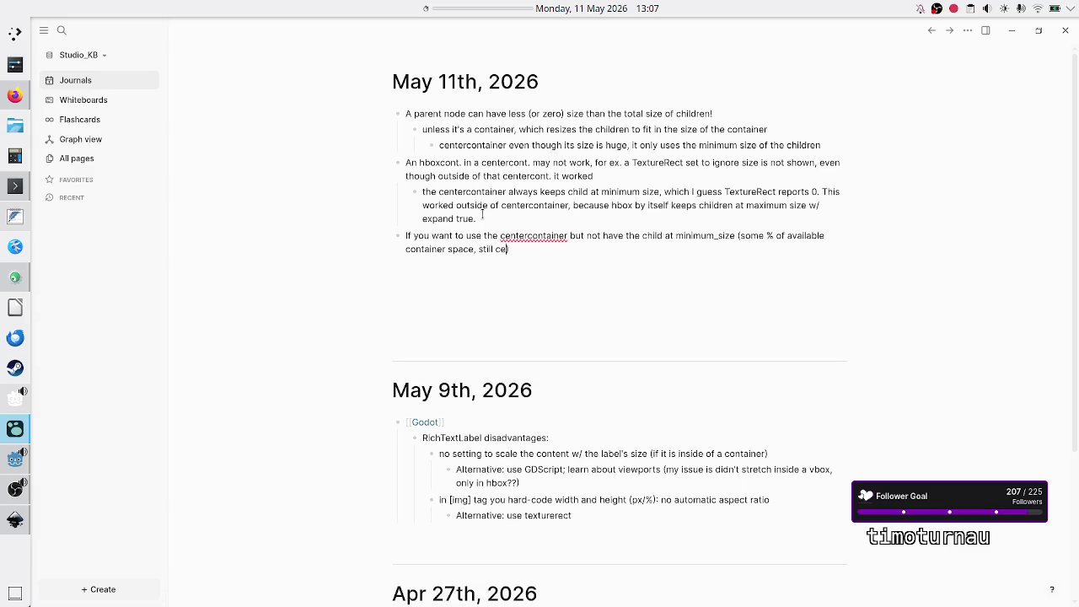
text(red)
text( afterwa)
text(rds), )
text(there are )
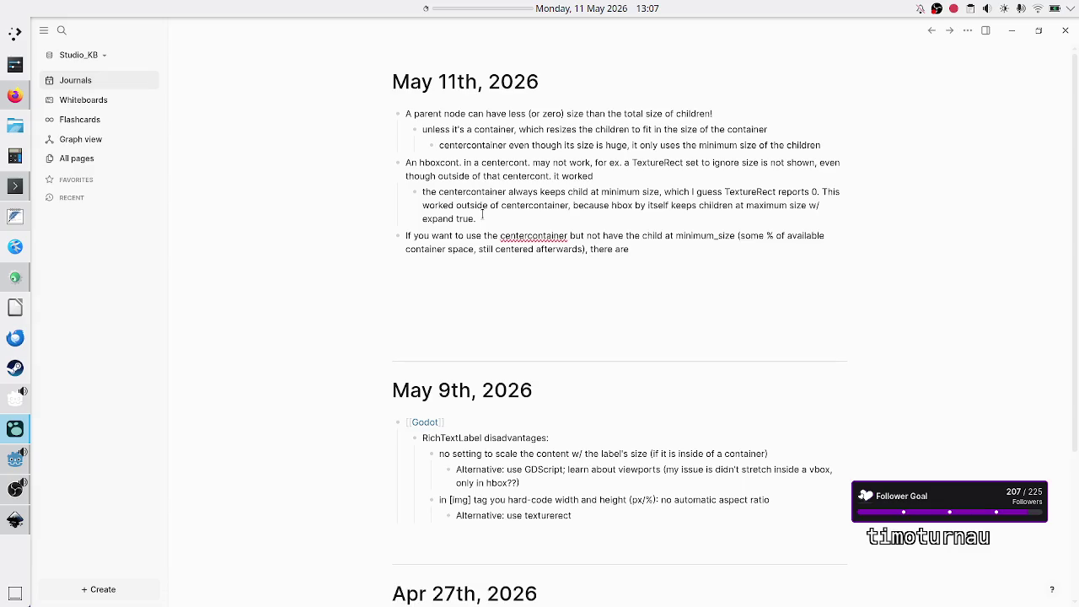
text(some options:)
Step: Begin numbered item 1: 'you get rid of the centercontainer and use anchors'
key(Return)
text(1. )
text(you)
text( get ri)
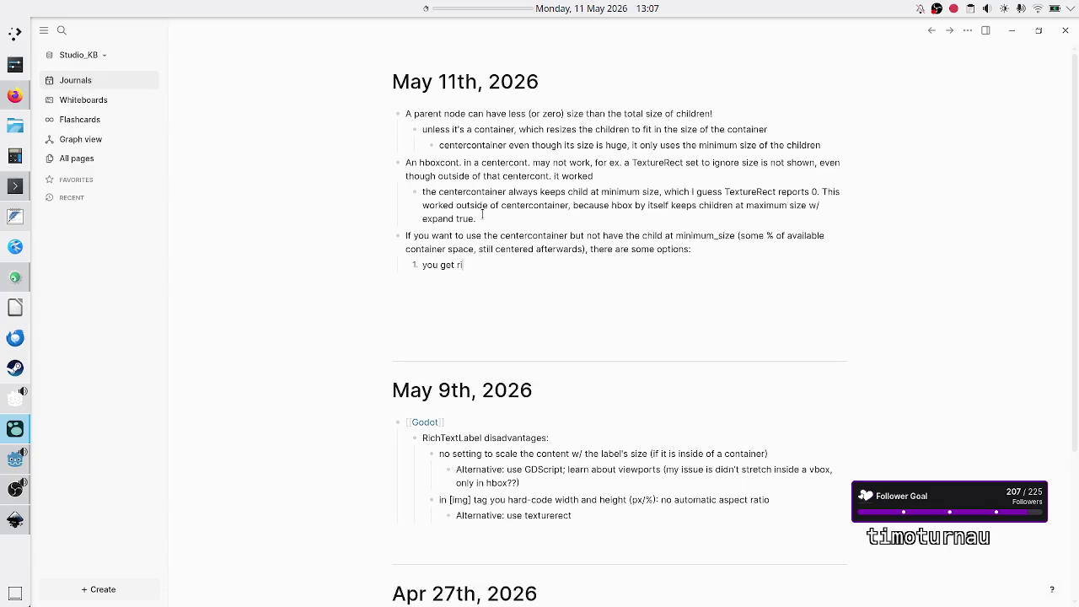
text(d of the center)
text(container a)
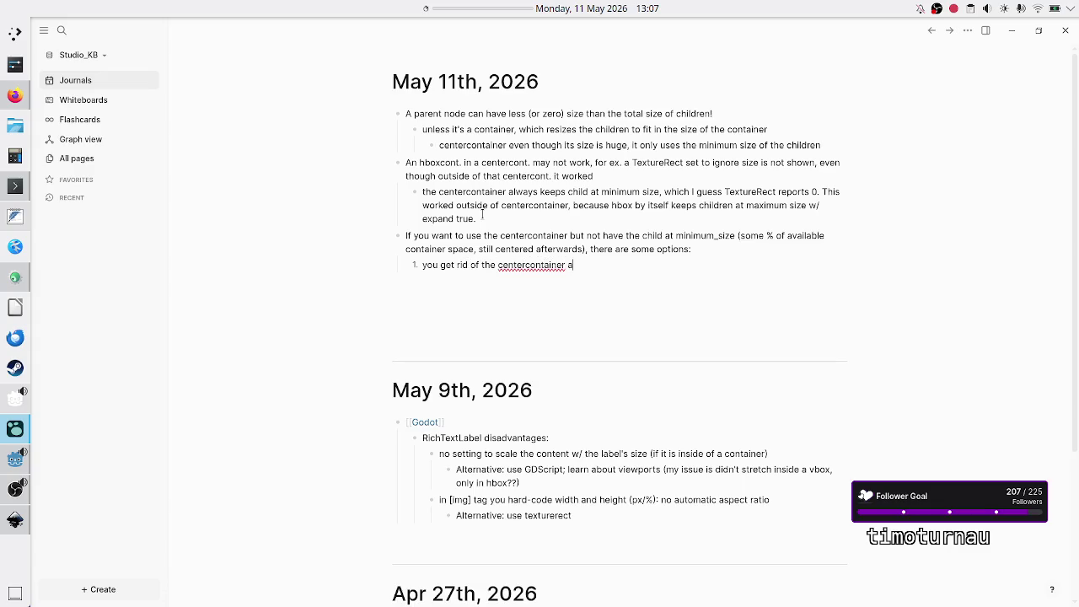
text(nd use anchors)
Step: End item 1 with a colon and nest 'TOO TEDIOUS (even for 2 subchildren)' as sub-item a
key(BackSpace)
text(: )
text(TO)
key(BackSpace)
key(BackSpace)
text(TOO )
text(TEDIOUS )
text((even for 2)
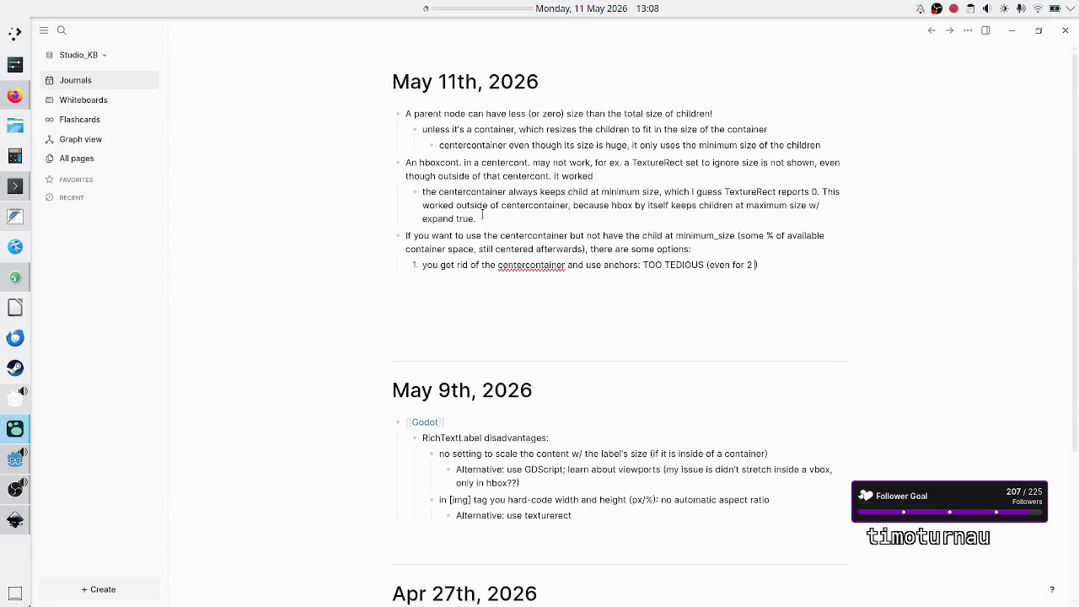
text(subchild)
text(ren)
key(BackSpace)
key(BackSpace)
key(Return)
key(Tab)
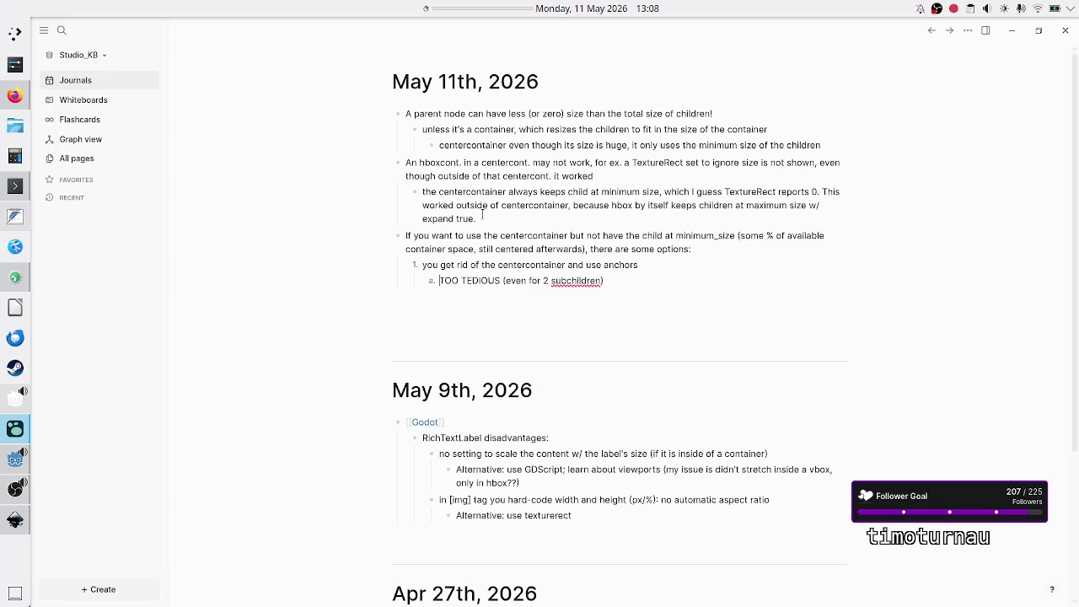
click(430, 280)
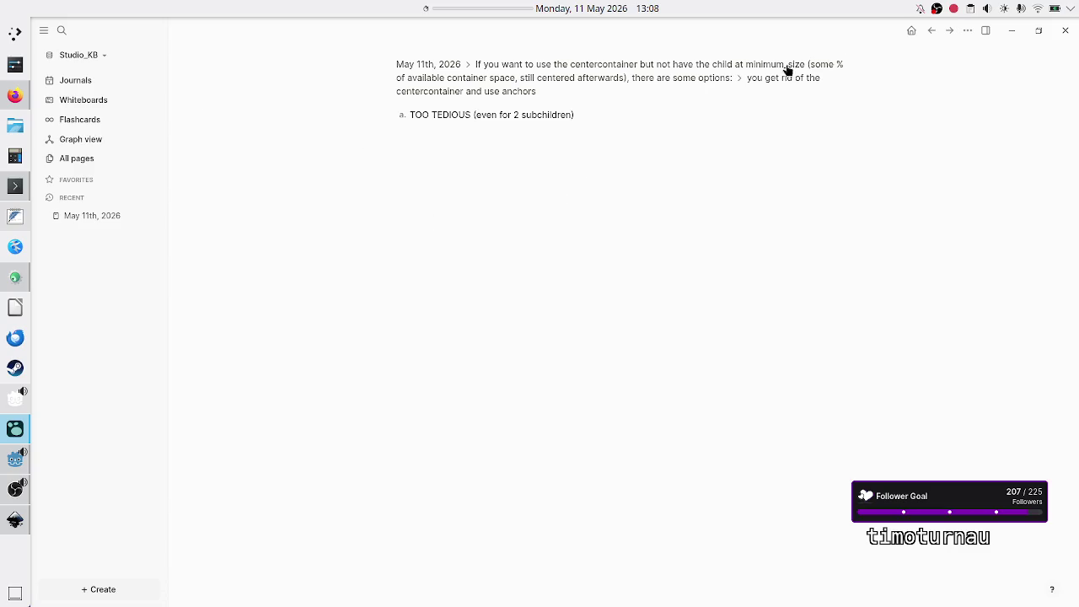
Step: Back on the journal page, extend sub-item a: 'because you have to set individual node anchors…'
click(932, 32)
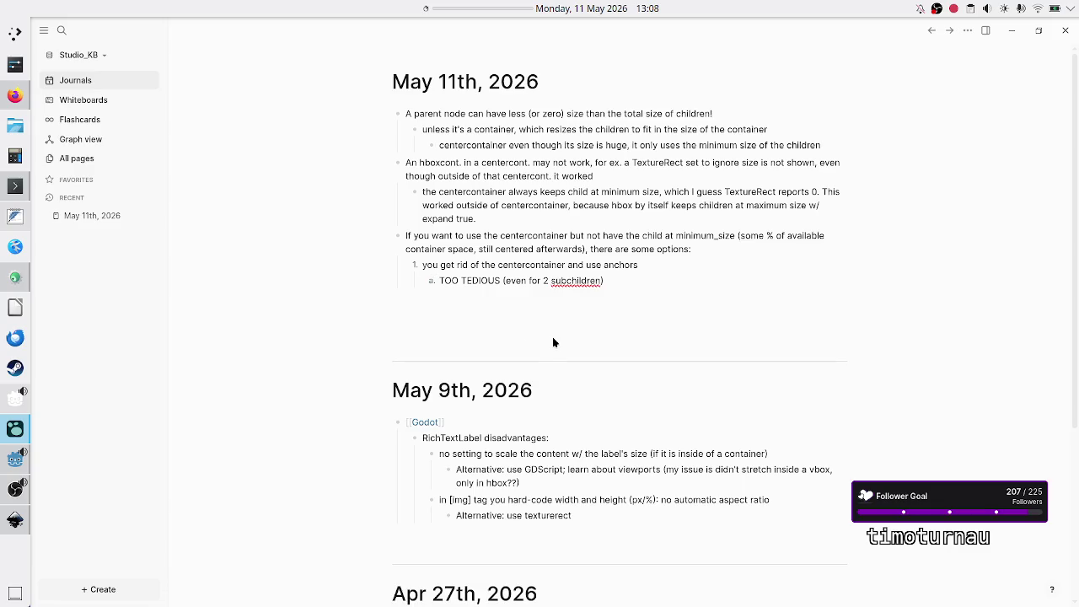
click(969, 31)
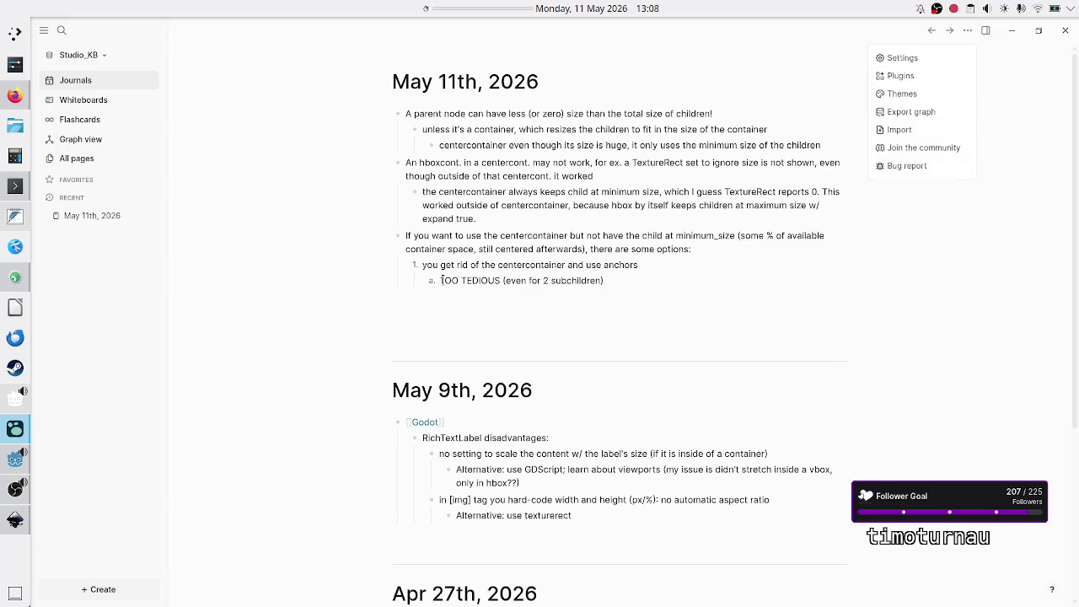
click(489, 294)
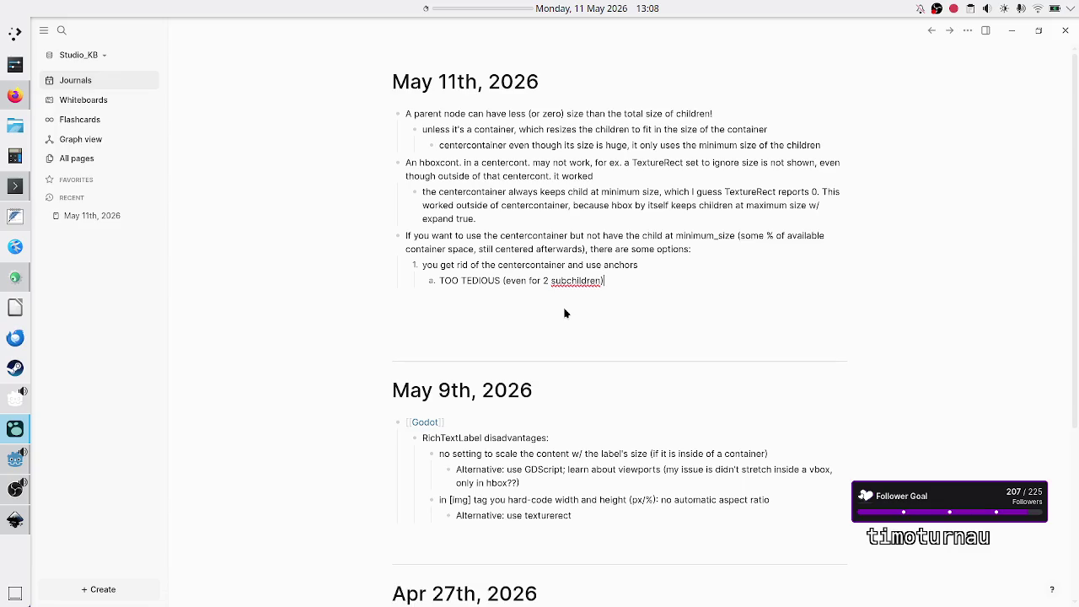
text(because )
text(you hav)
text(e to )
text(set indif)
key(BackSpace)
text(v)
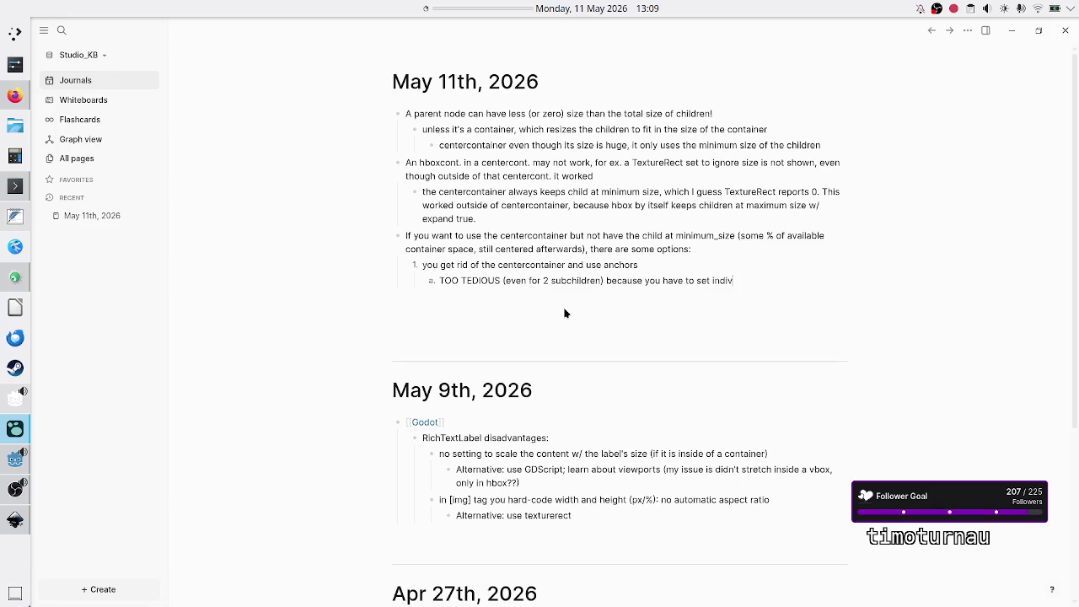
text(idual anchors to)
key(BackSpace)
key(BackSpace)
key(BackSpace)
text(node ancho)
text(rs)
text( bo)
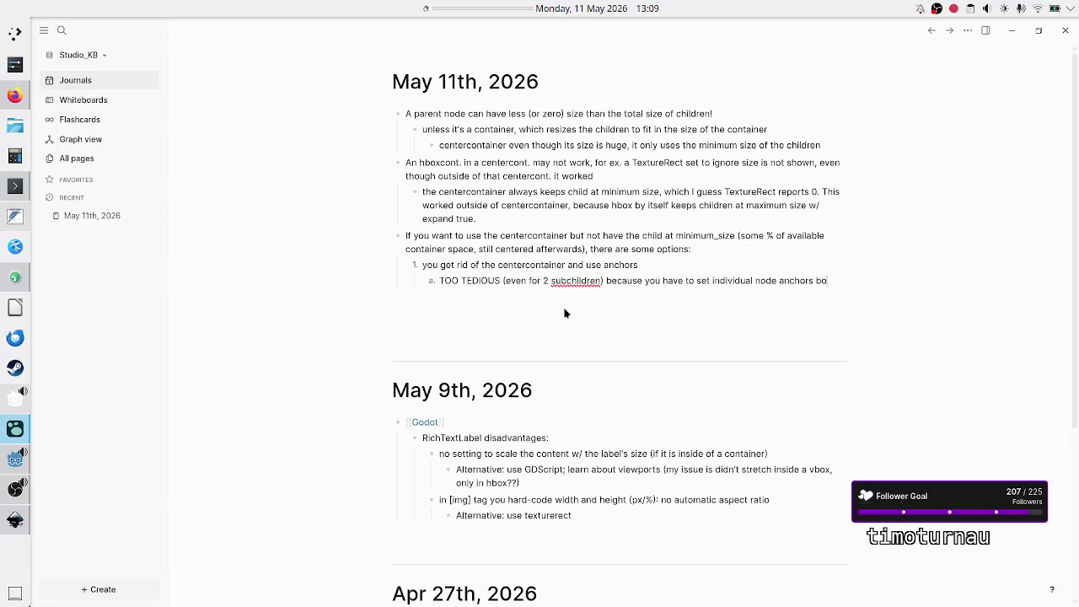
text(th for scaling)
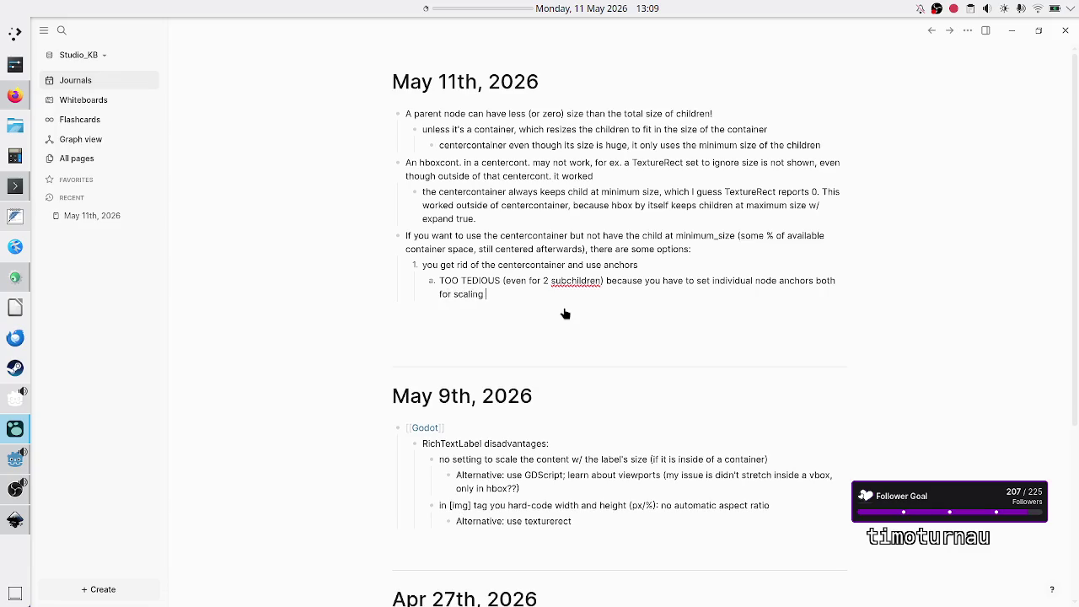
text( the node and al)
text(igning the)
text( set of chil)
text(dren )
text(t)
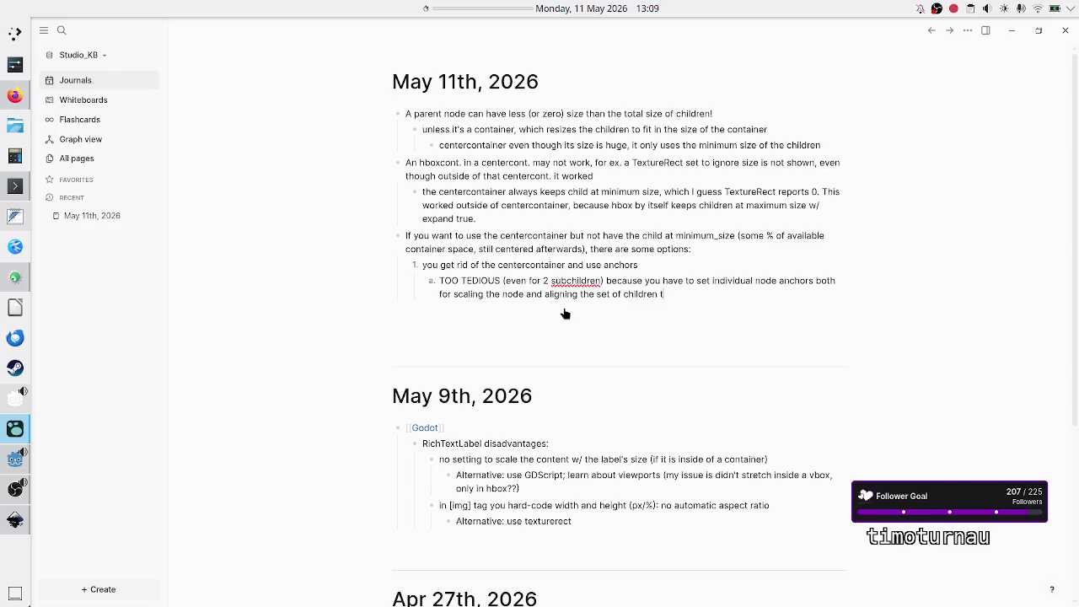
text(o the center)
Step: Reword the ending to 'aligning the set of children on the same axis', checking against the Godot banner
key(alt+Tab)
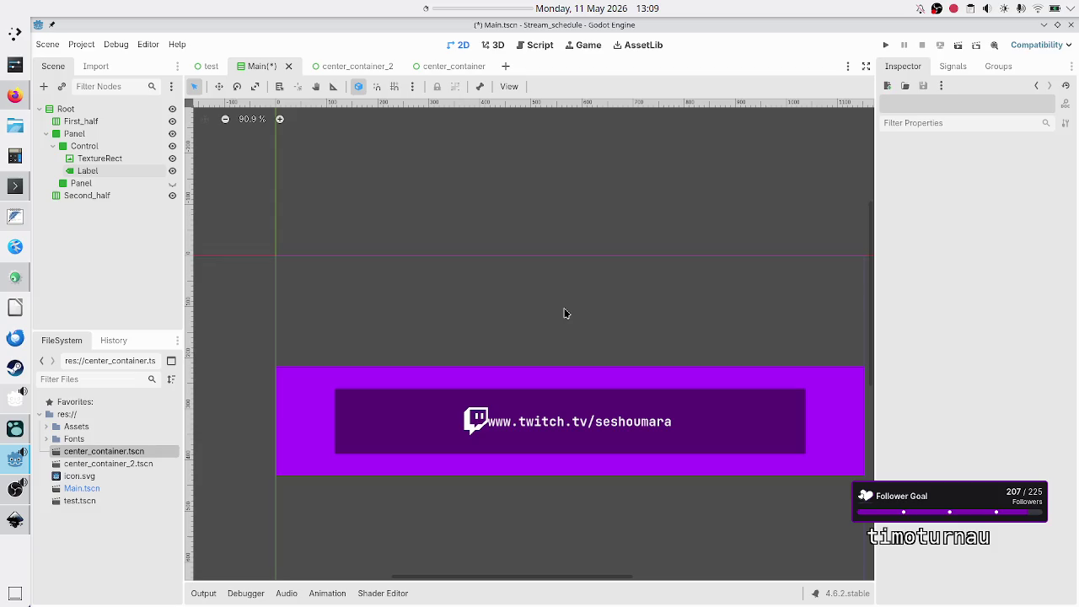
key(alt+Tab)
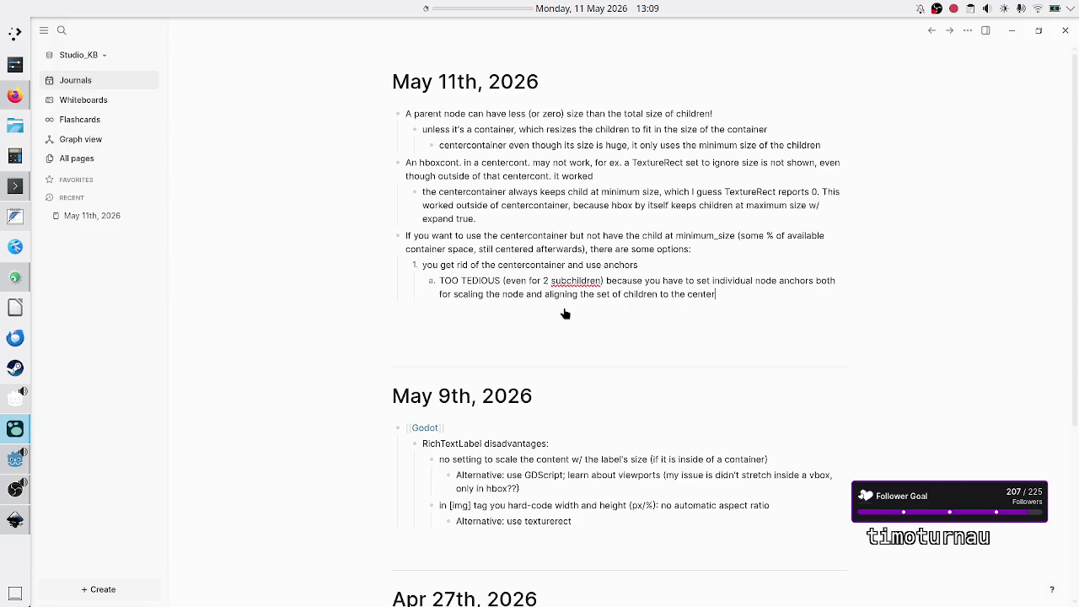
key(BackSpace)
key(BackSpace)
key(BackSpace)
text(horizontally)
key(alt+Tab)
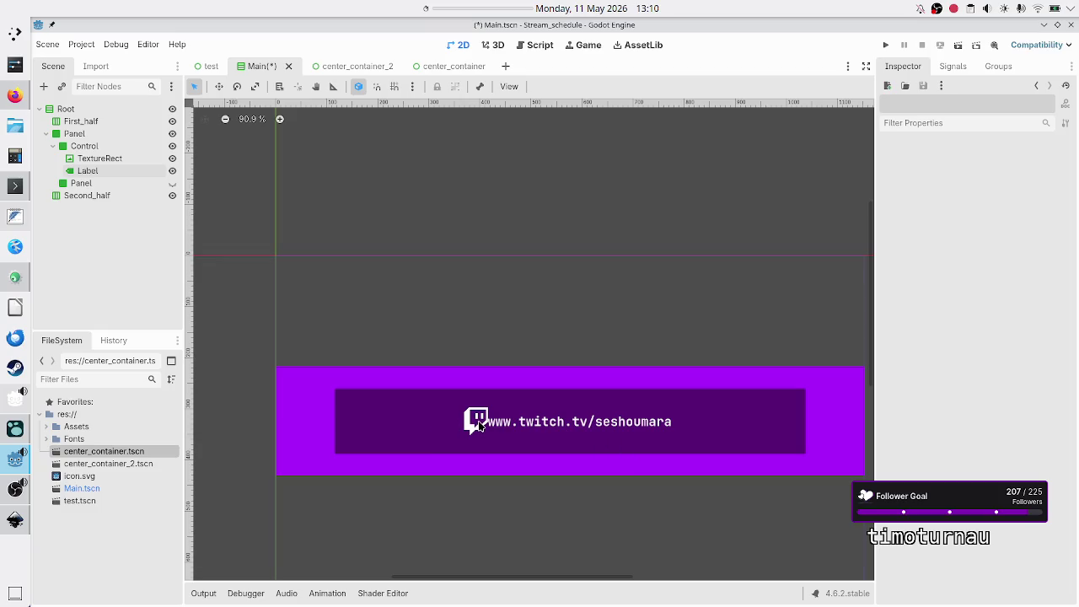
key(alt+Tab)
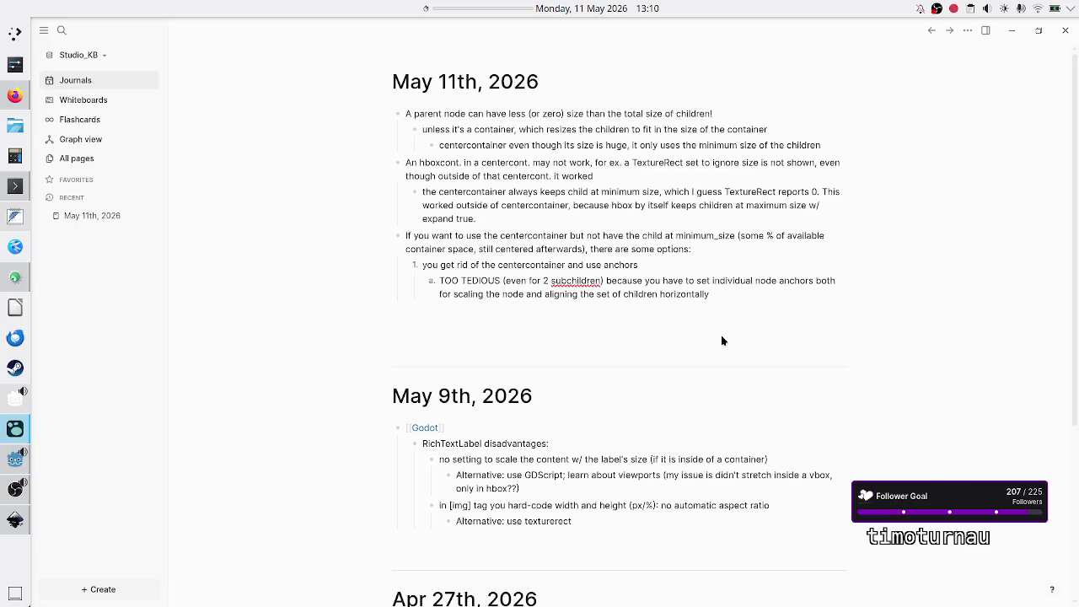
key(BackSpace)
key(BackSpace)
key(BackSpace)
key(BackSpace)
key(BackSpace)
text(on)
key(alt+Tab)
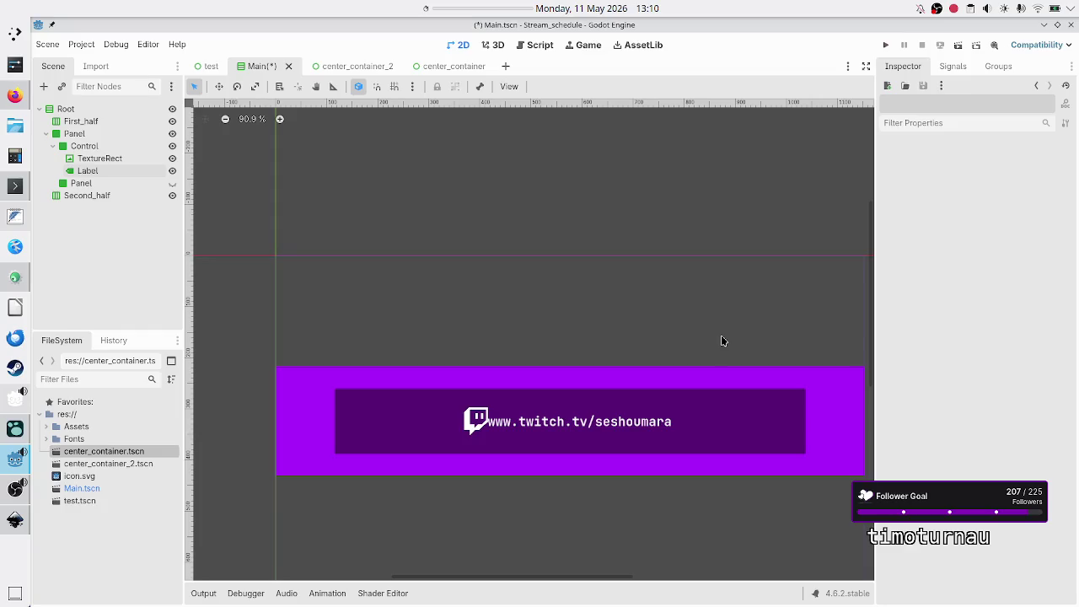
key(alt+Tab)
text(the same axis)
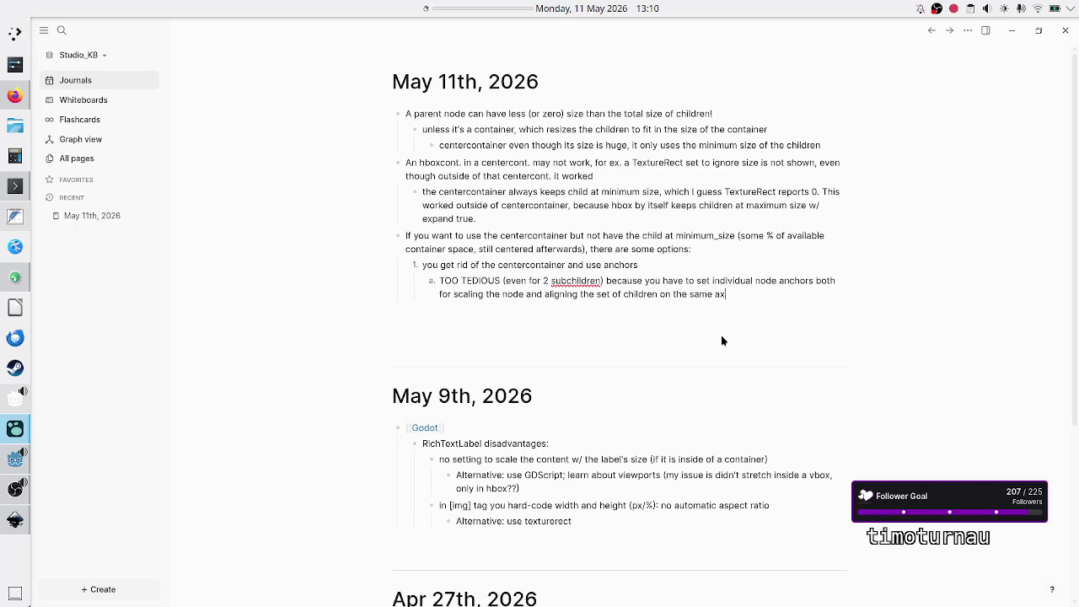
text( as)
key(BackSpace)
key(BackSpace)
key(BackSpace)
key(alt+Tab)
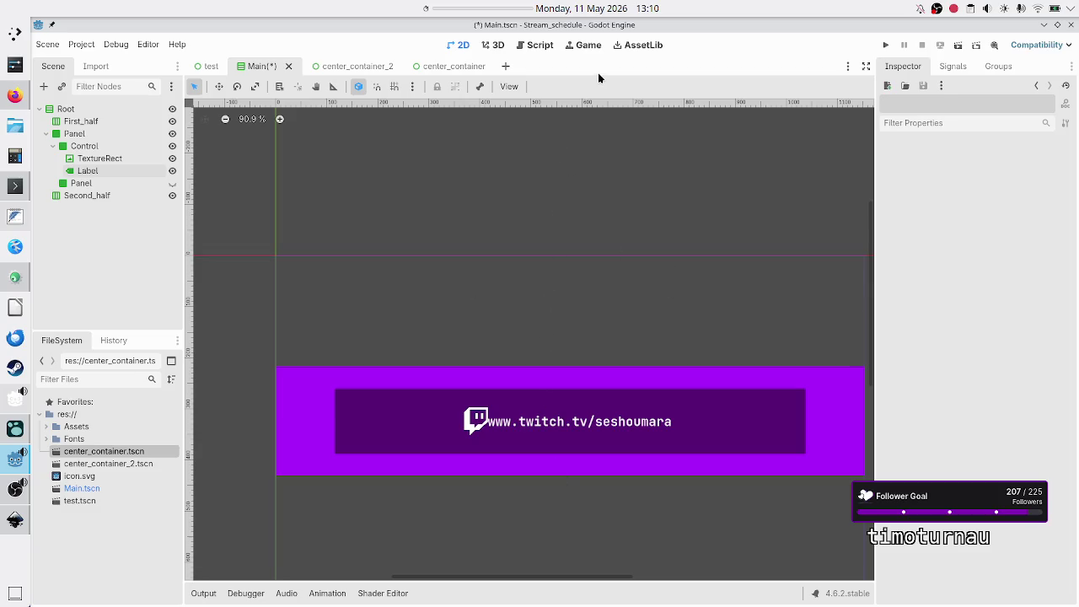
key(alt+Tab)
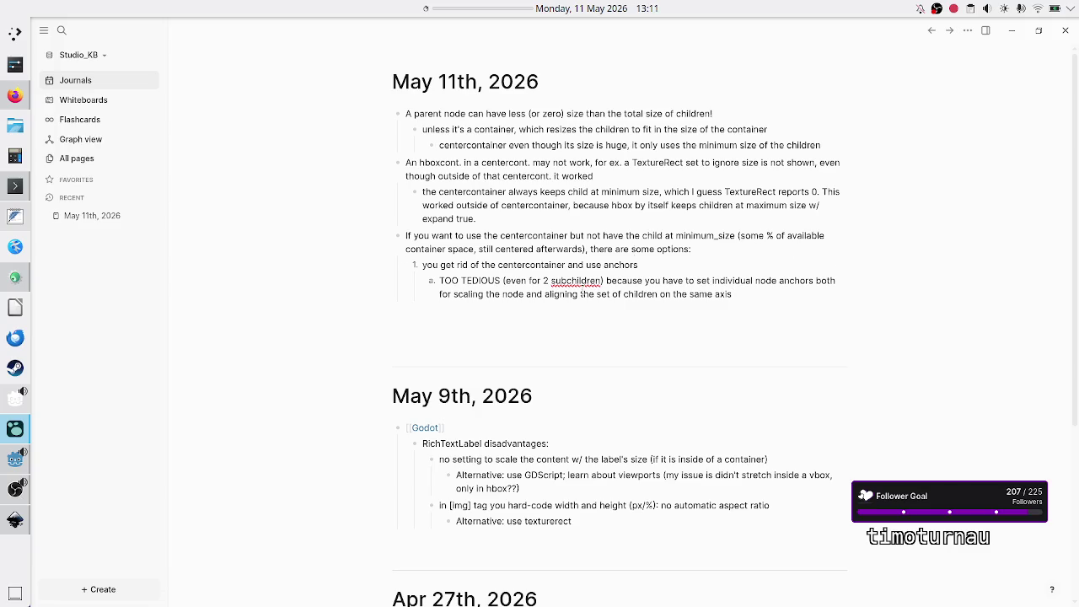
Step: Insert 'whole' before 'set' in the sub-item a text
click(595, 294)
text(whike)
key(BackSpace)
key(BackSpace)
key(BackSpace)
text(ole)
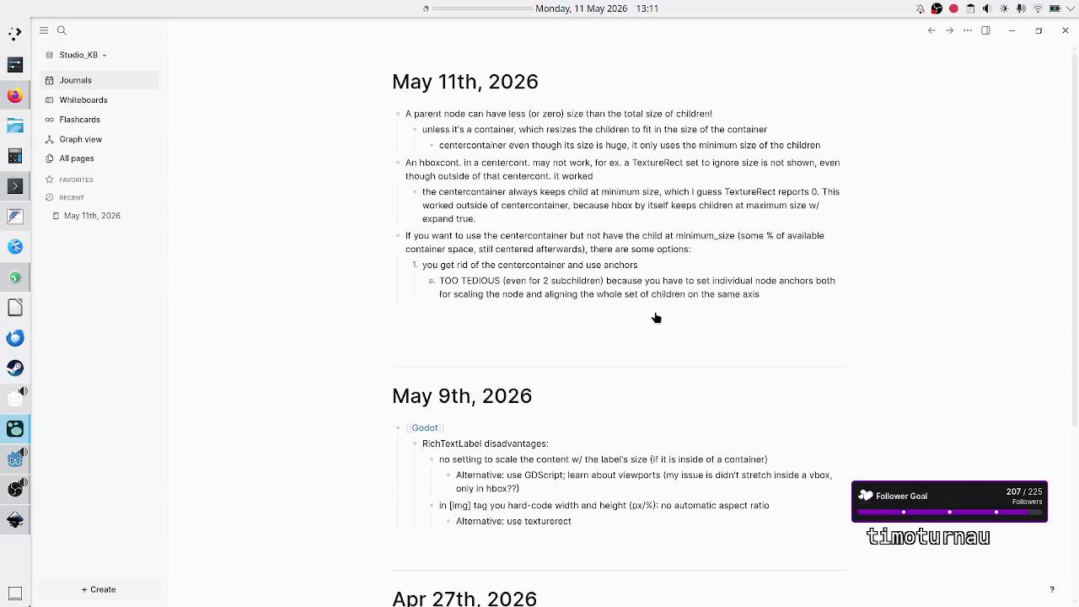
Step: Add option 2: 'use centercontainer, but either a custom one or hook in'
key(Return)
key(shift+Tab)
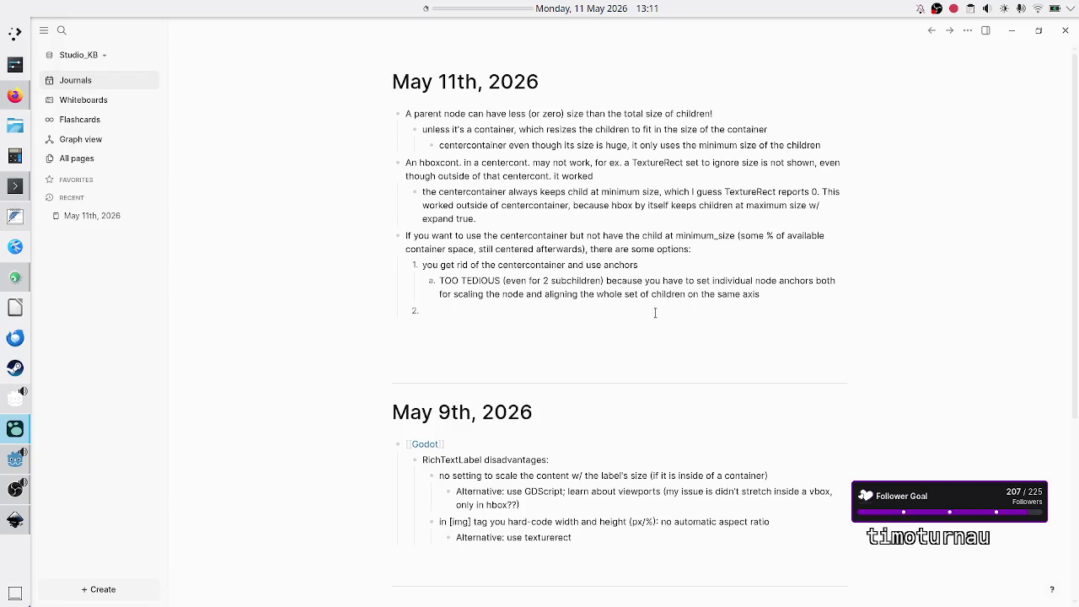
text(use centercontai)
text(ner, but )
text(eithe)
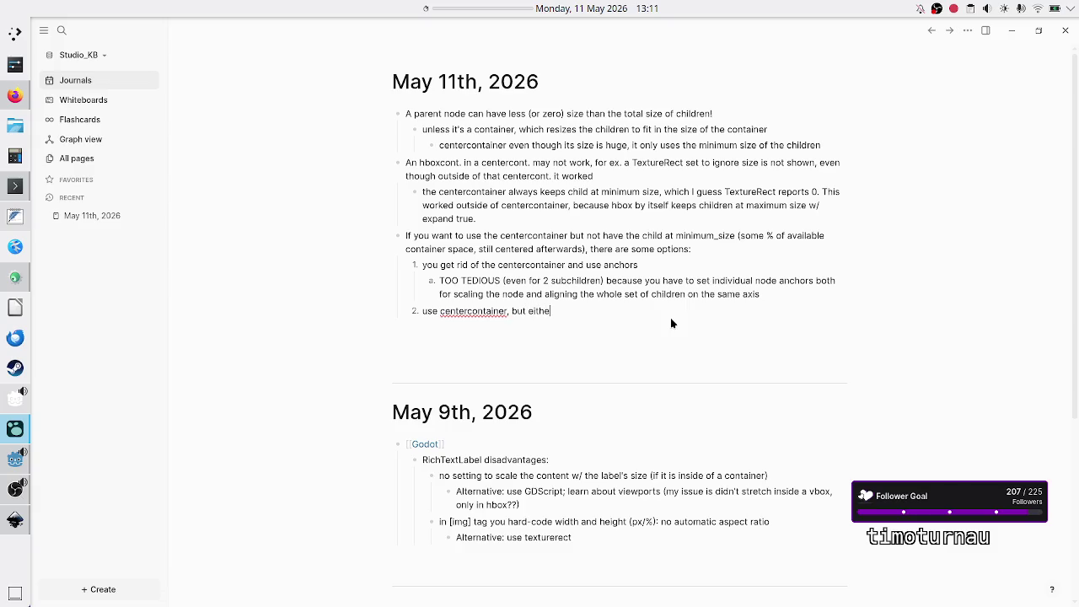
text(r a custom one or)
text( a)
key(BackSpace)
key(BackSpace)
text(hook in)
key(alt+Tab)
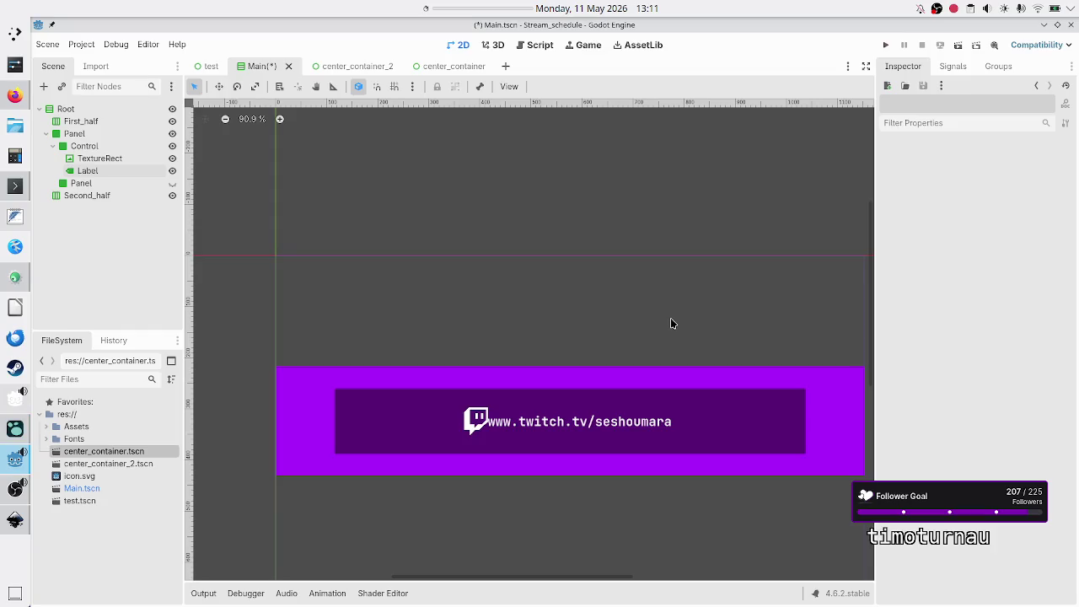
Step: Look up the CenterContainer node's signals in the center_container scene
click(451, 66)
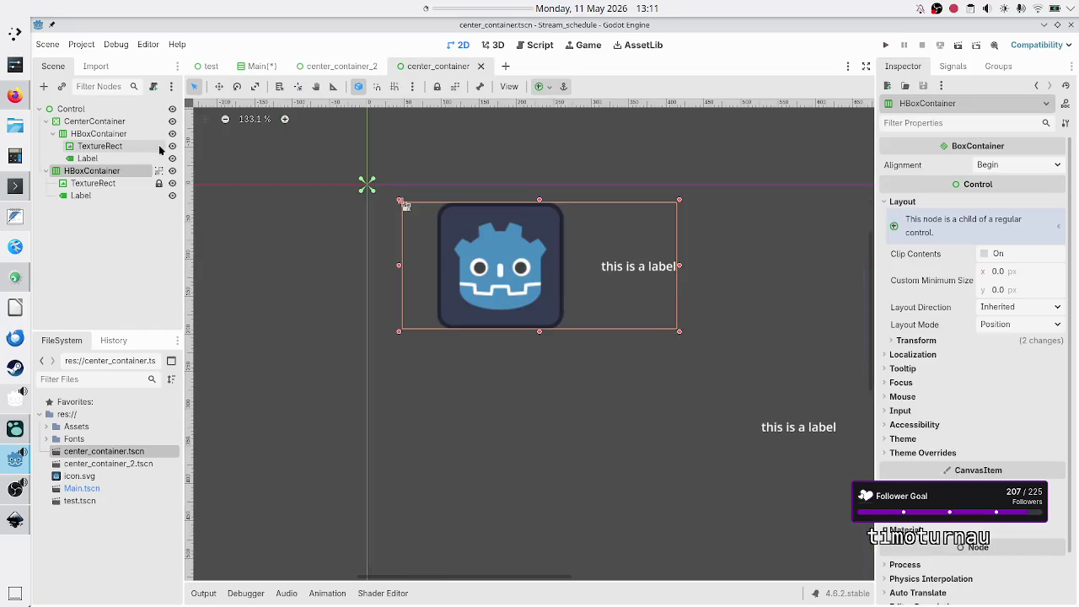
click(119, 122)
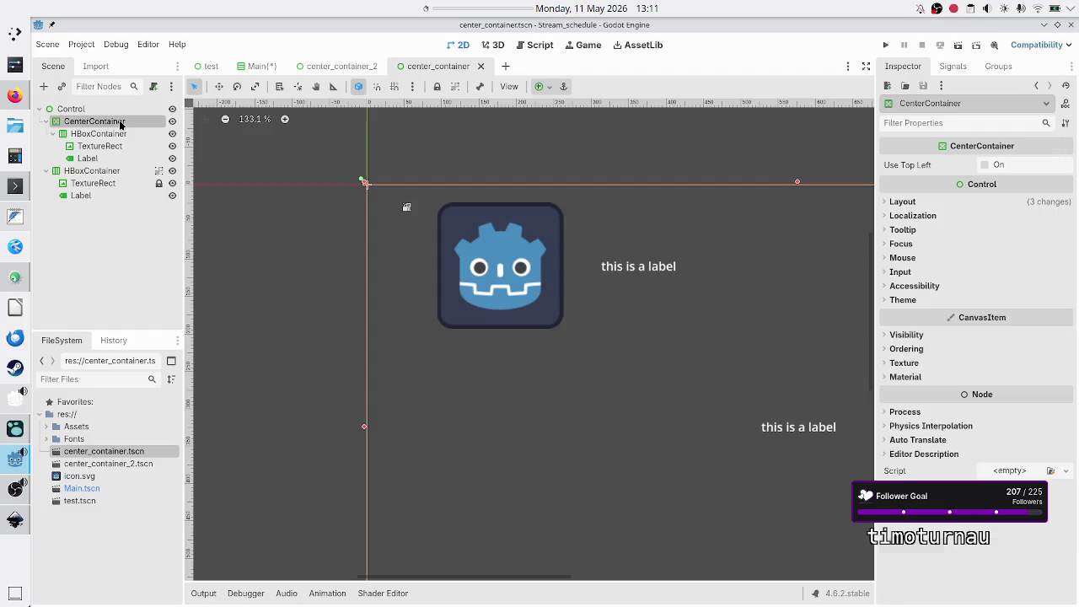
click(959, 67)
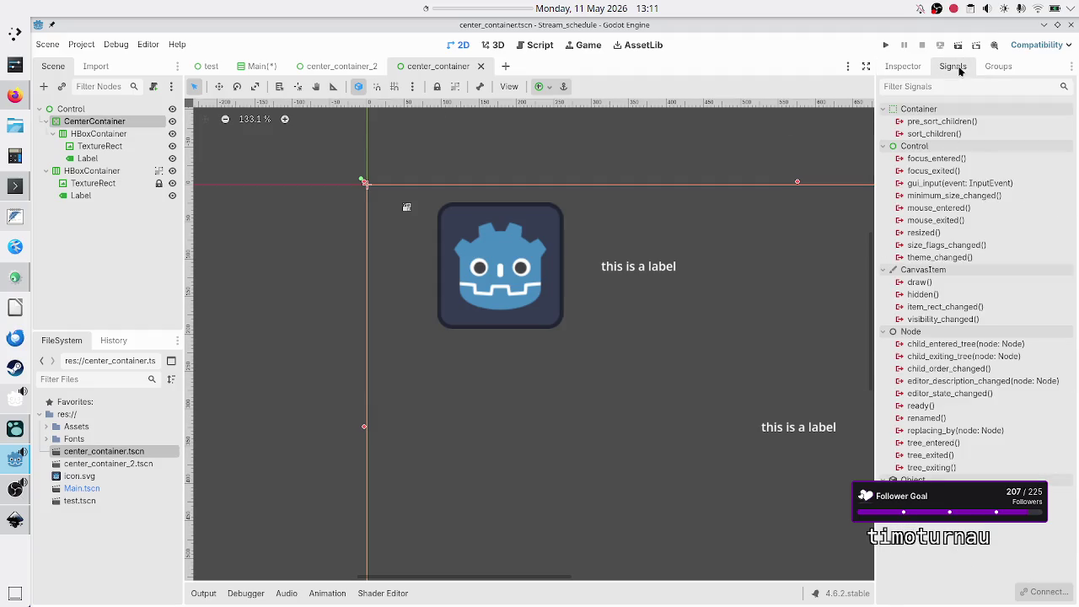
key(alt+Tab)
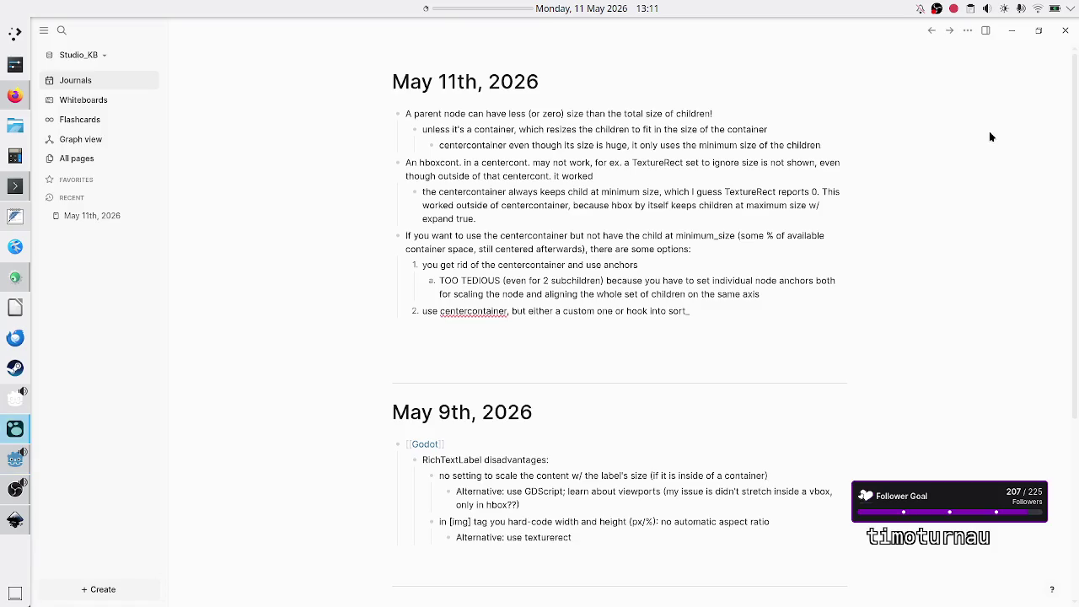
Step: Extend option 2: hook into the sort_children signal and resize the child to use x% of available space
text(children si)
text(gnal and )
text(resize)
text( the cho)
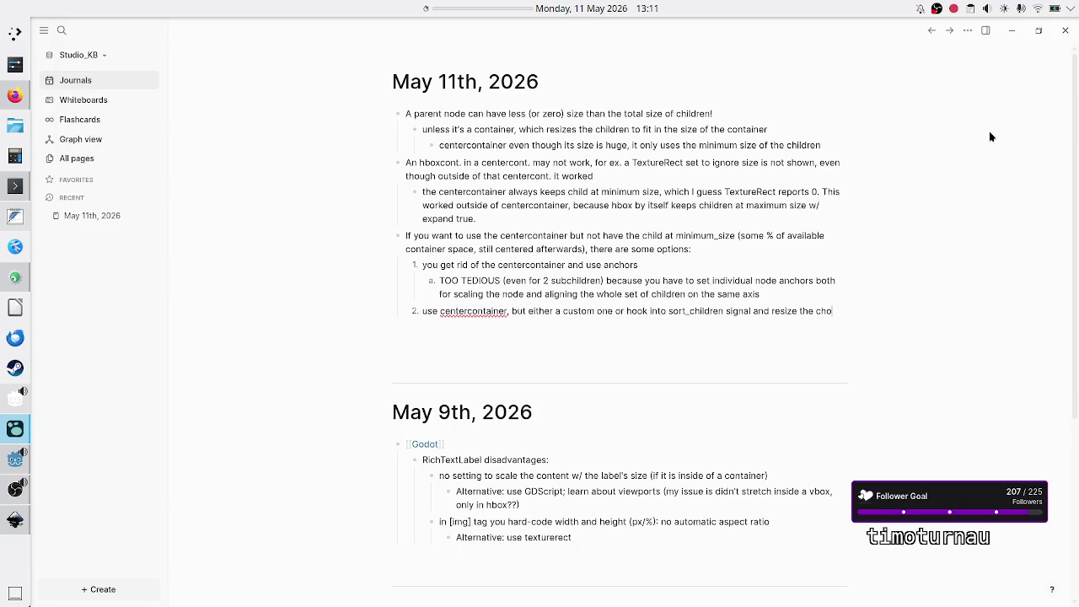
key(BackSpace)
text(ild)
text(to )
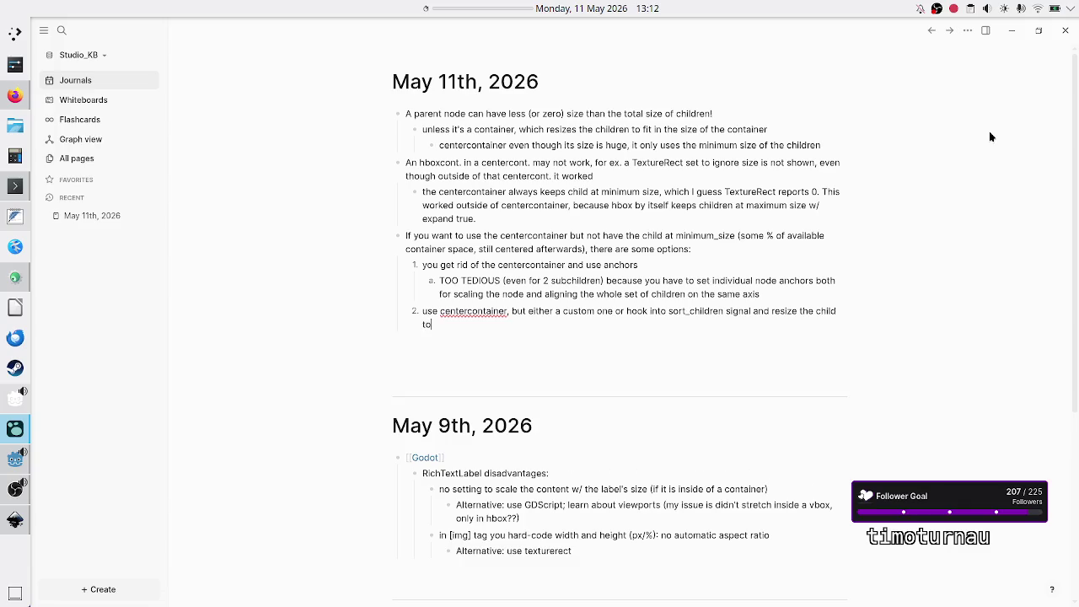
text(use x%)
text( of avai)
text(lable spac)
text(e (then ce)
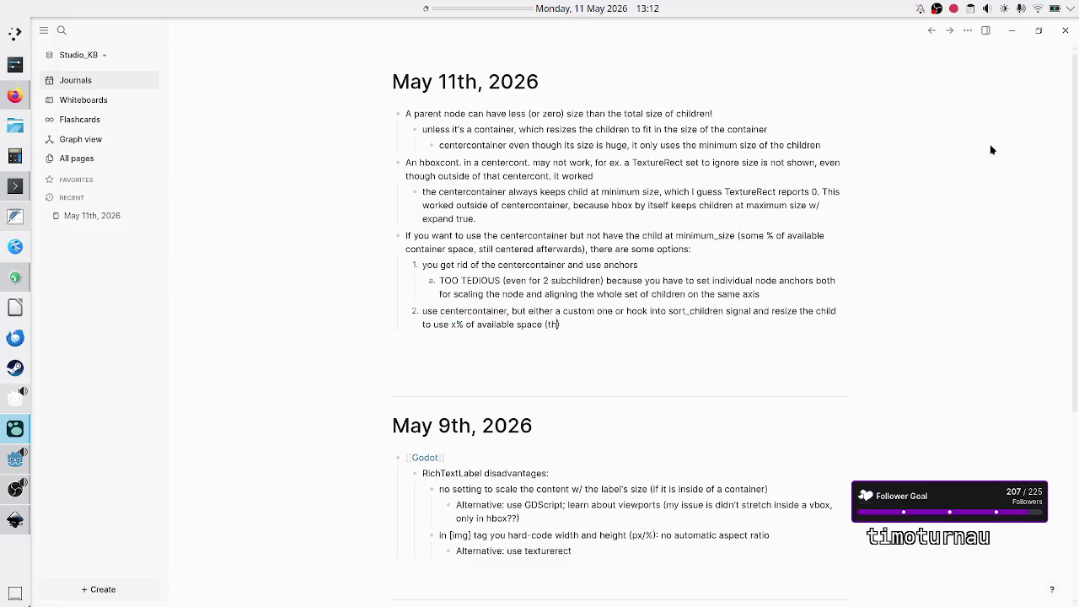
text(nter)
text(: automat)
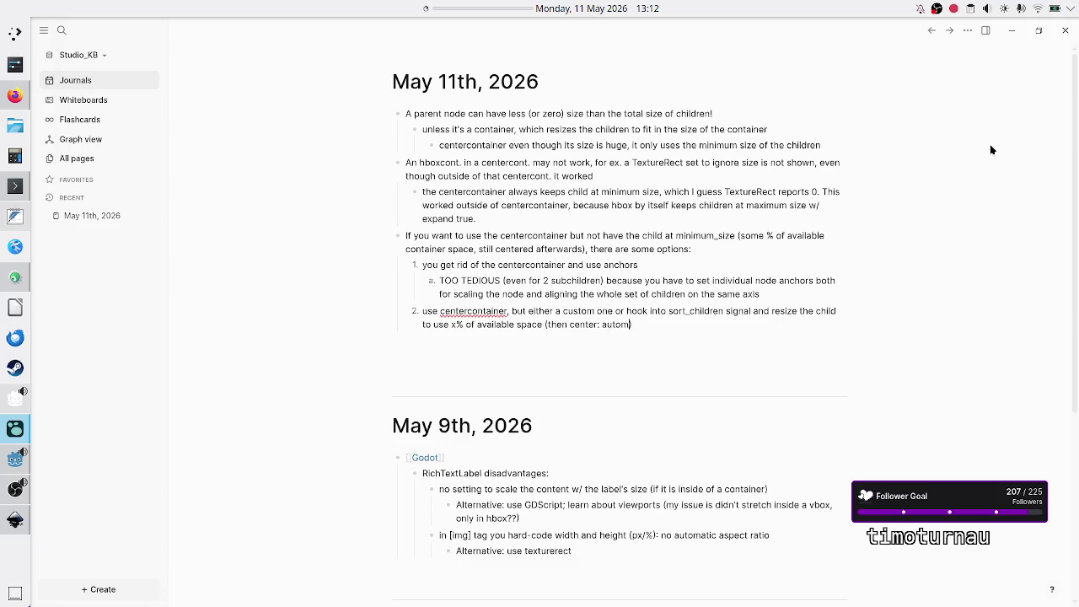
text(ically)
key(Up)
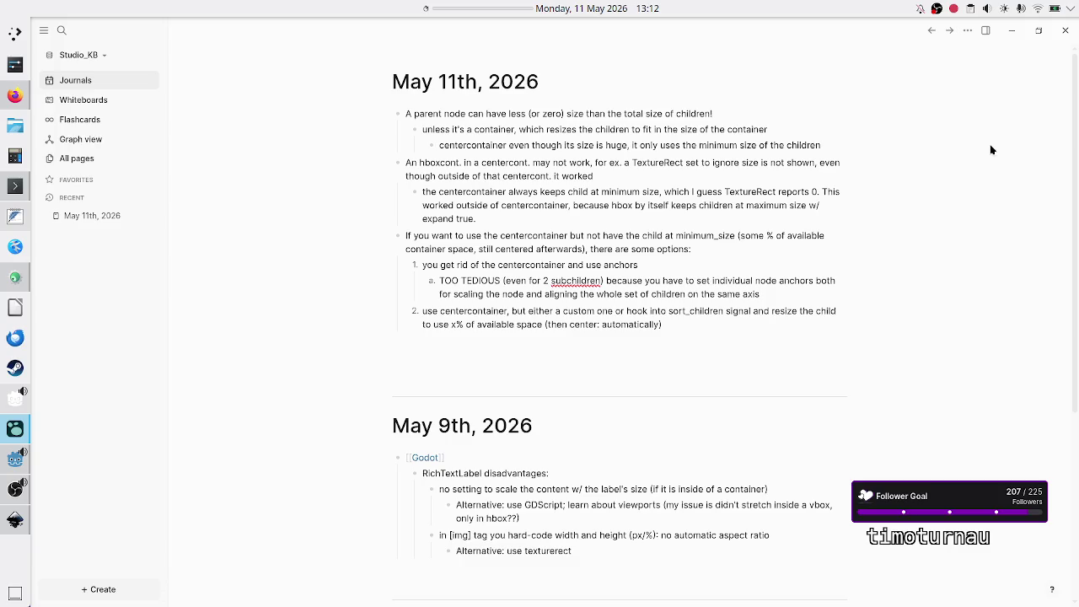
key(alt+Tab)
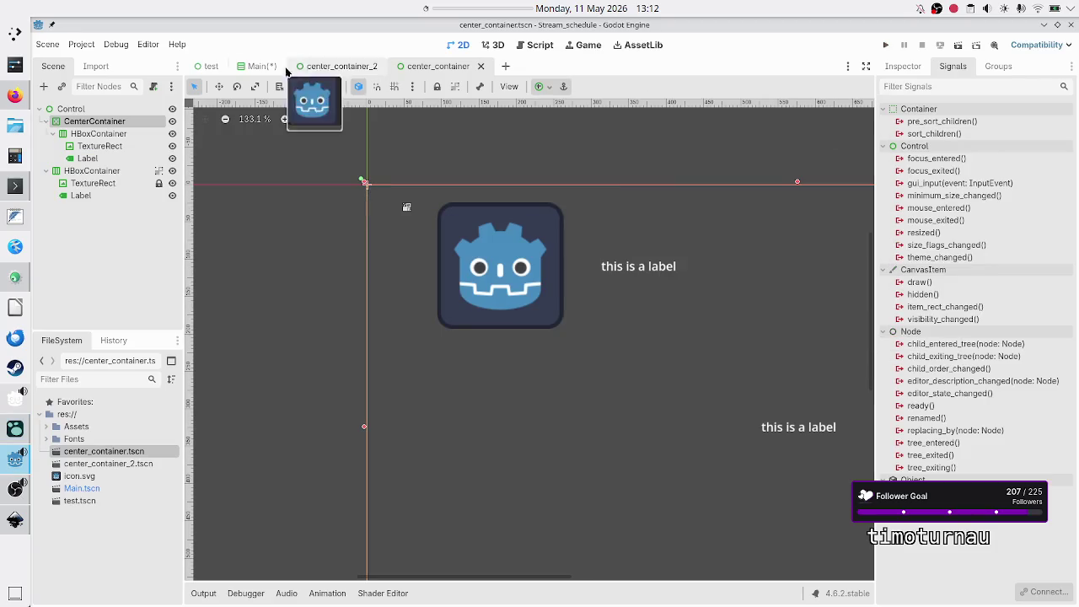
click(259, 67)
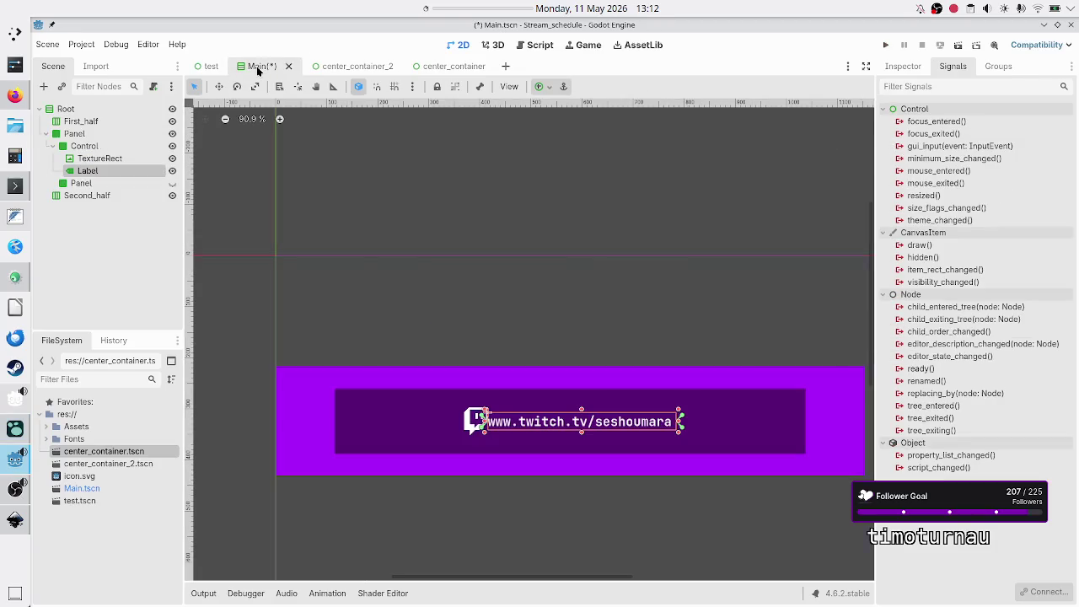
click(115, 159)
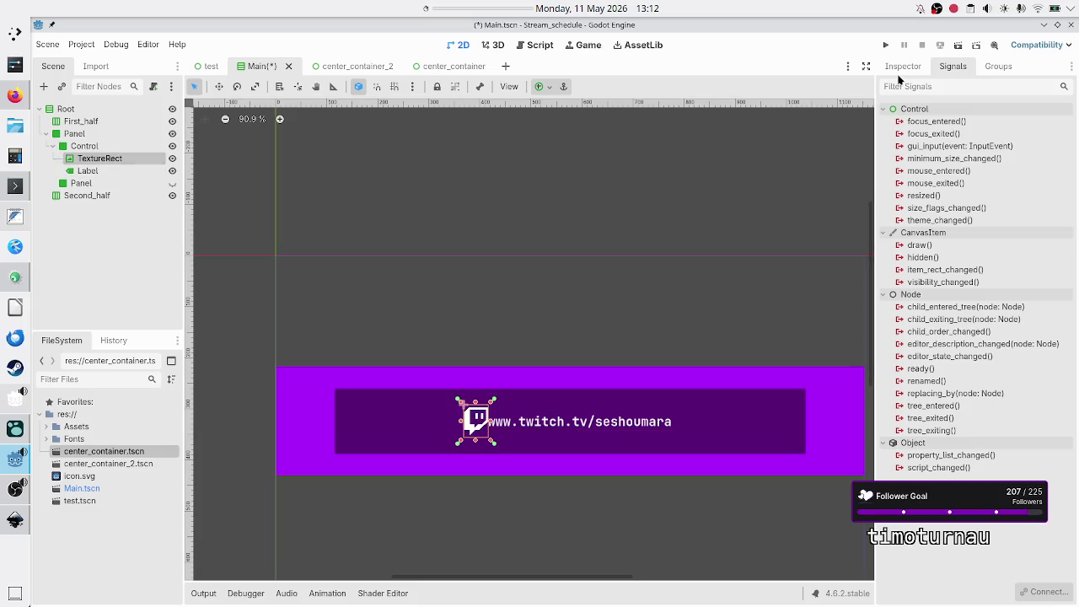
click(900, 69)
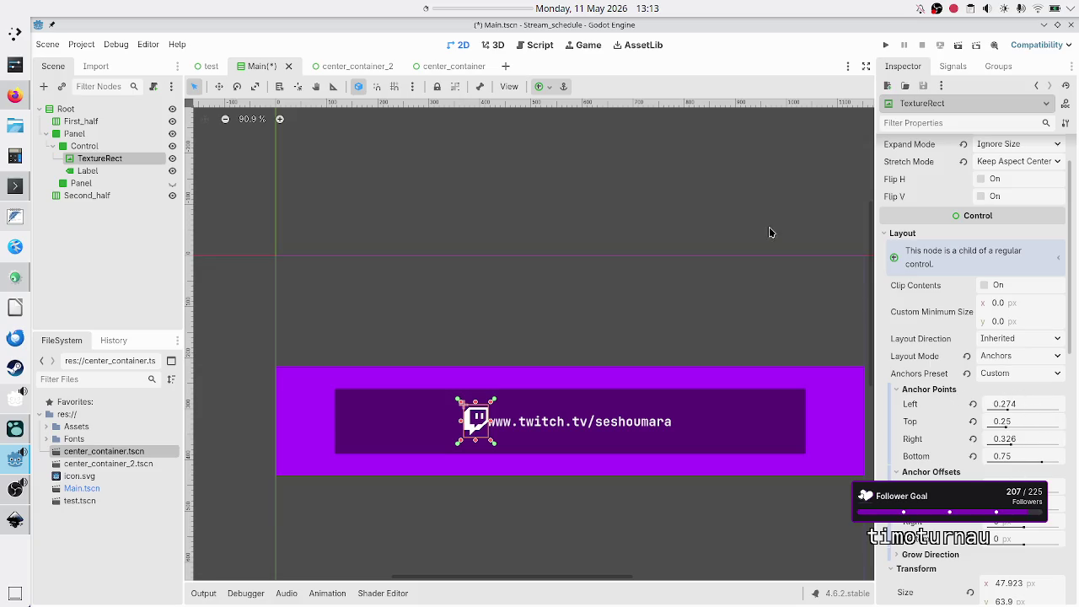
click(452, 66)
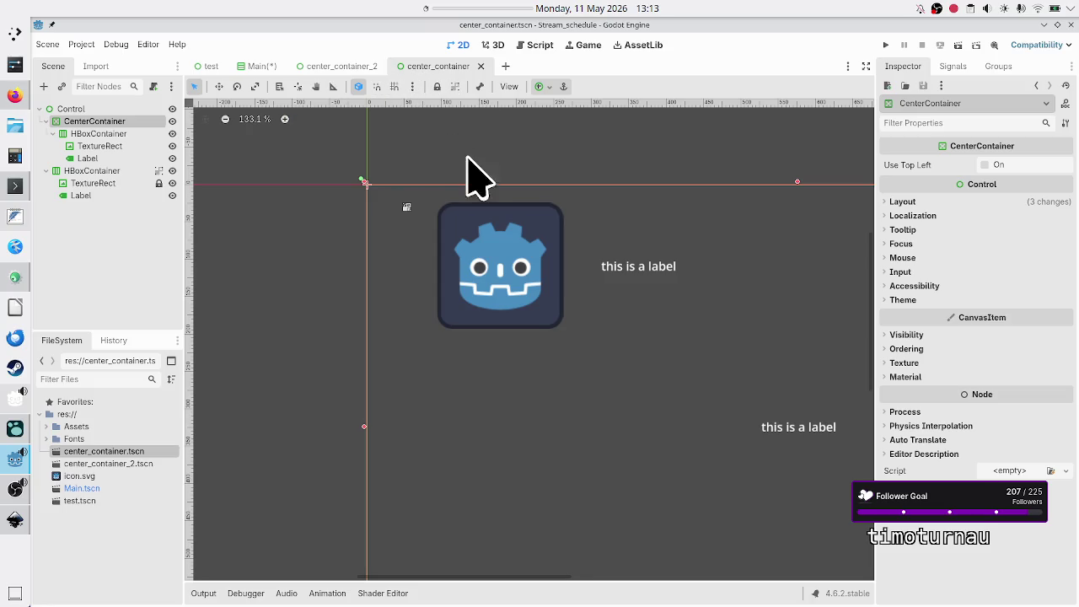
key(alt+Tab)
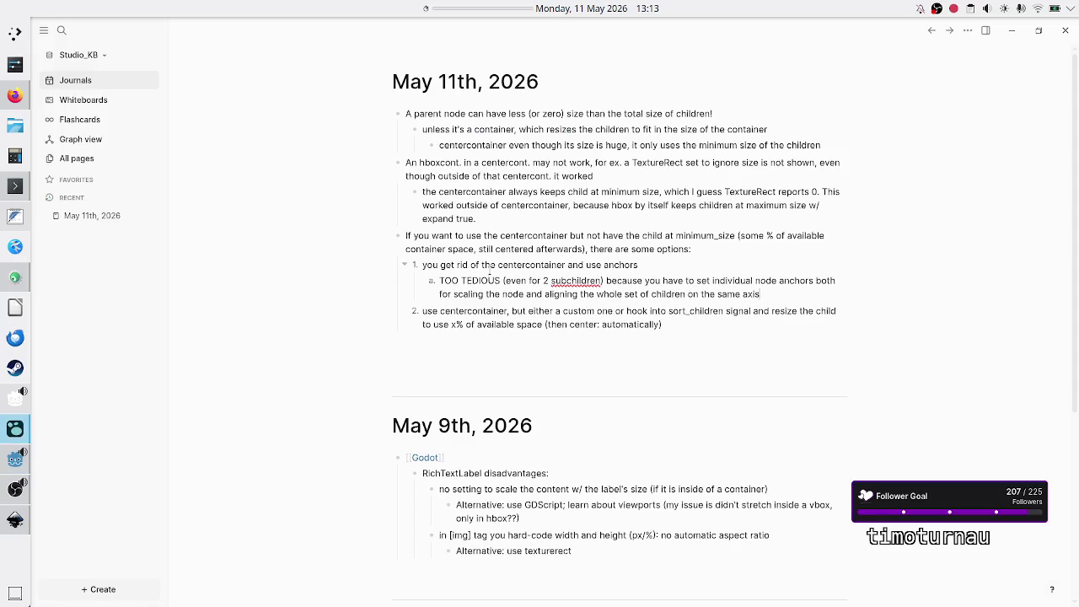
Step: Add a sub-item under option 2: 'write once and forget: reuse'
click(779, 294)
drag(779, 294, 438, 280)
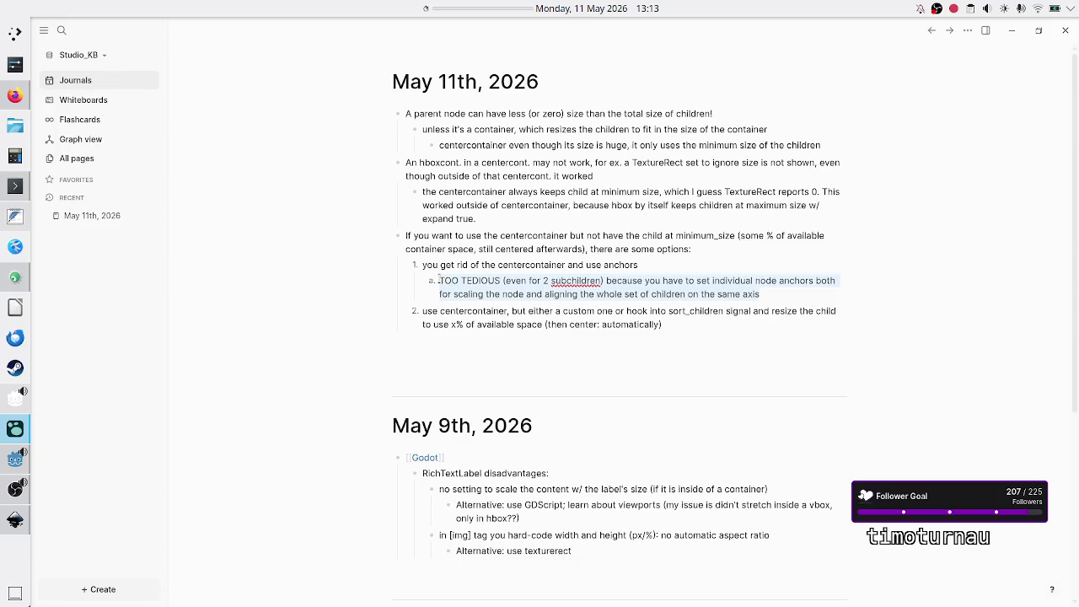
drag(665, 323, 423, 309)
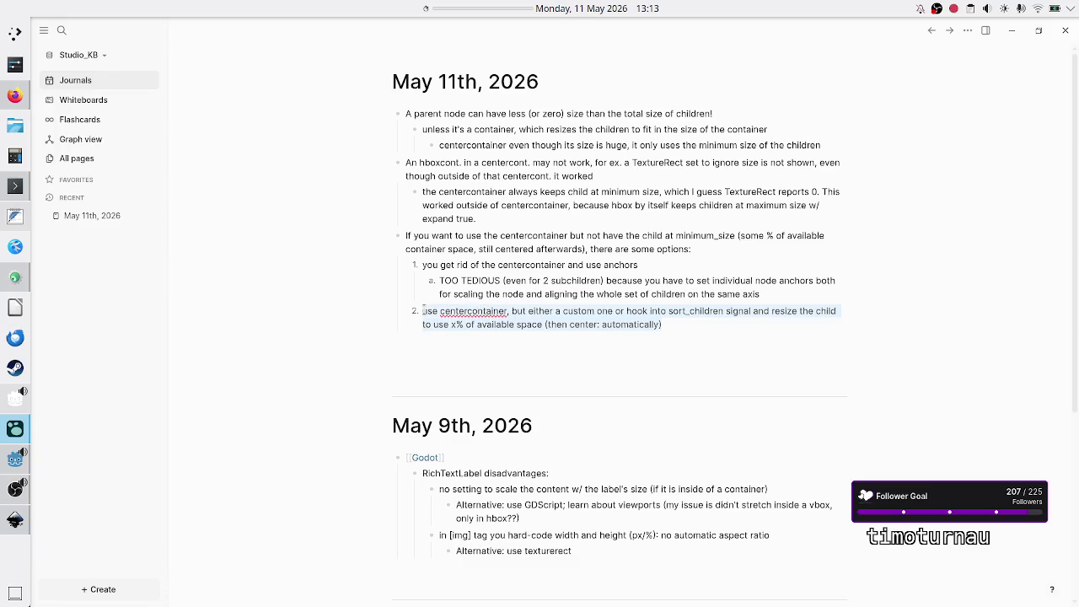
click(669, 321)
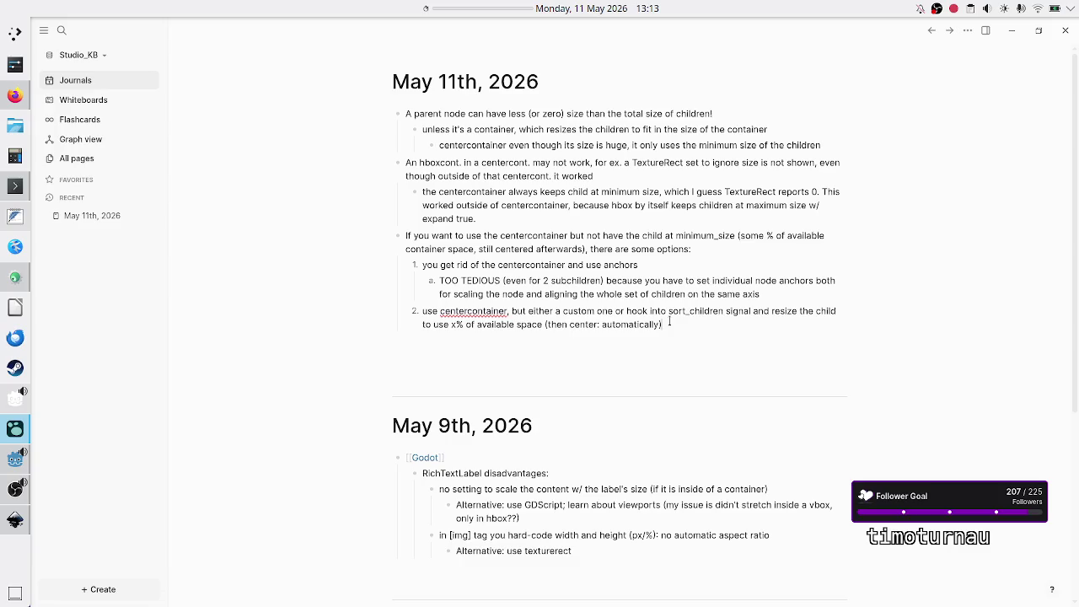
key(Return)
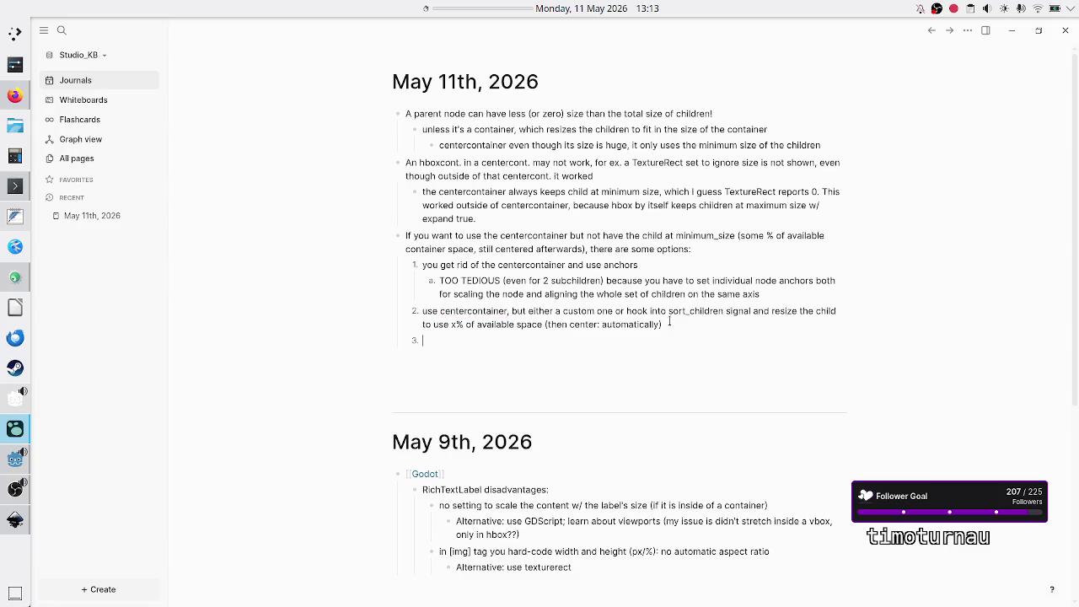
text(write once and)
text( forge)
text(t:)
text( reuse)
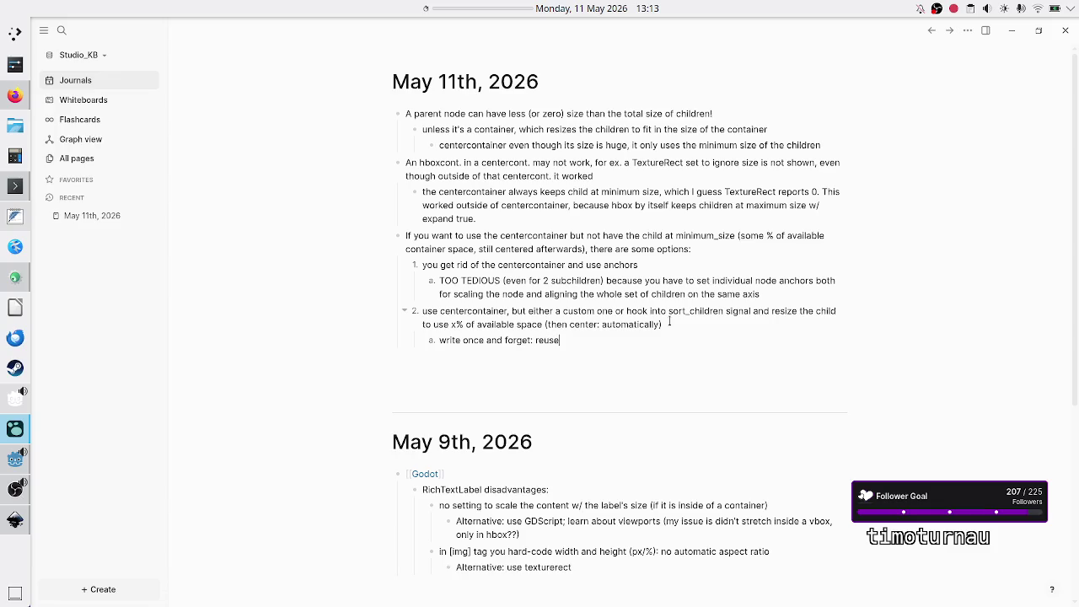
Step: Add sub-item b under the anchors option: 'no script, but no reuse either'
click(777, 283)
key(Return)
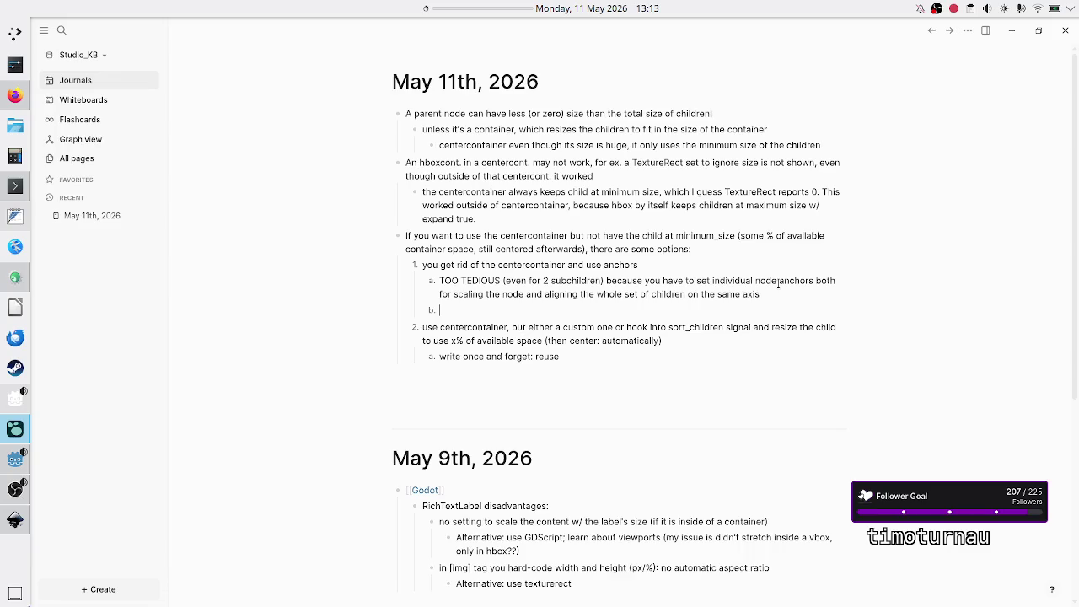
text(no script, )
text(but)
text(no reuse)
text( either)
key(alt+Tab)
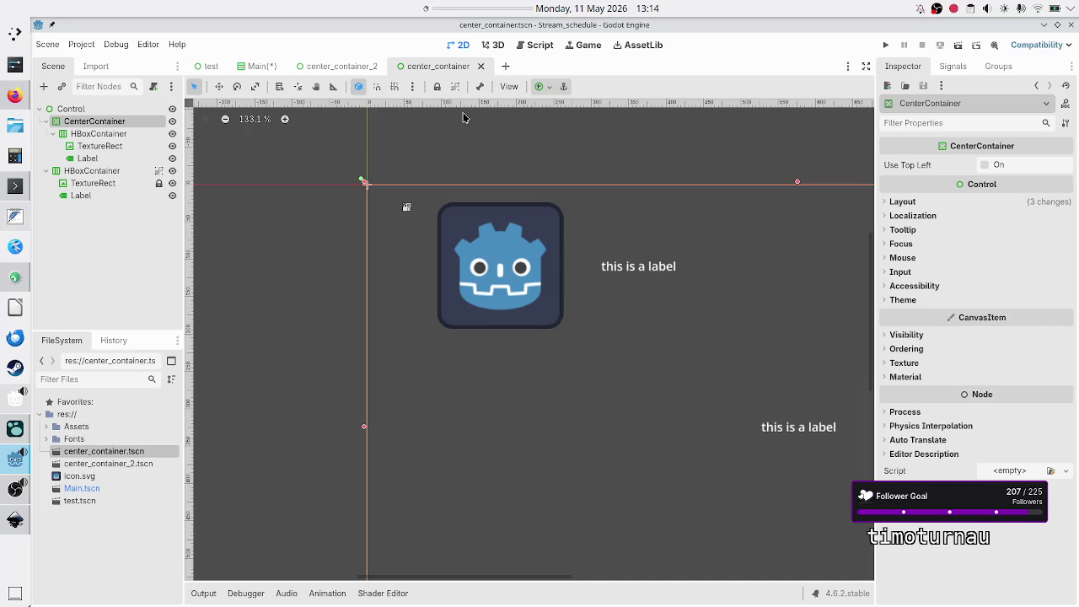
Step: Open the Main scene and review the URL Label's anchors: 0.325, 0.5, 0.725, 0.5
click(263, 73)
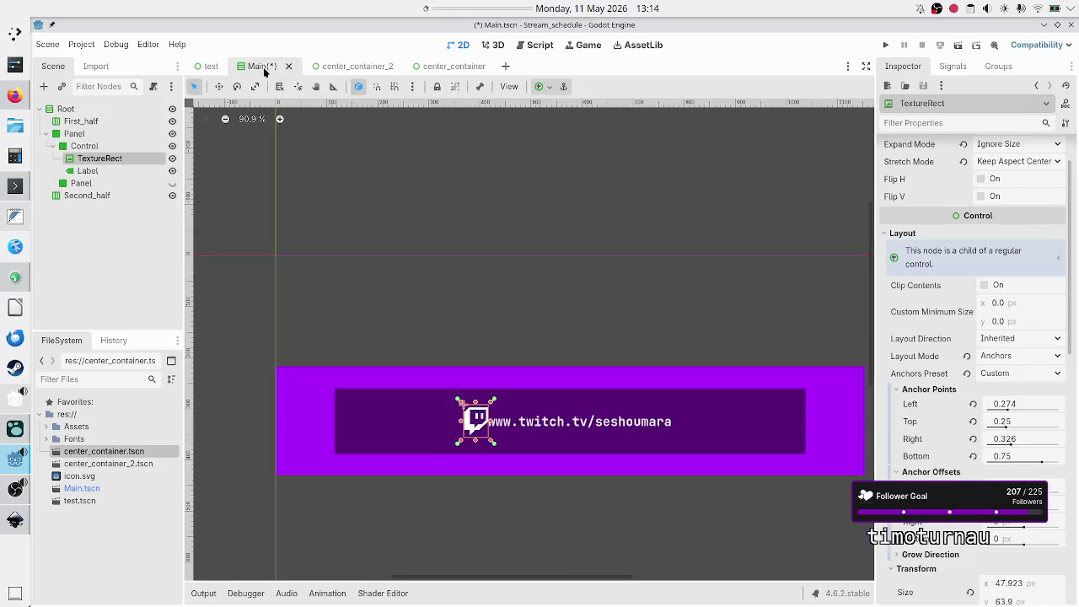
click(88, 170)
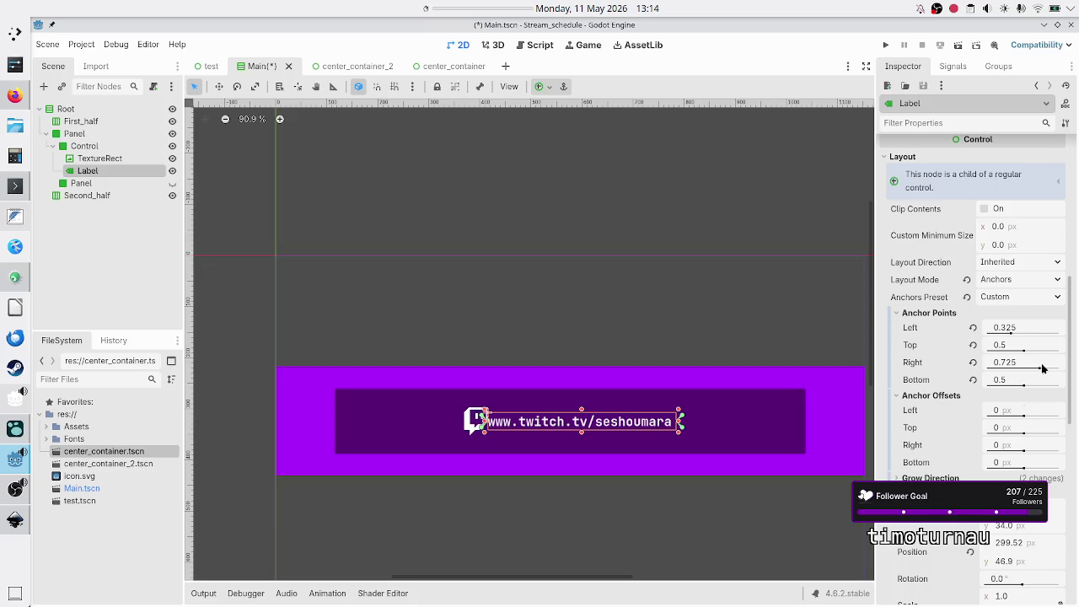
key(alt+Tab)
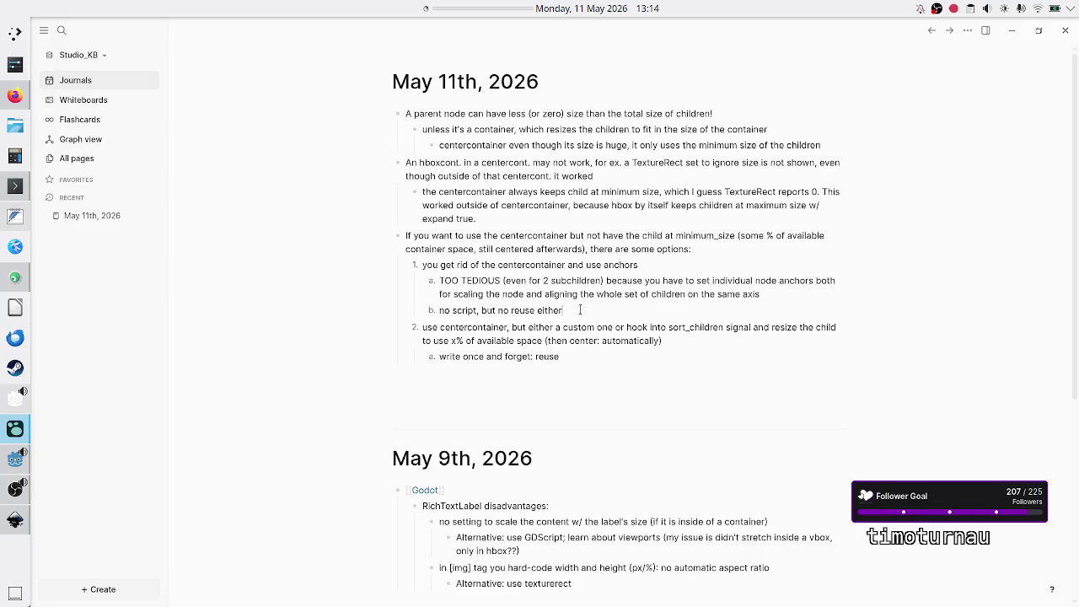
Step: Extend sub-item b: not even a small size adjustment is trivial (need to recompute anchor points)
key(ctrl+shift+Left)
key(ctrl+shift+Left)
key(ctrl+shift+Left)
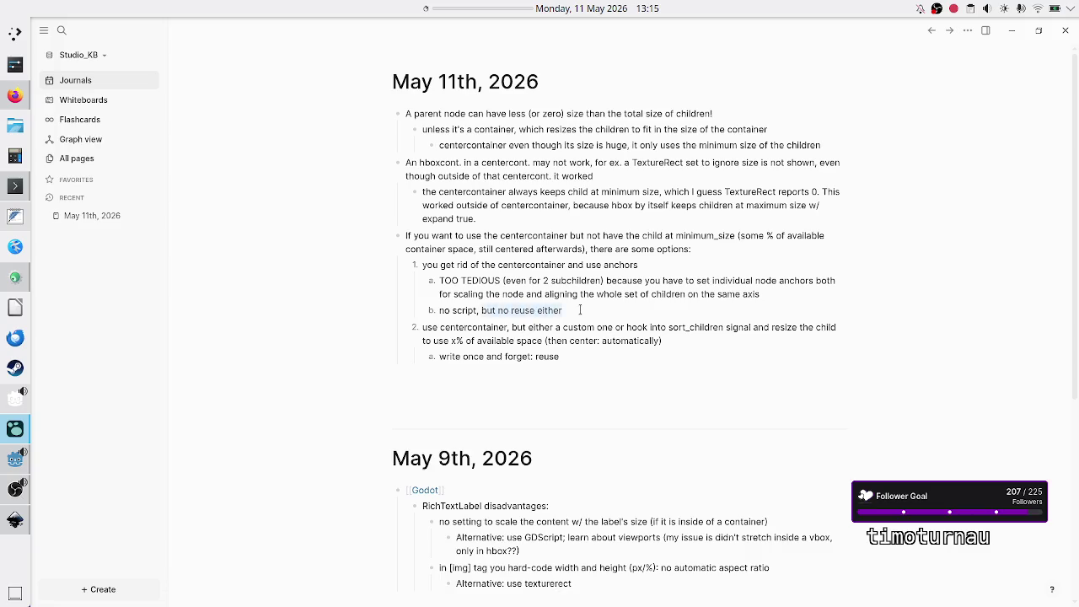
key(Right)
key(ctrl+shift+Left)
key(ctrl+shift+Left)
key(Right)
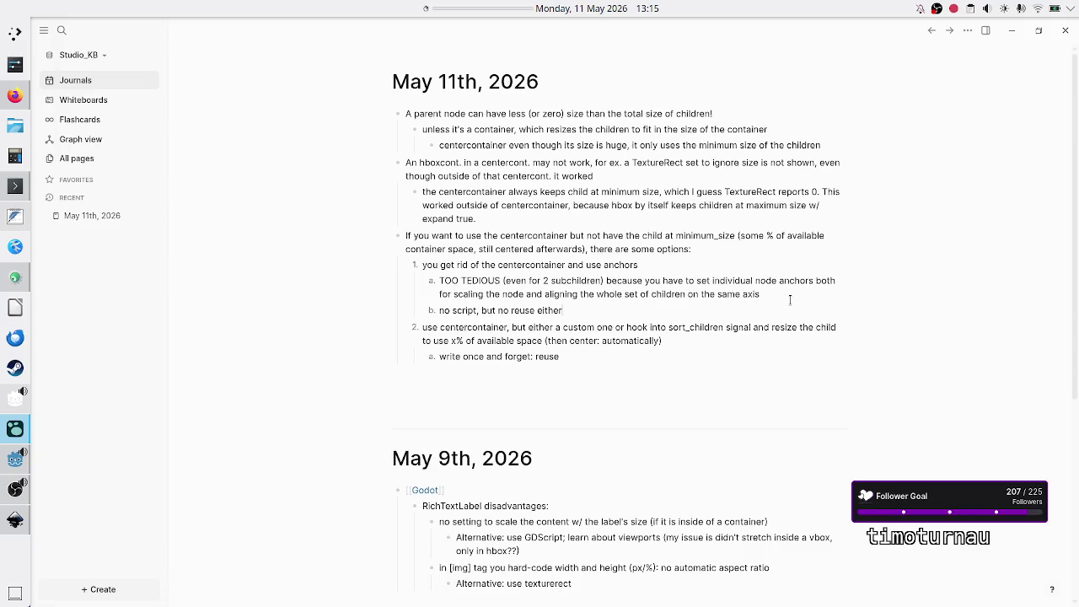
key(BackSpace)
key(BackSpace)
key(BackSpace)
key(BackSpace)
text(and not ev)
text(e)
text(malsize adju)
text(stme)
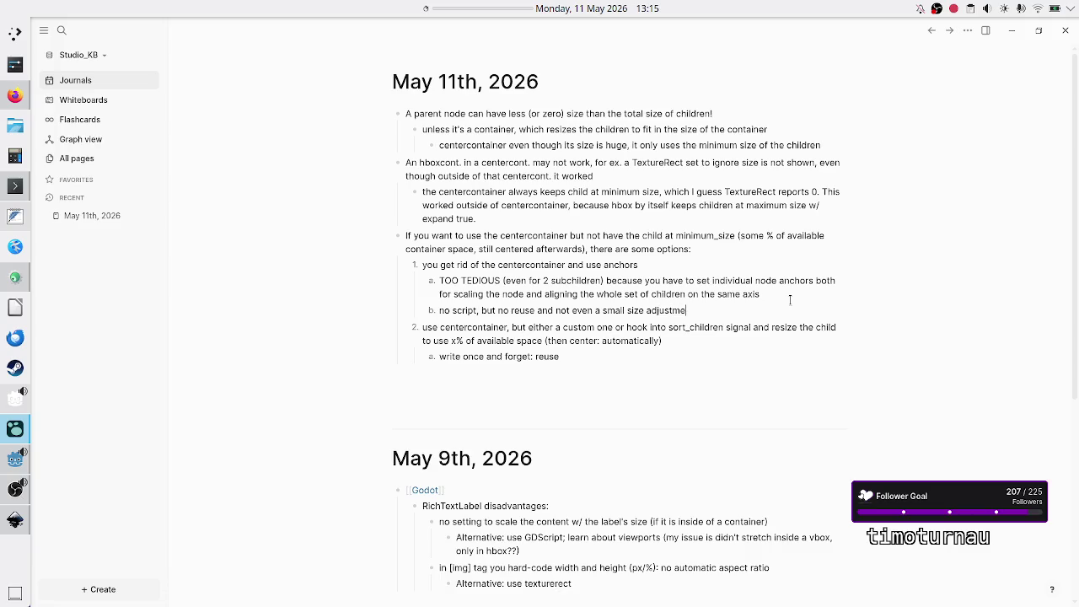
text(nt is trivial (n)
text(eed to recompu)
text(te )
text(size)
key(BackSpace)
key(BackSpace)
key(BackSpace)
text(an)
key(BackSpace)
text(. poin)
key(BackSpace)
key(BackSpace)
key(BackSpace)
text(nchor)
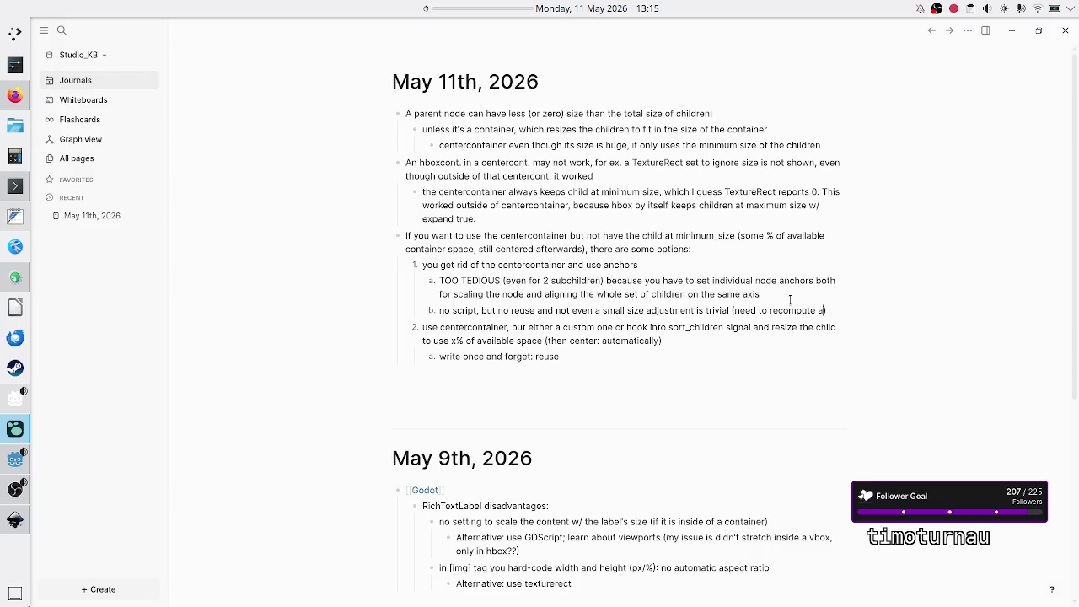
text( points)
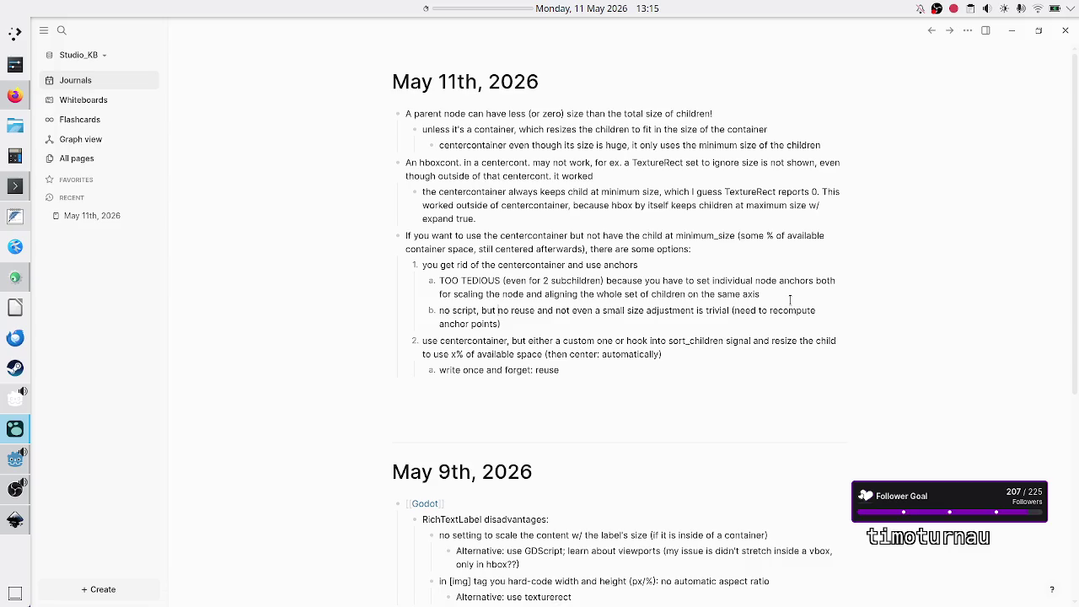
key(alt+Tab)
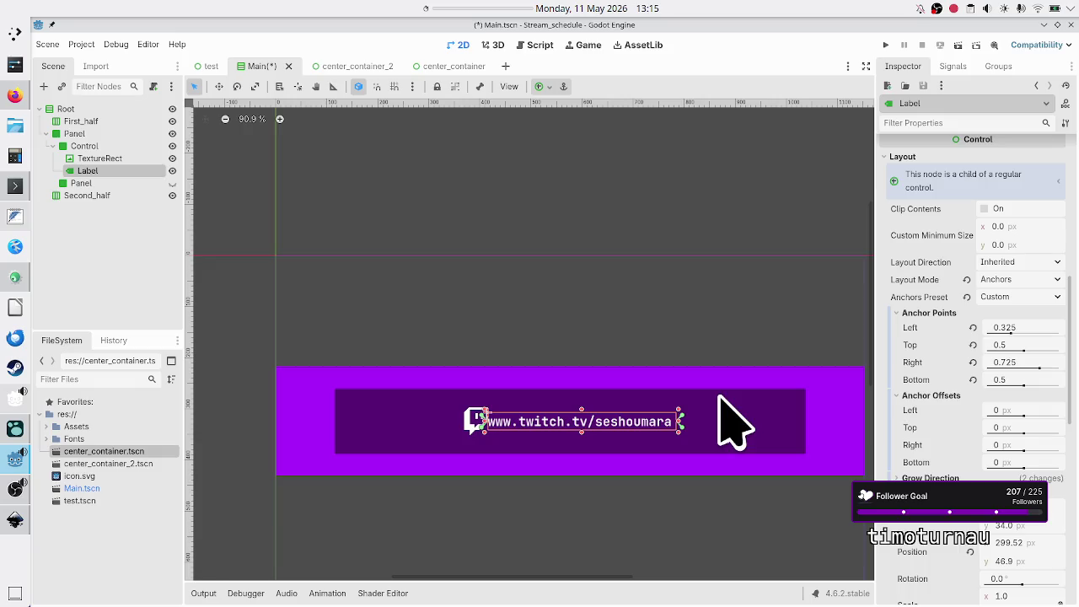
Step: Save Main.tscn in Godot and bring up the center_container_2 scene with its 'this is a label' CenterContainer
key(alt+Tab)
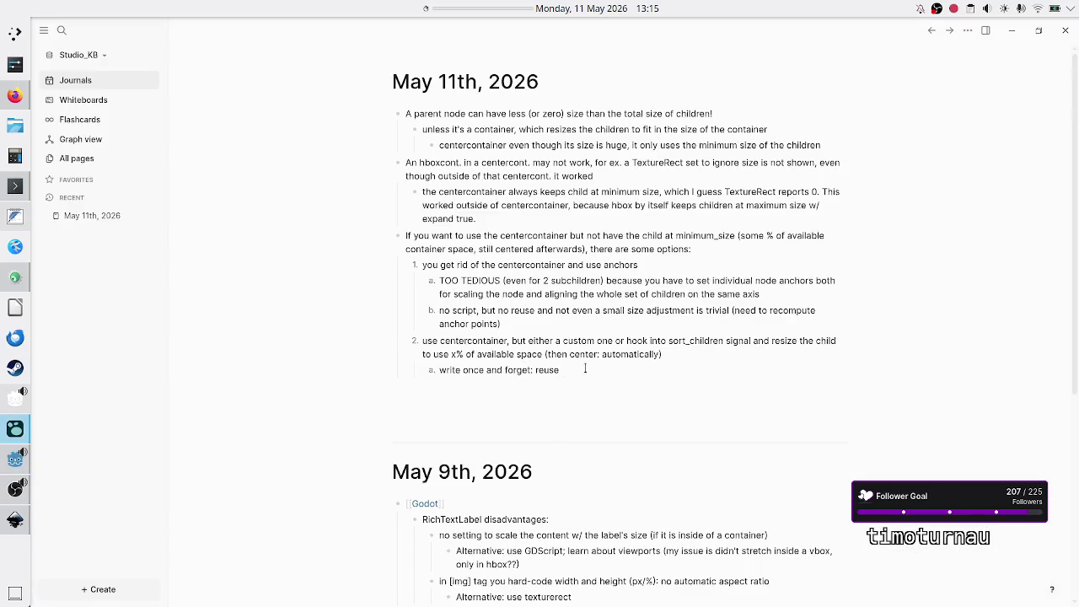
click(12, 465)
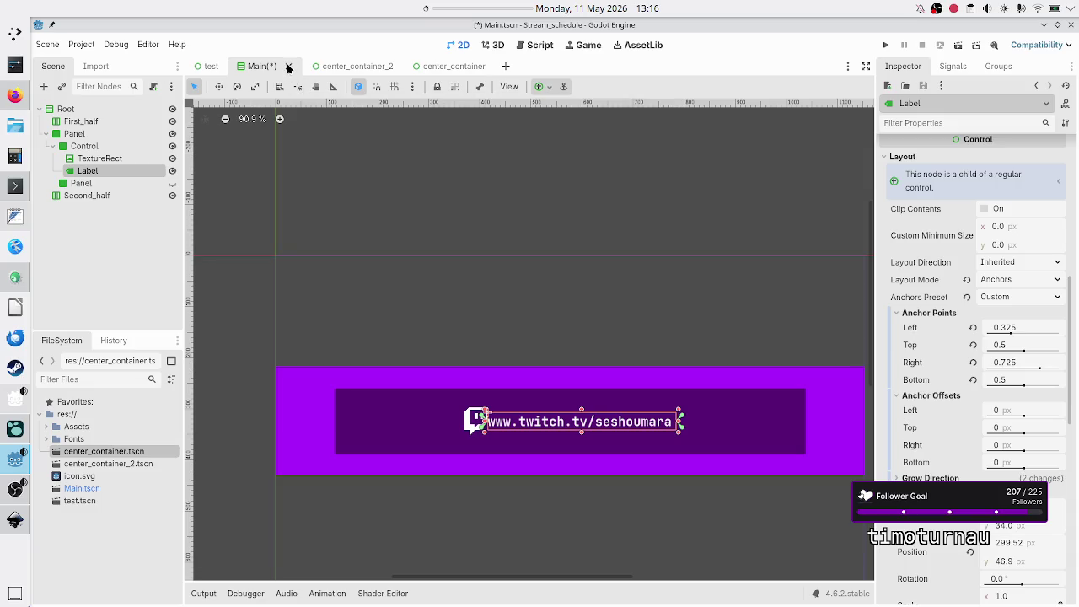
key(ctrl+s)
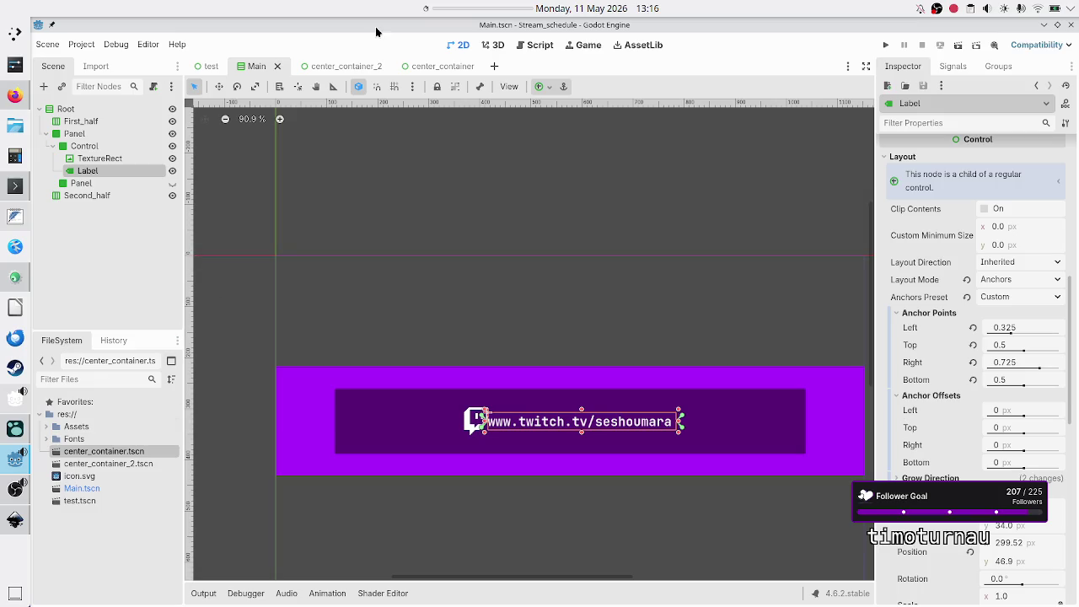
click(364, 66)
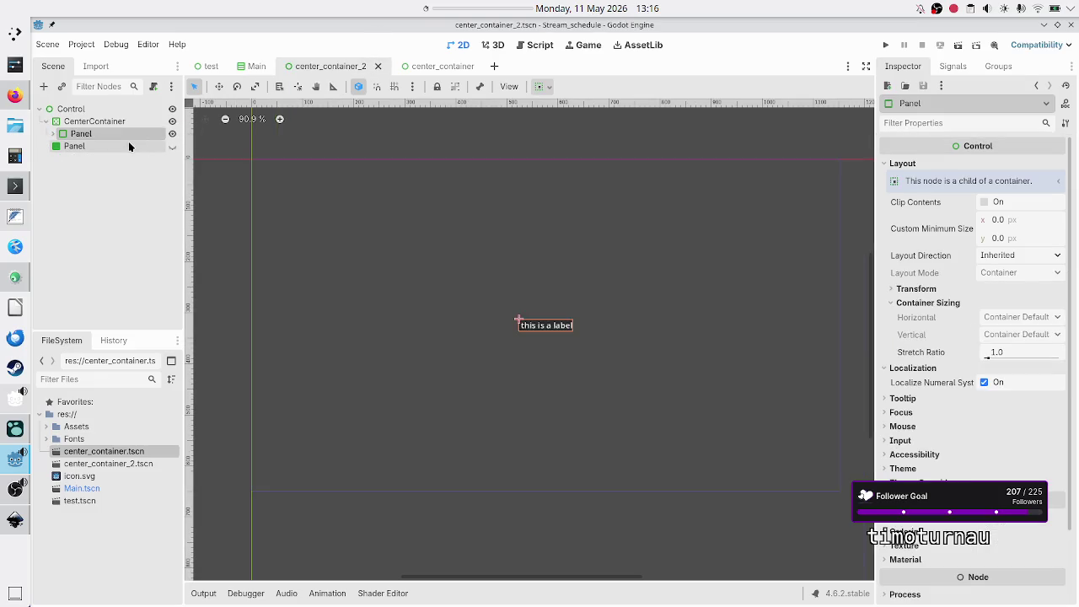